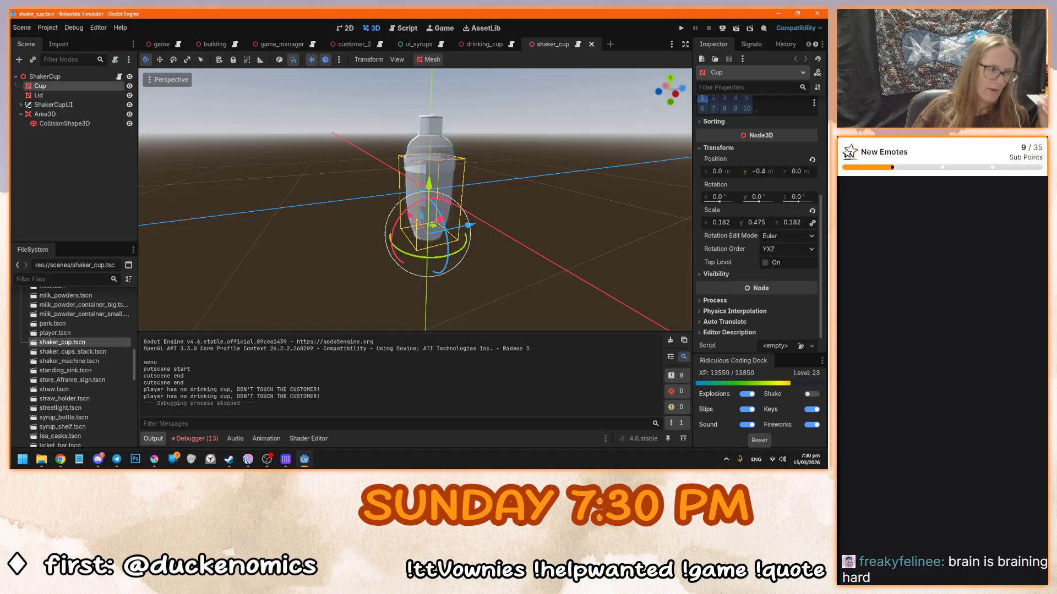
- Switch to Godot and orbit the view around the shaker cup
key(alt+Tab)
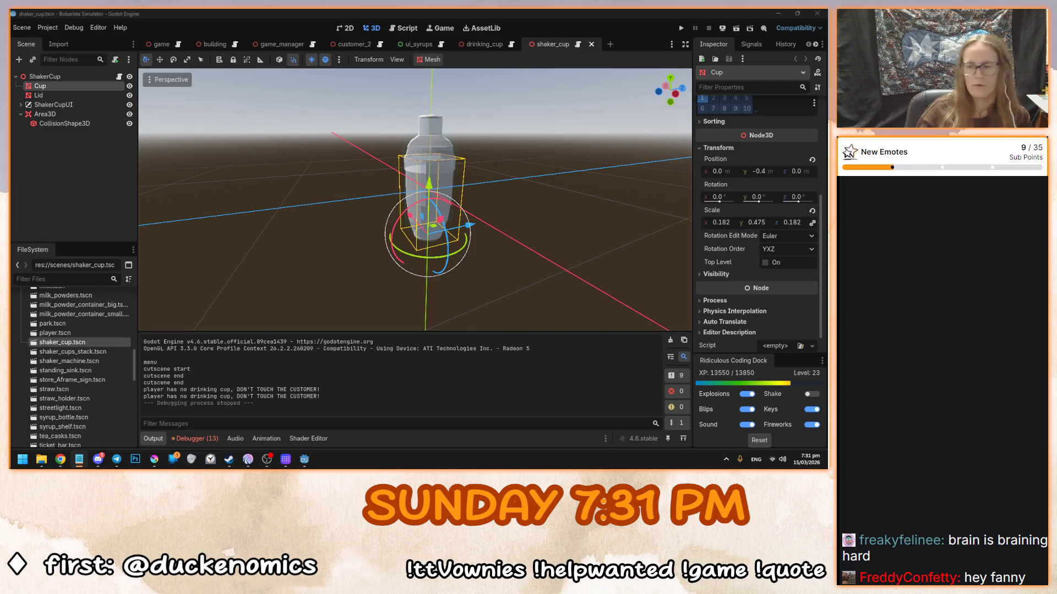
mouse_move(418, 236)
mouse_down()
mouse_move(477, 238)
mouse_move(422, 218)
mouse_move(553, 255)
mouse_move(575, 246)
mouse_up()
scroll(422, 218, up, 4)
scroll(569, 247, down, 3)
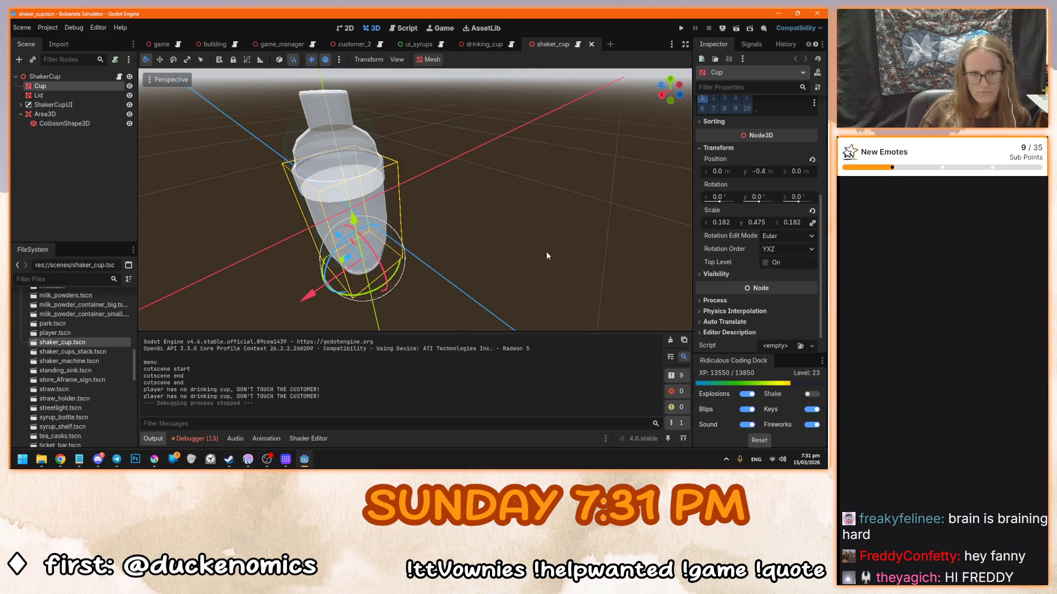
- Open the customer_2 scene, select Customer2 facing it head-on, then go to the 2D workspace
click(350, 45)
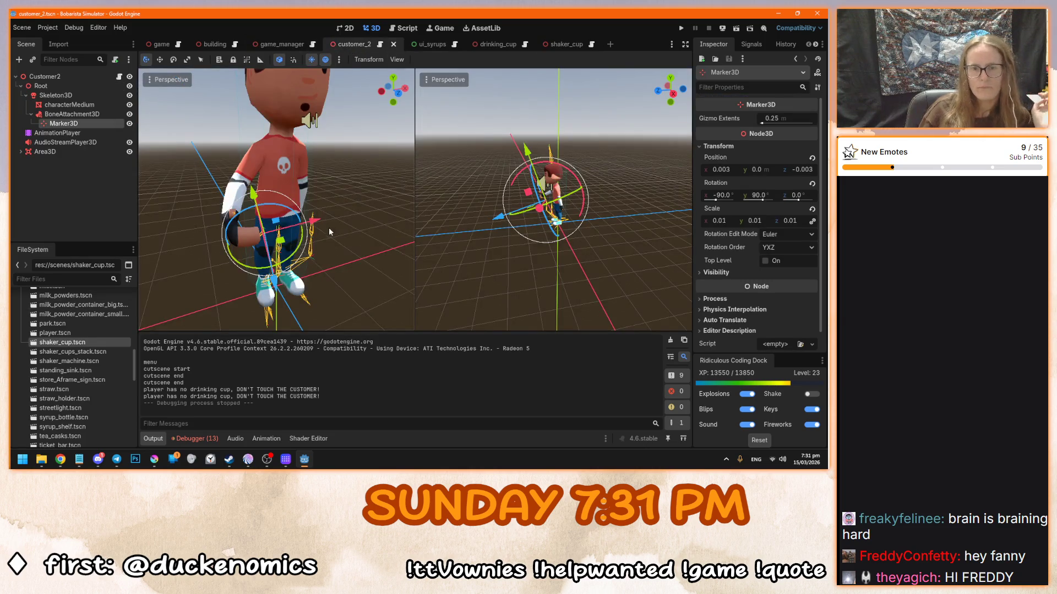
drag(332, 231, 300, 223)
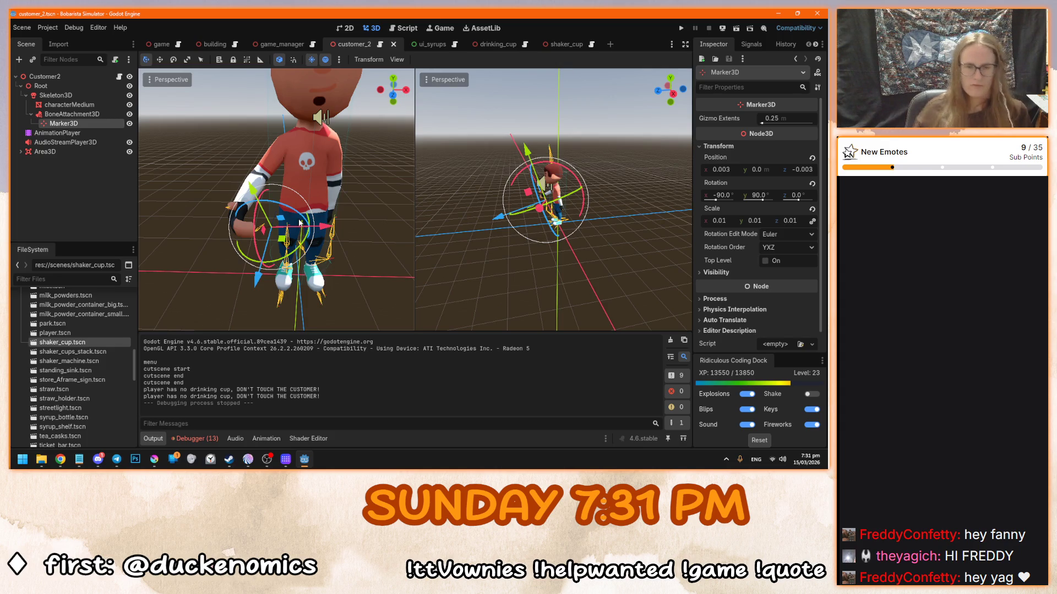
scroll(281, 207, down, 3)
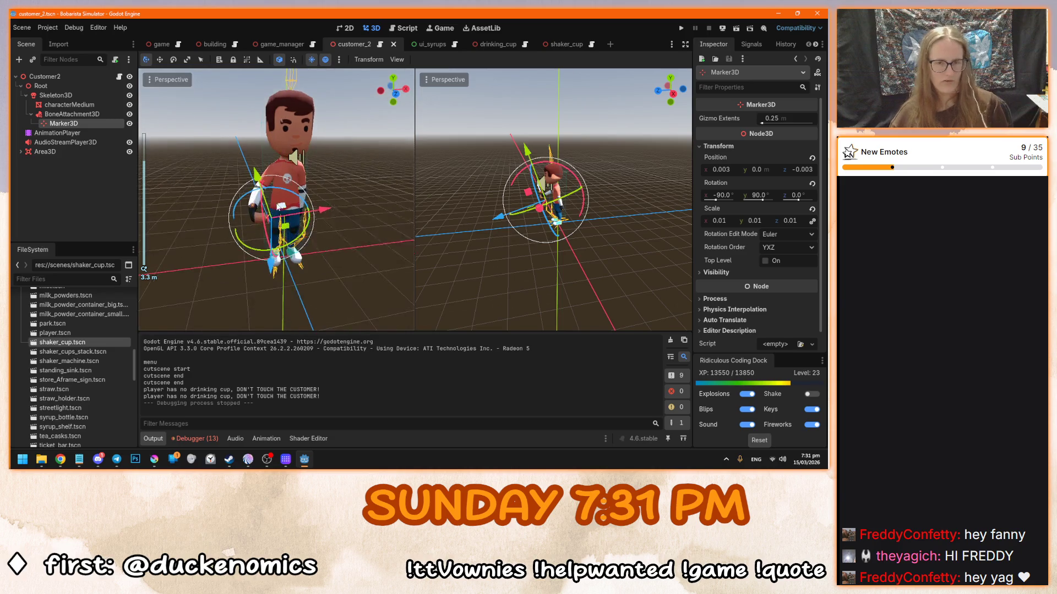
click(96, 77)
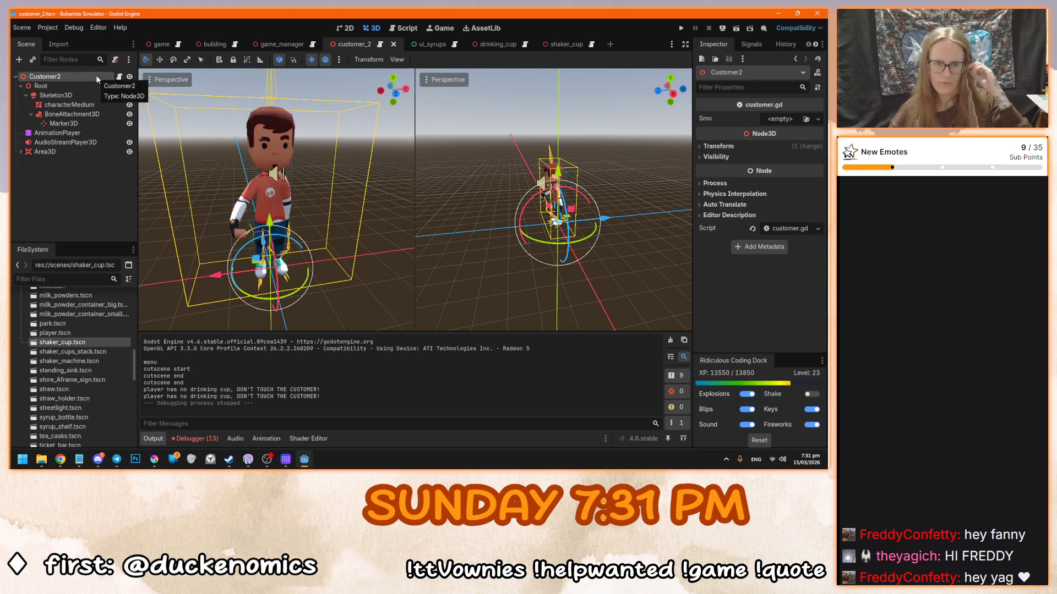
mouse_move(341, 230)
mouse_down()
mouse_move(299, 220)
mouse_move(342, 238)
mouse_move(306, 233)
mouse_up()
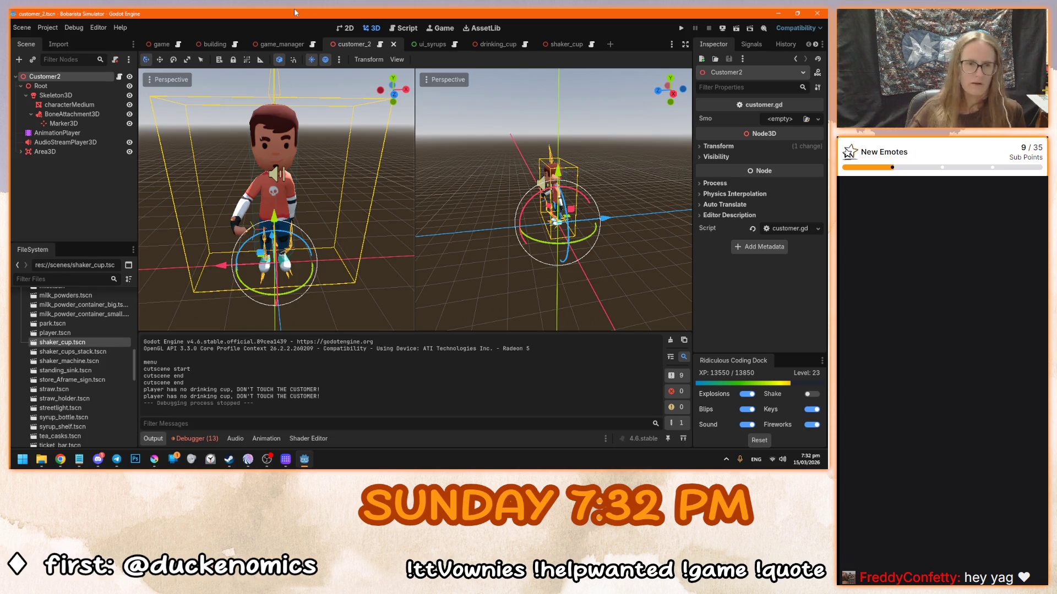
drag(392, 102, 393, 113)
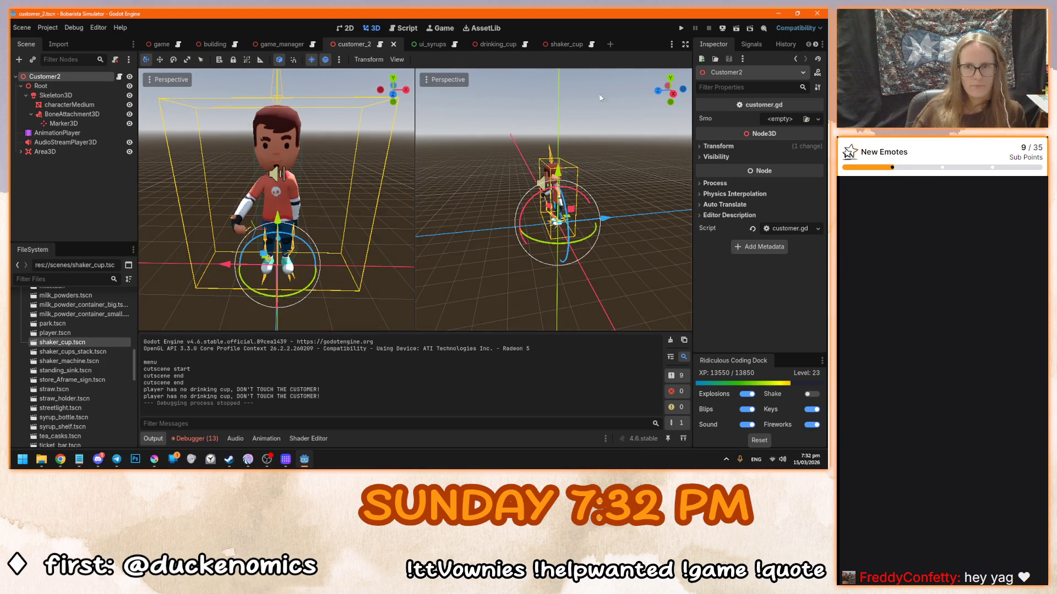
click(346, 28)
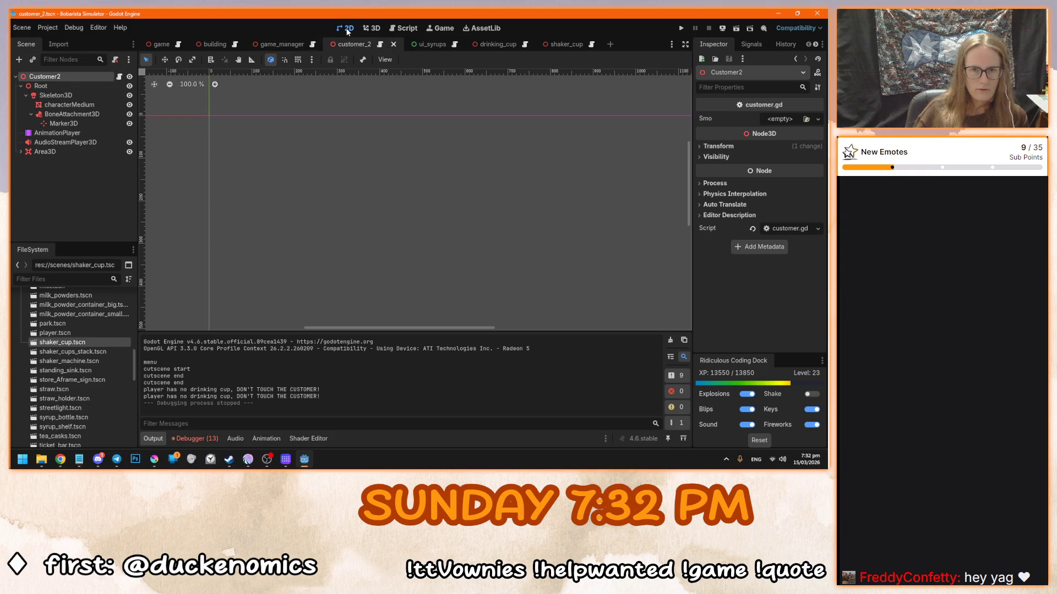
click(610, 44)
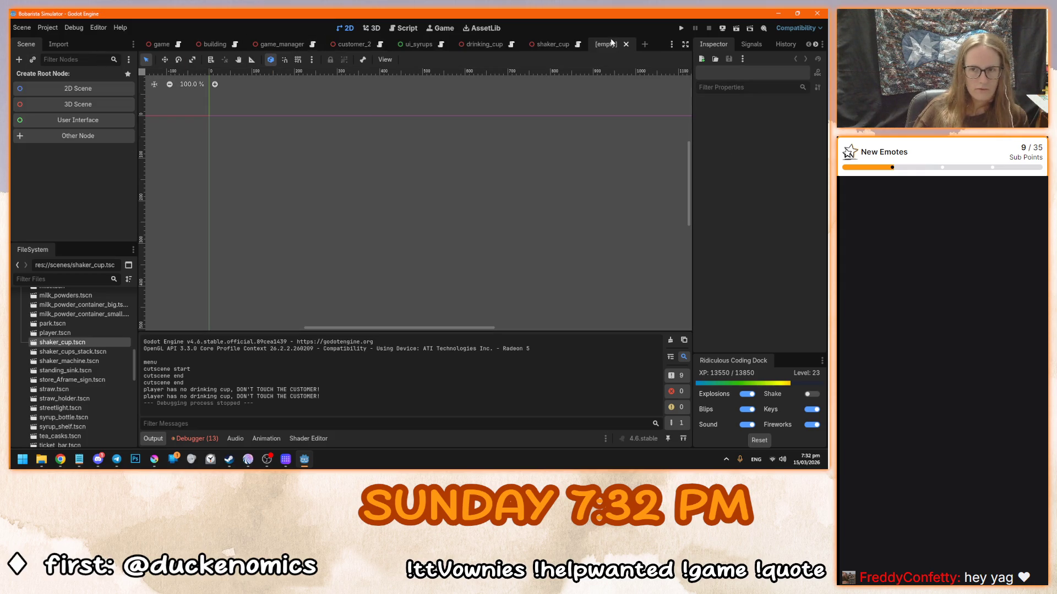
- Give the new scene a 2D root node and rename it CustomerOrderDialogue
click(110, 89)
double_click(46, 77)
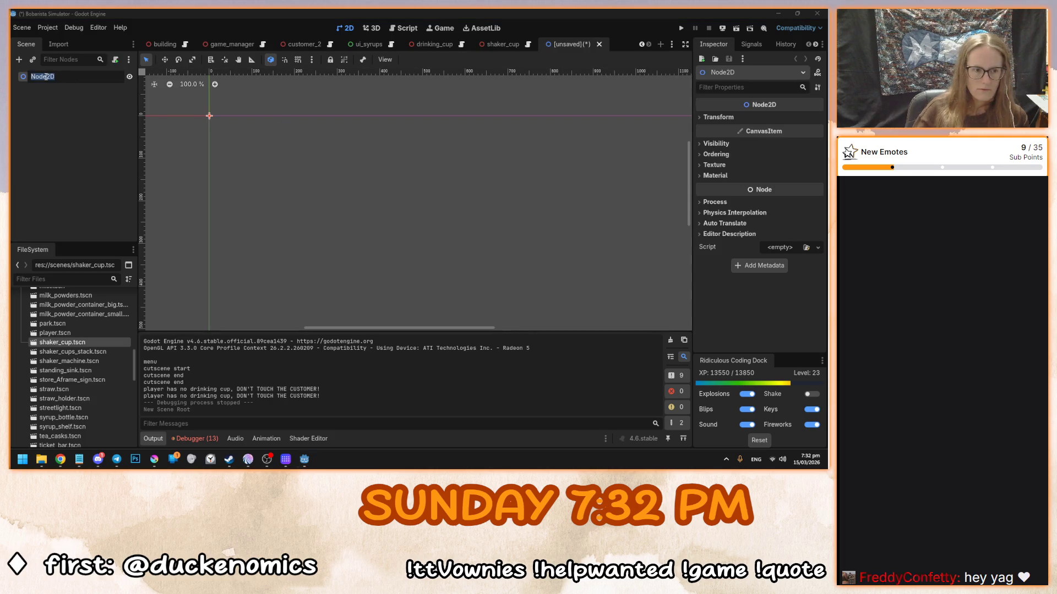
text(Customer)
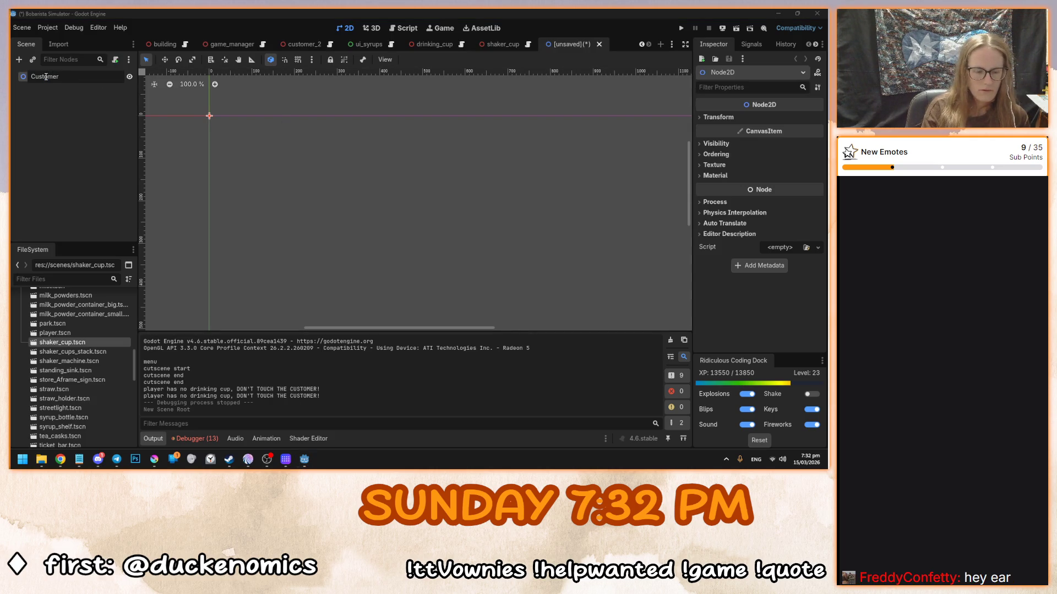
text(Dialogu)
key(BackSpace)
key(BackSpace)
key(BackSpace)
text(Order)
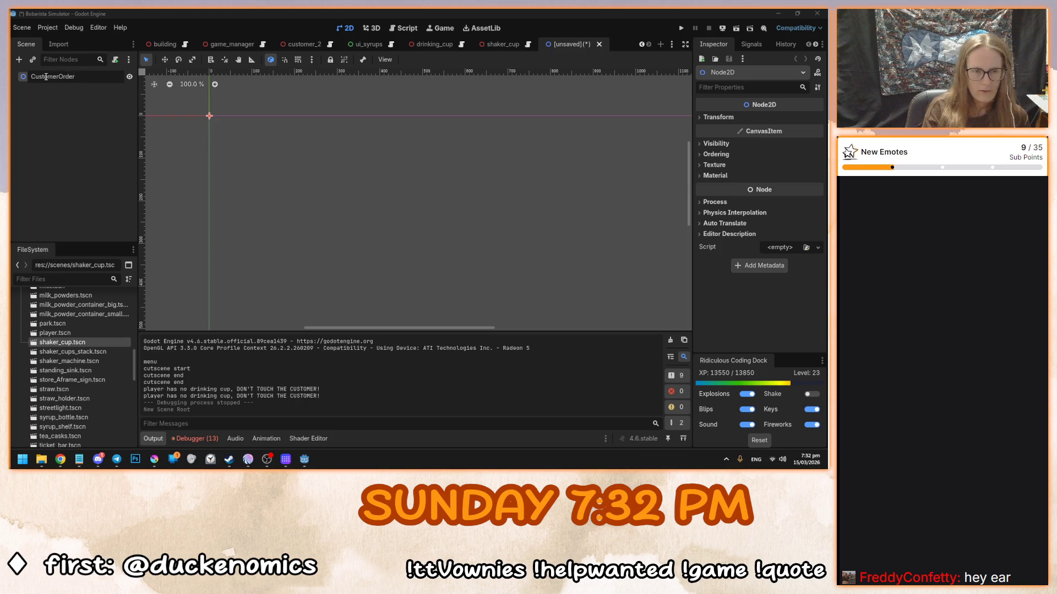
text(Dialogue)
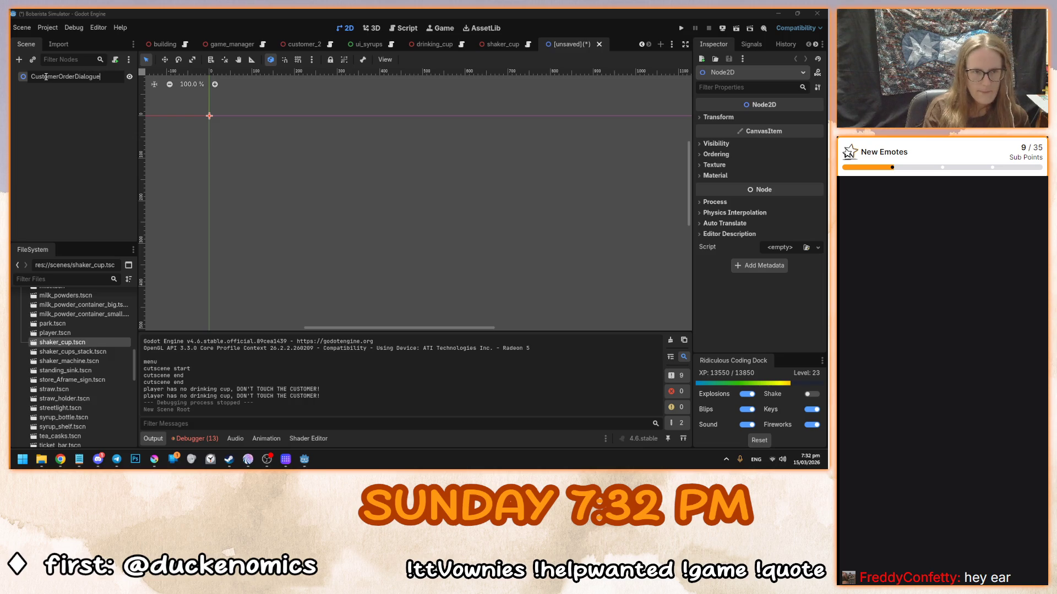
key(Return)
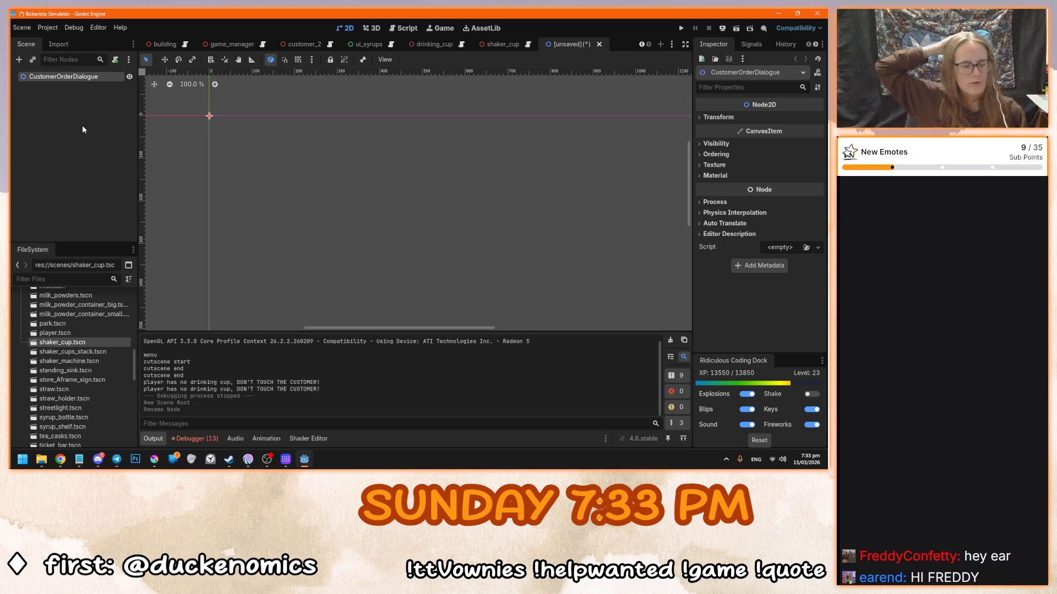
key(ctrl+a)
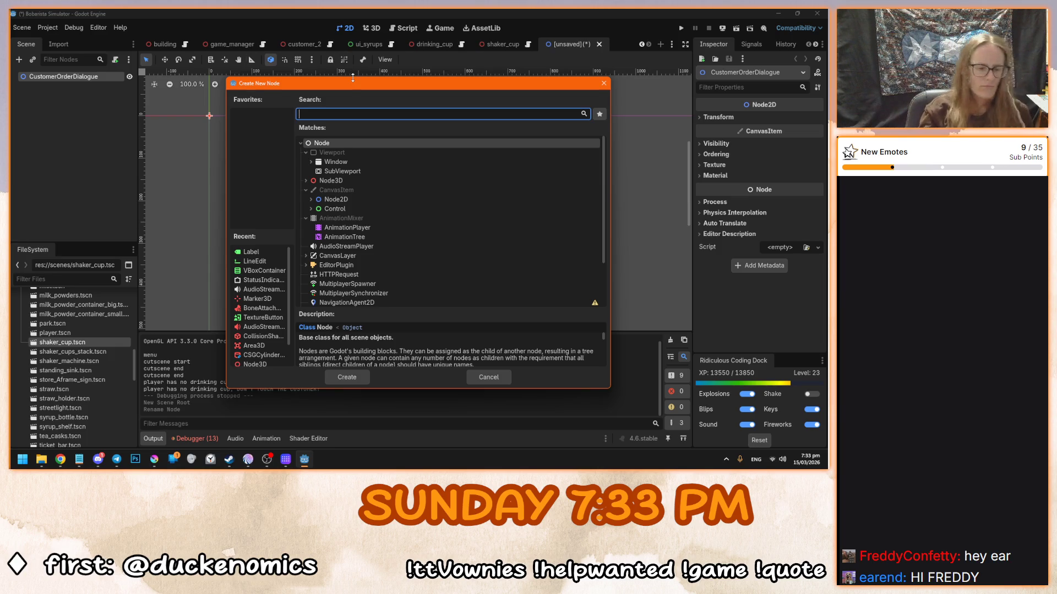
- Add a VBoxContainer under the root and a Label inside it
text(vbox)
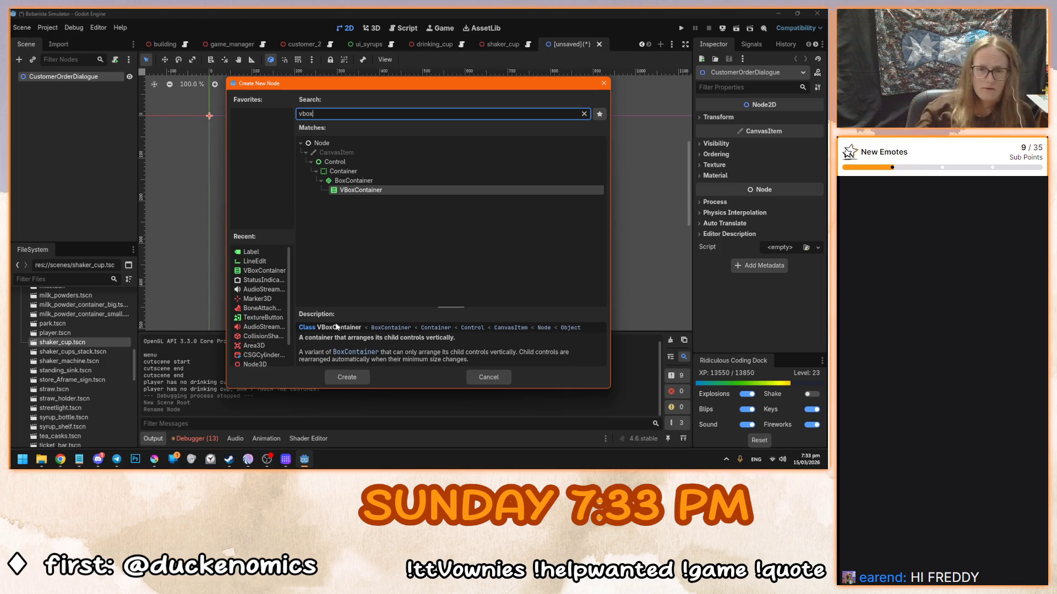
click(347, 377)
scroll(181, 134, up, 3)
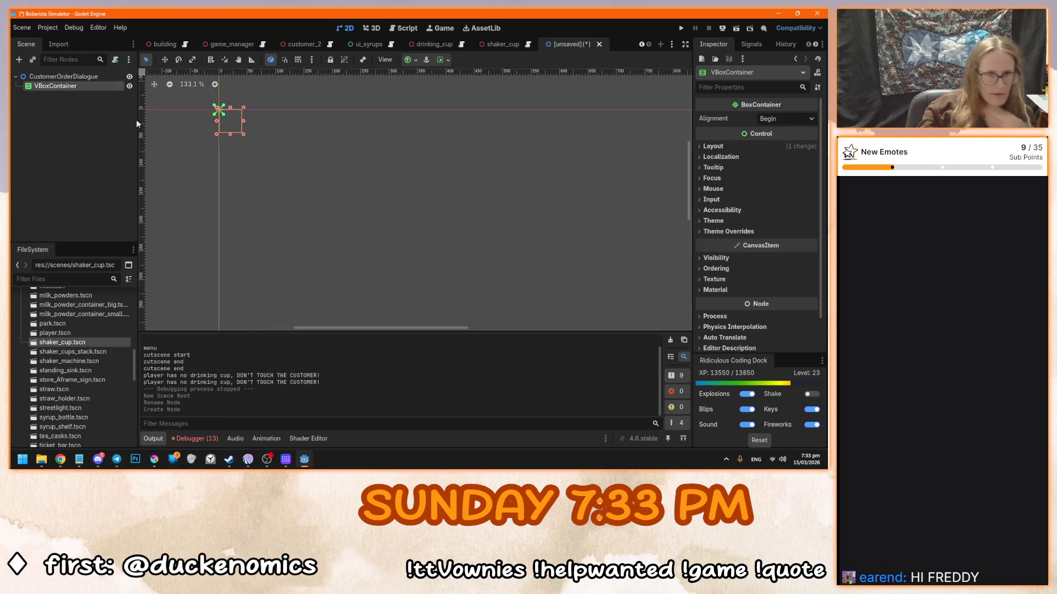
key(ctrl+a)
text(label)
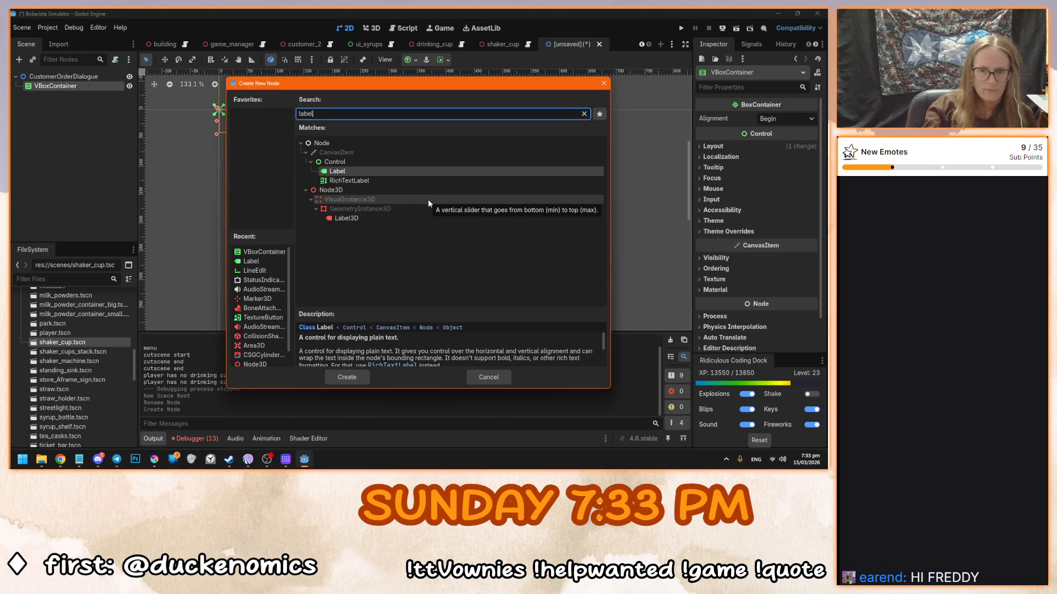
key(Return)
- Set the Label's text to 'green tea' and pan the canvas to view it
click(756, 171)
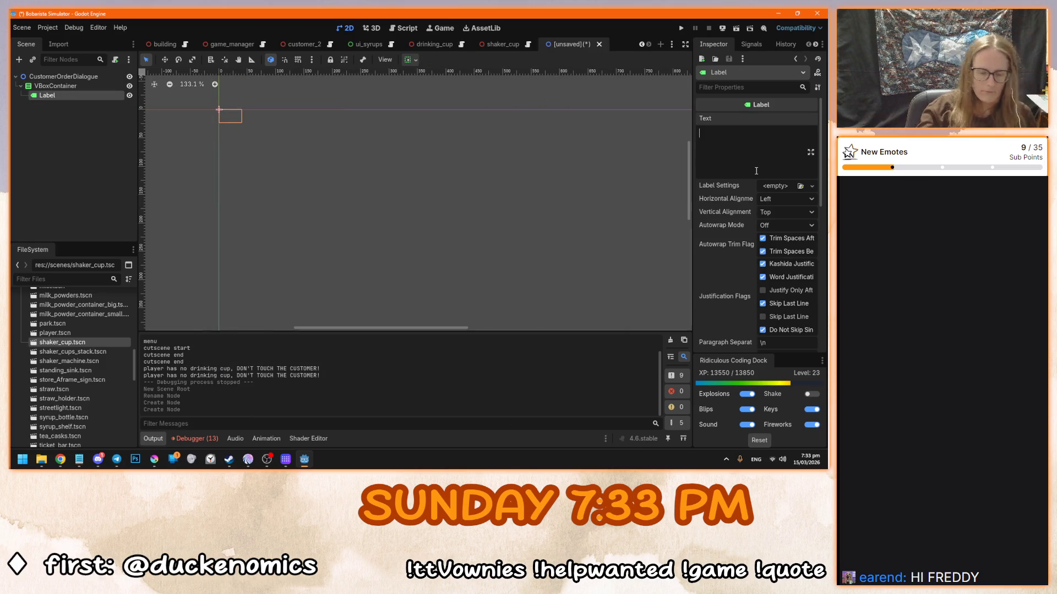
text(green )
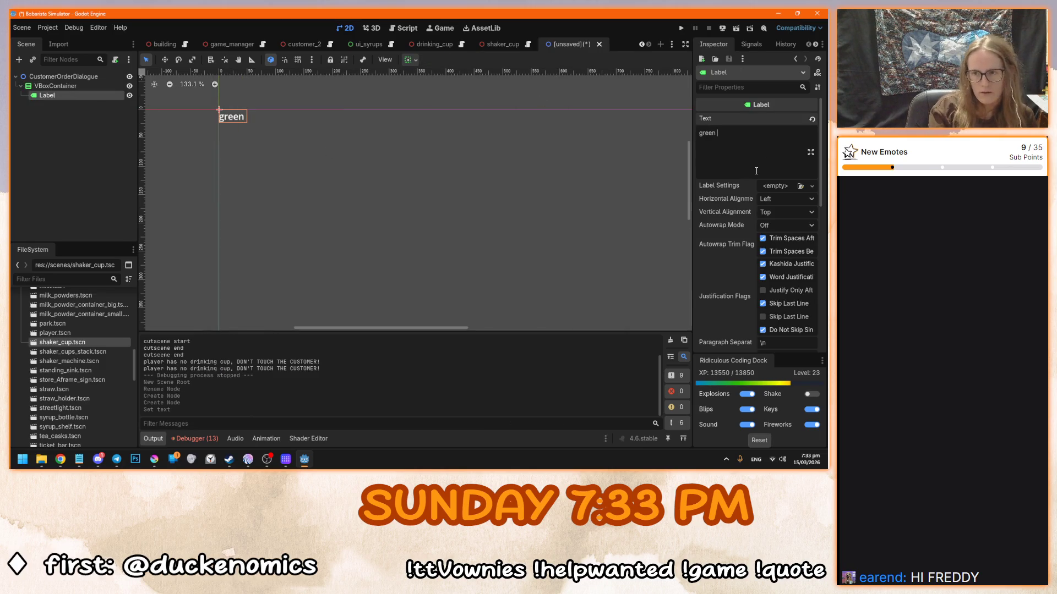
text(tea)
key(Return)
key(BackSpace)
click(322, 211)
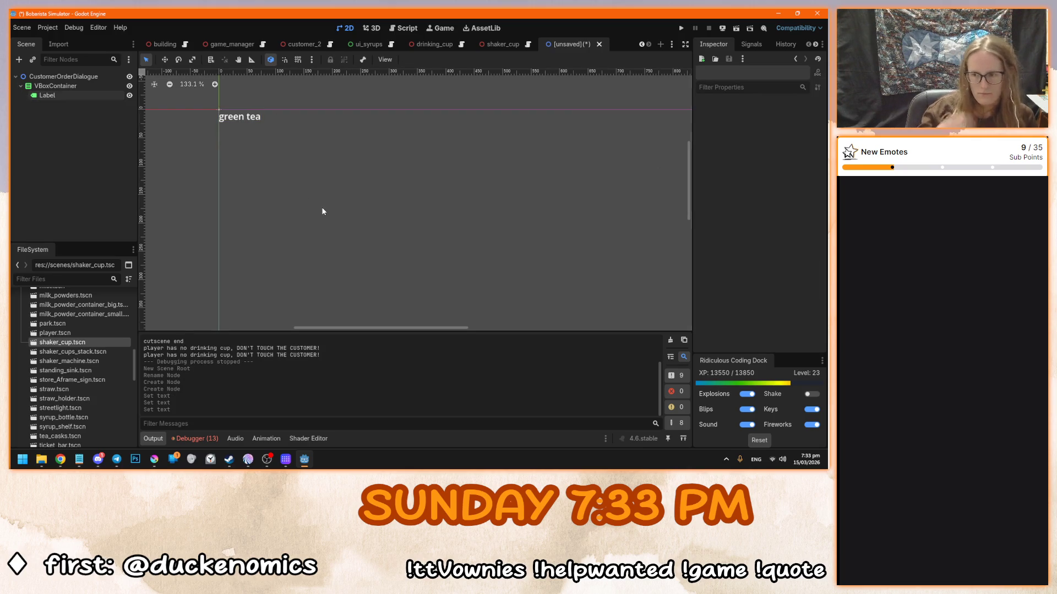
drag(303, 178, 271, 216)
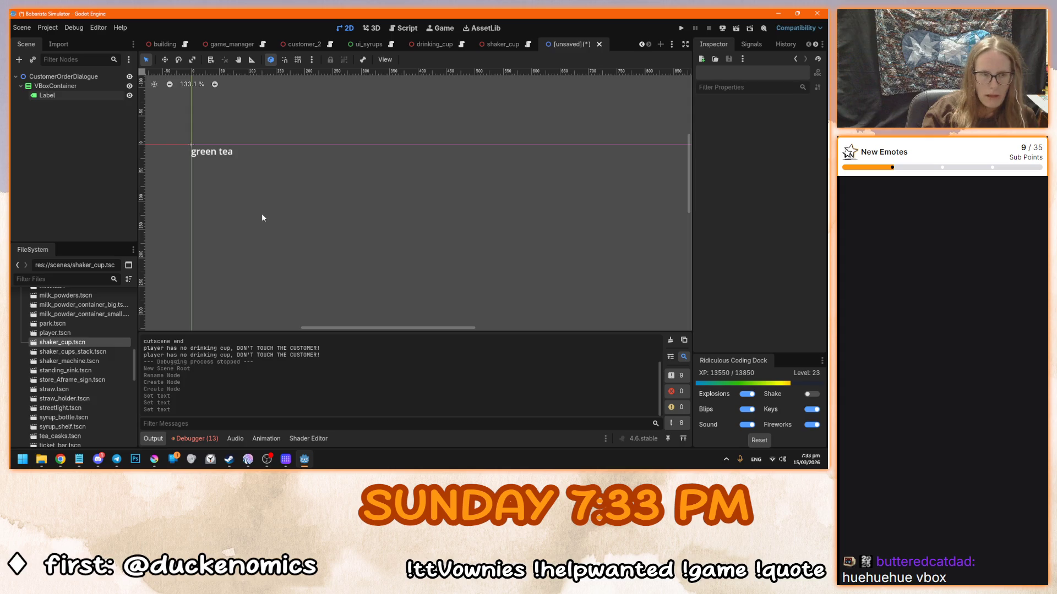
drag(262, 218, 258, 228)
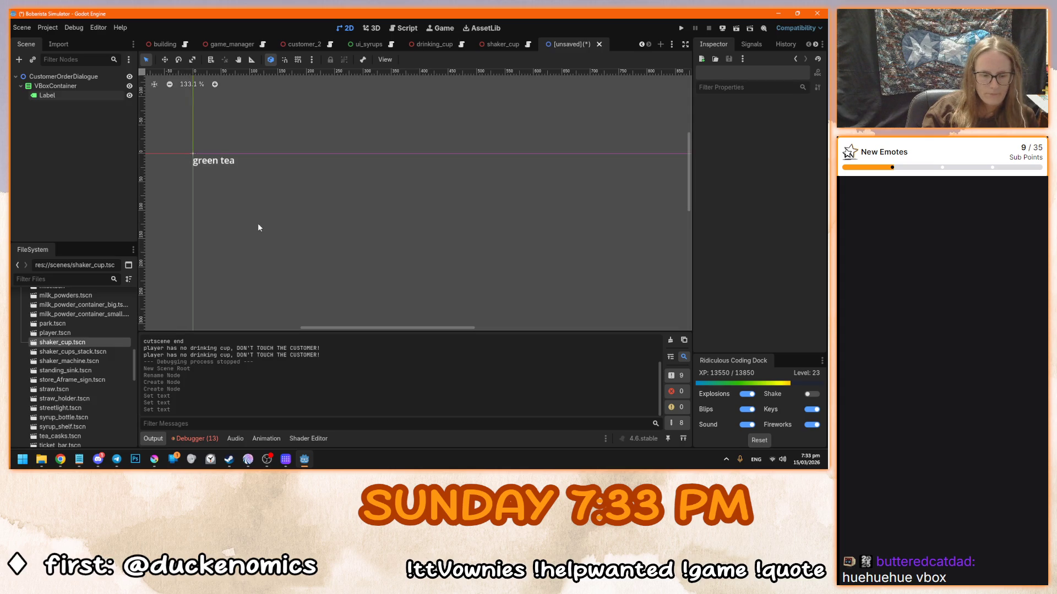
key(F5)
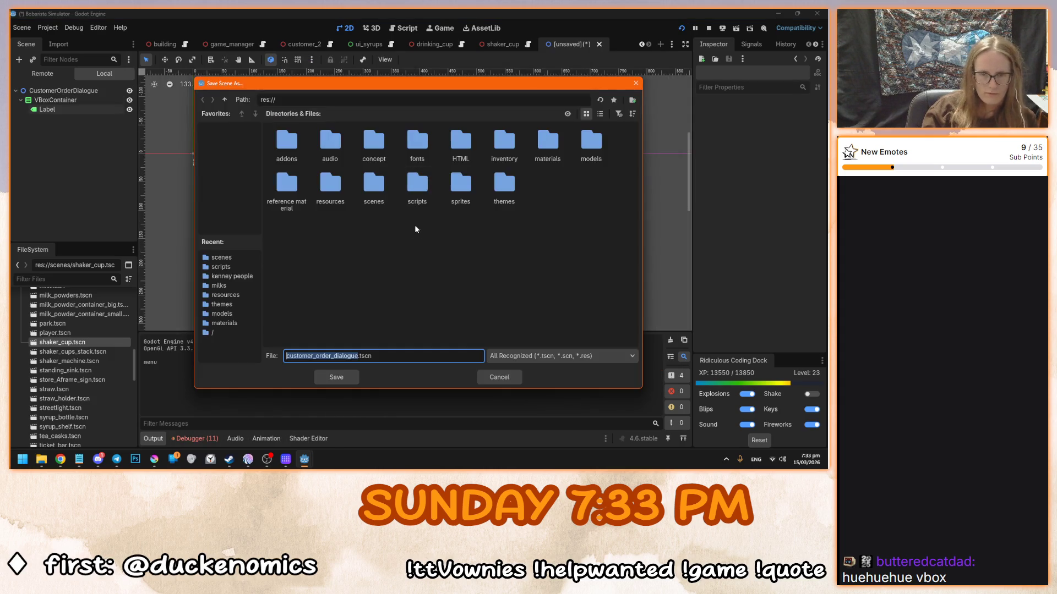
- Test-run the game without saving, snip the in-game order panel, and stop the game
click(487, 378)
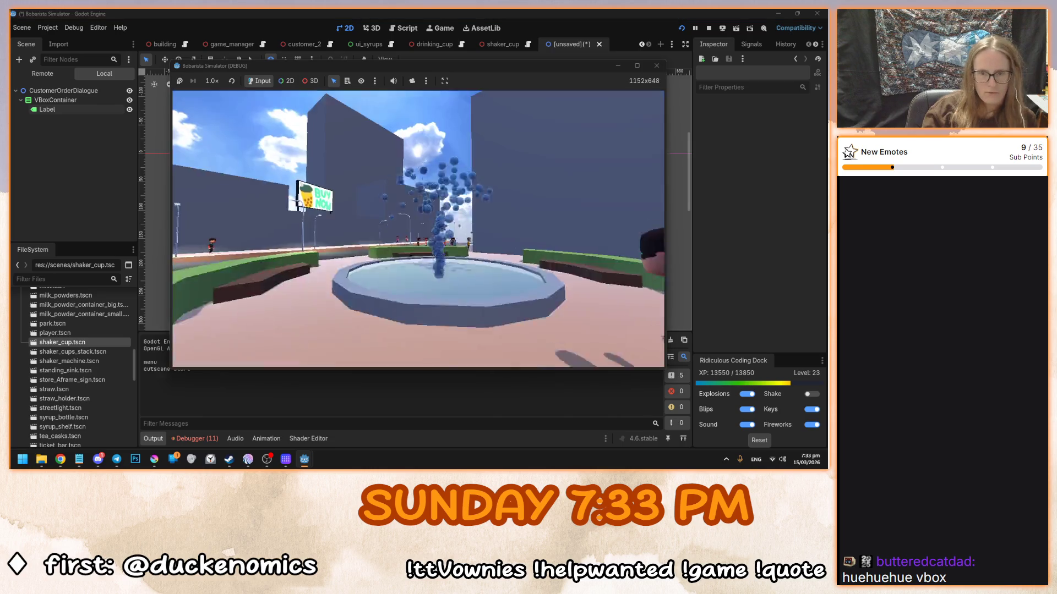
click(419, 229)
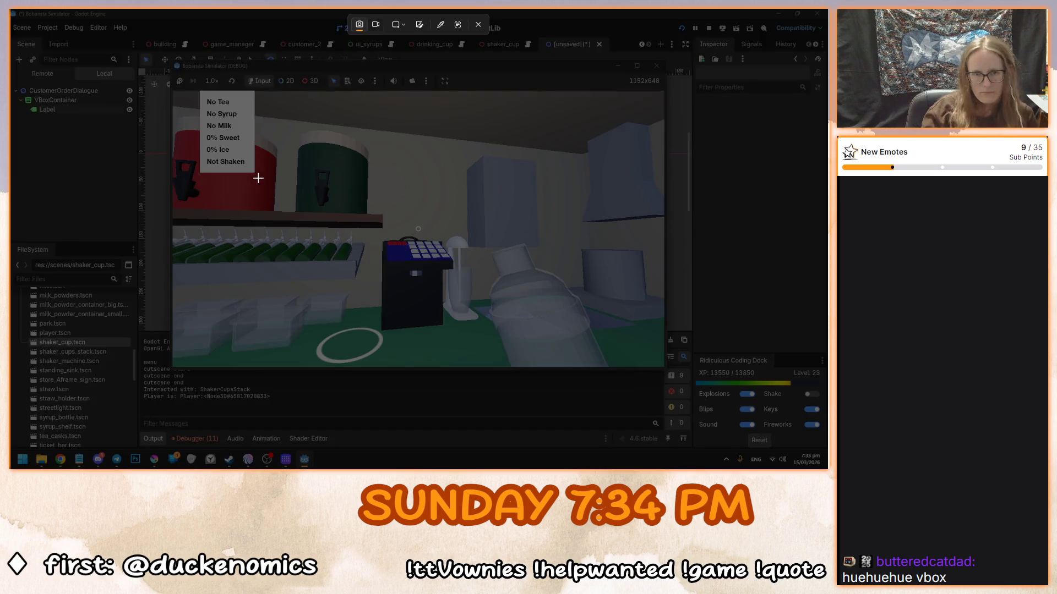
click(189, 90)
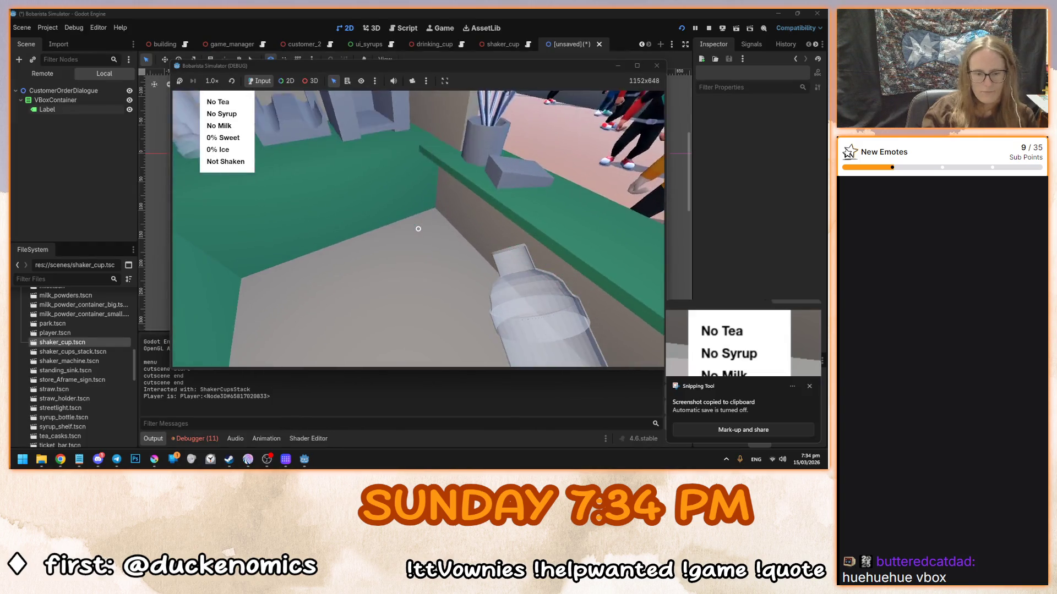
key(F8)
click(733, 378)
drag(227, 89, 8, 89)
double_click(50, 96)
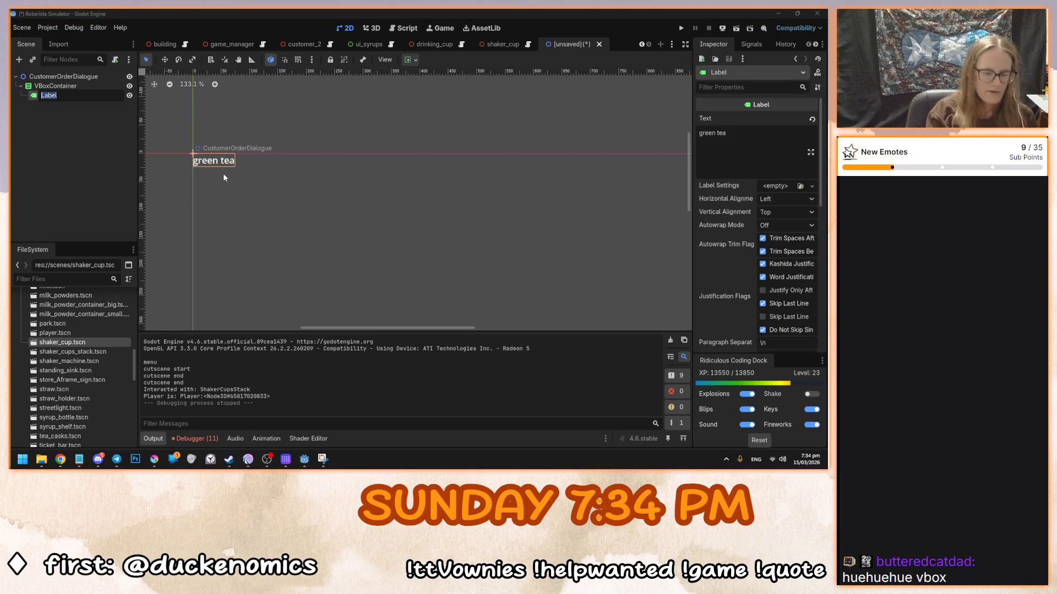
- Rename the Label to TeaLabel, duplicate it several times, and rename the second copy SyrupLabel
text(TeaLabel)
key(Return)
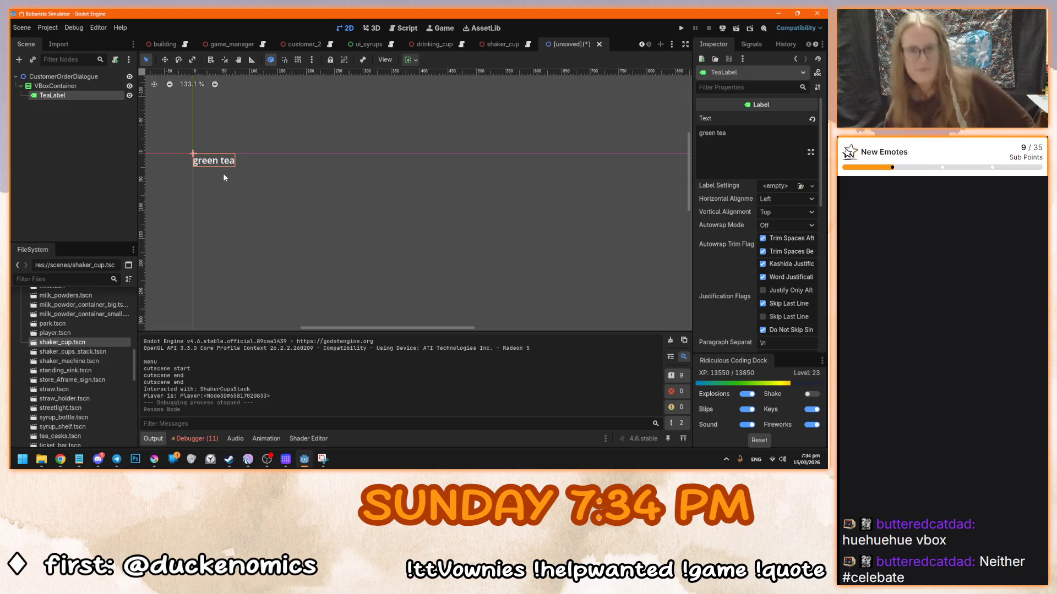
key(ctrl+d)
key(ctrl+d)
key(ctrl+d)
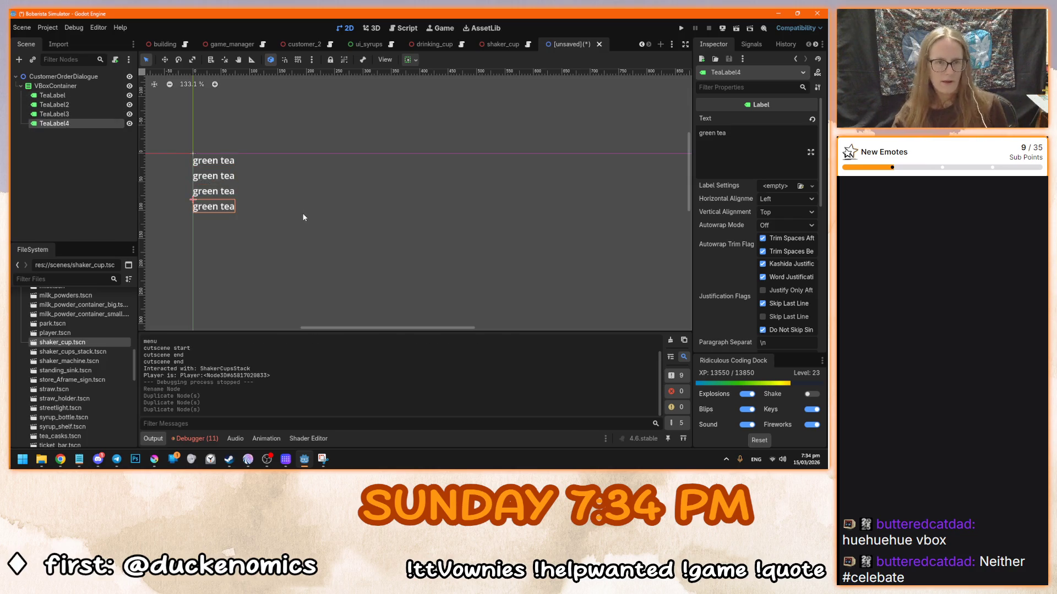
click(83, 105)
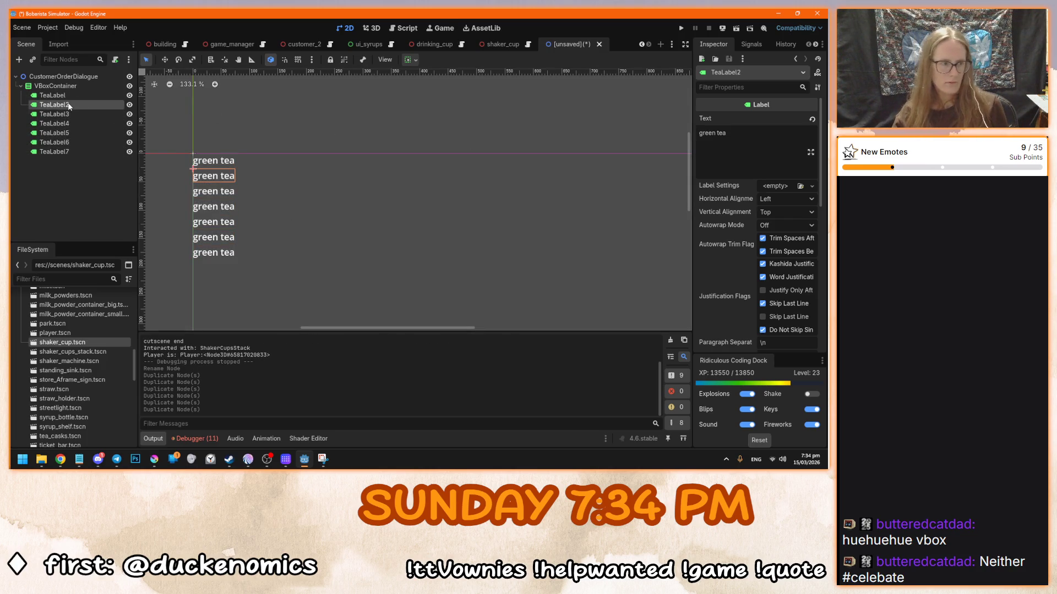
double_click(69, 104)
text(SyrupLabel)
key(Return)
- Rename the next copies MilkLabel, FructoseLabel and IceLabel
double_click(66, 114)
text(MilkLabel)
key(Return)
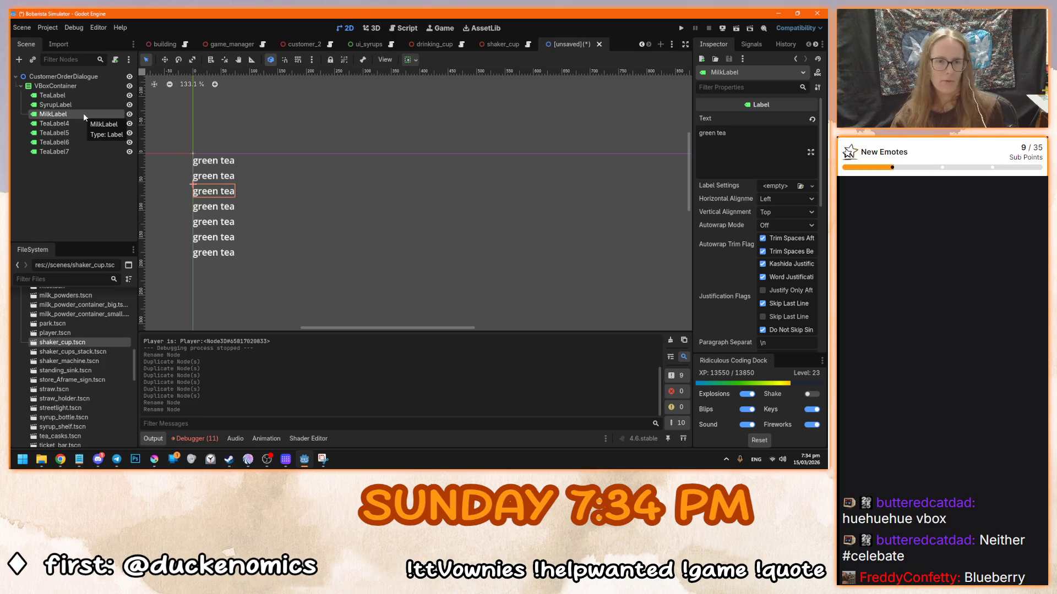
double_click(63, 123)
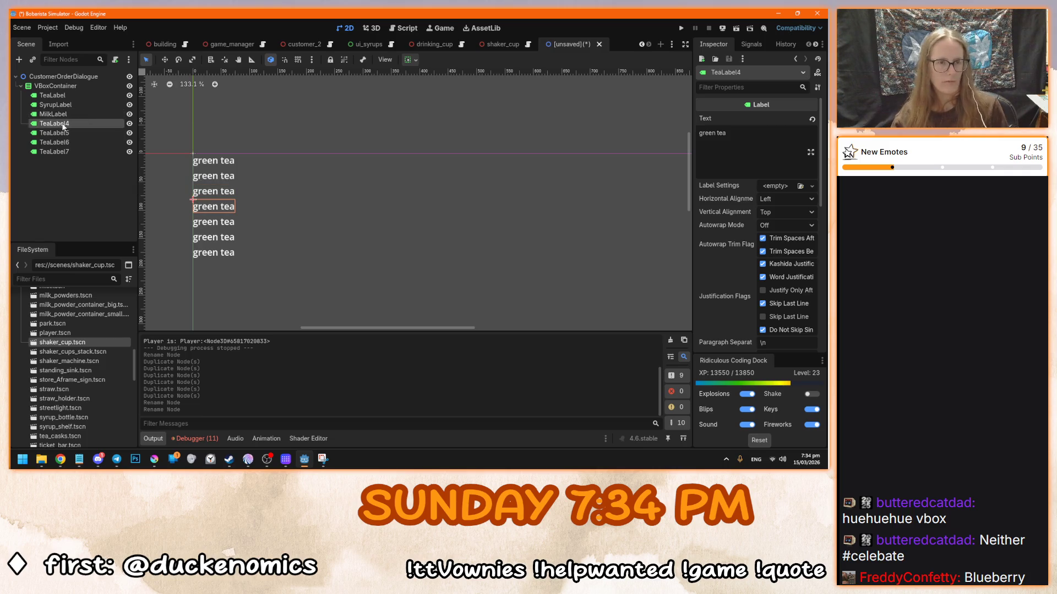
text(SweetnessLabel)
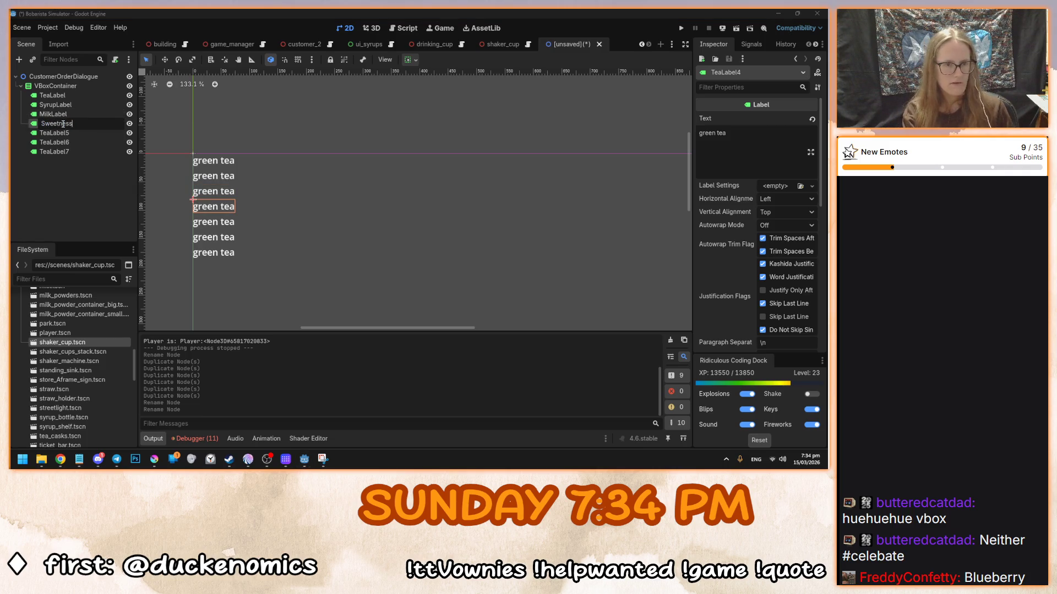
key(Return)
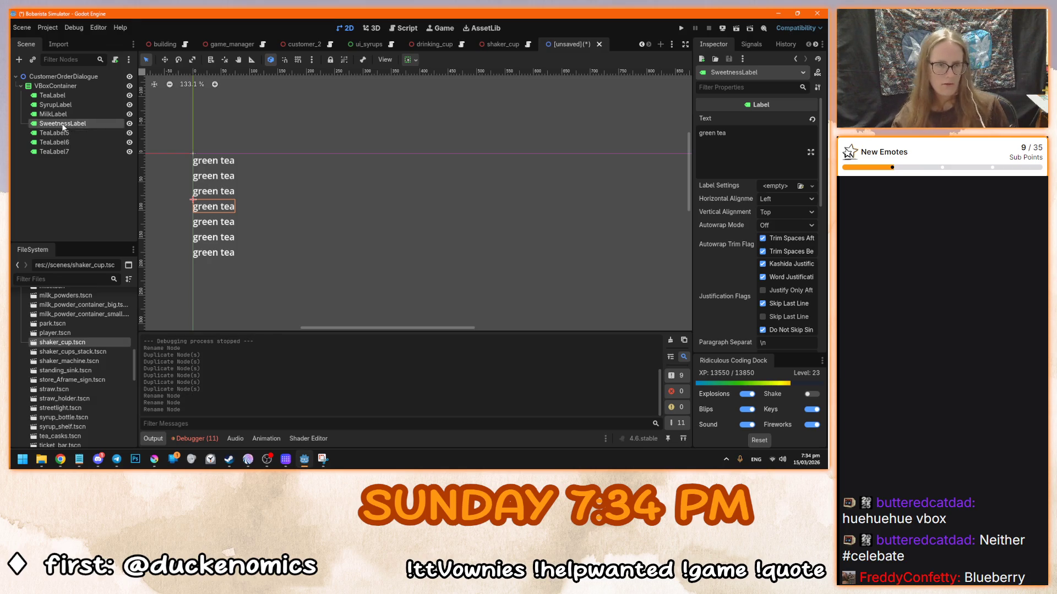
click(62, 125)
text(FructoseLabel)
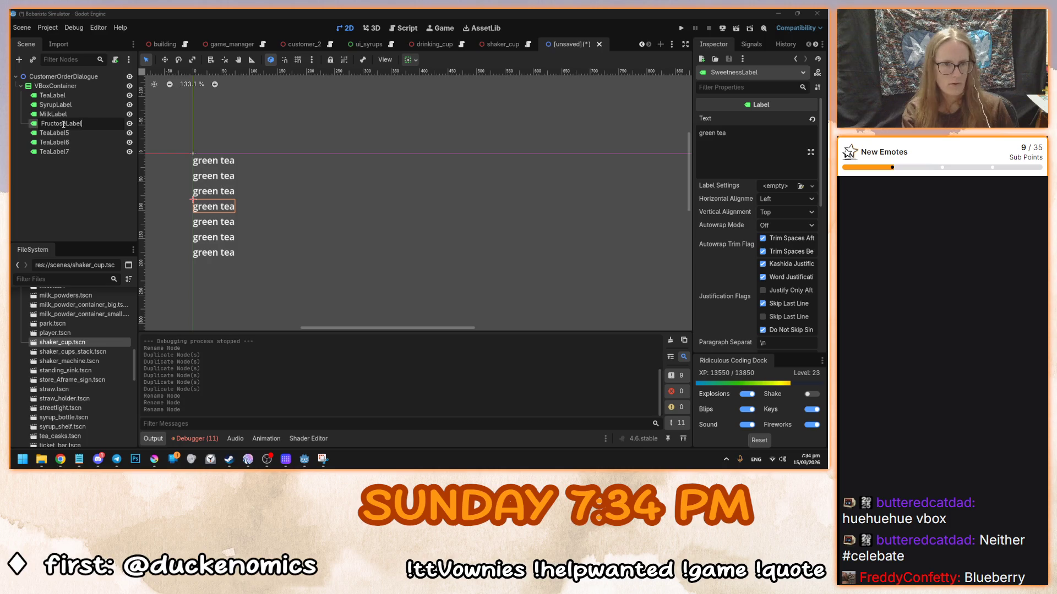
click(58, 133)
click(58, 133)
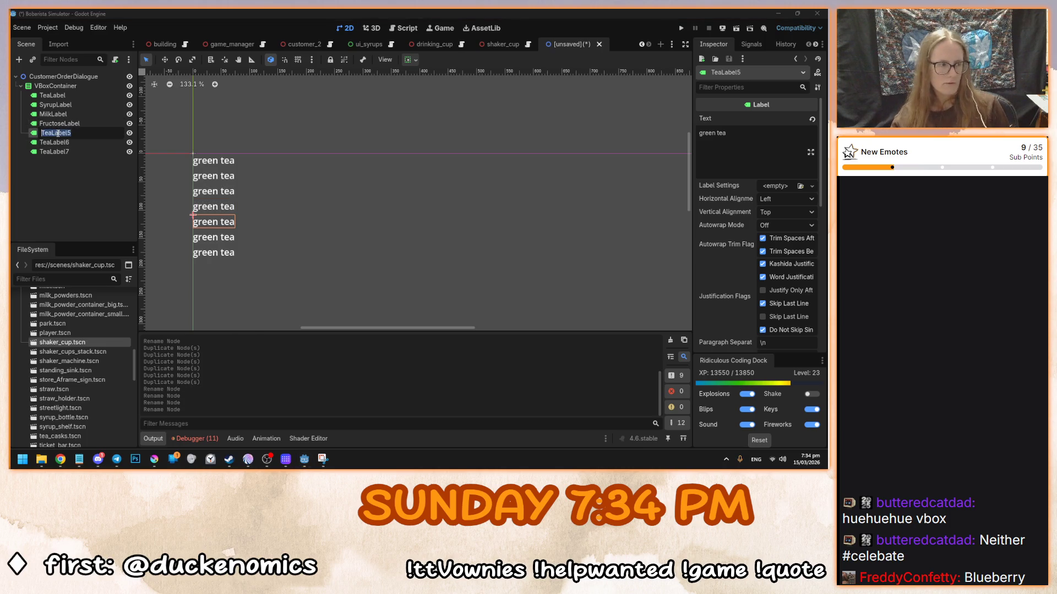
text(IceLabel)
key(Return)
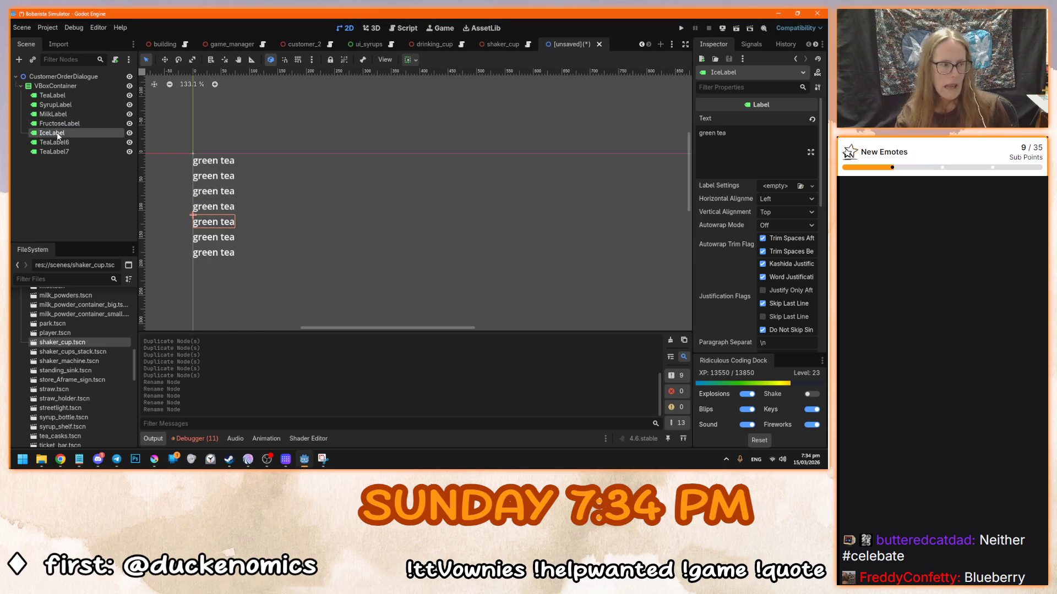
- Delete the leftover TeaLabel6 and TeaLabel7
click(48, 143)
key(Delete)
key(Return)
click(49, 143)
key(Delete)
key(Return)
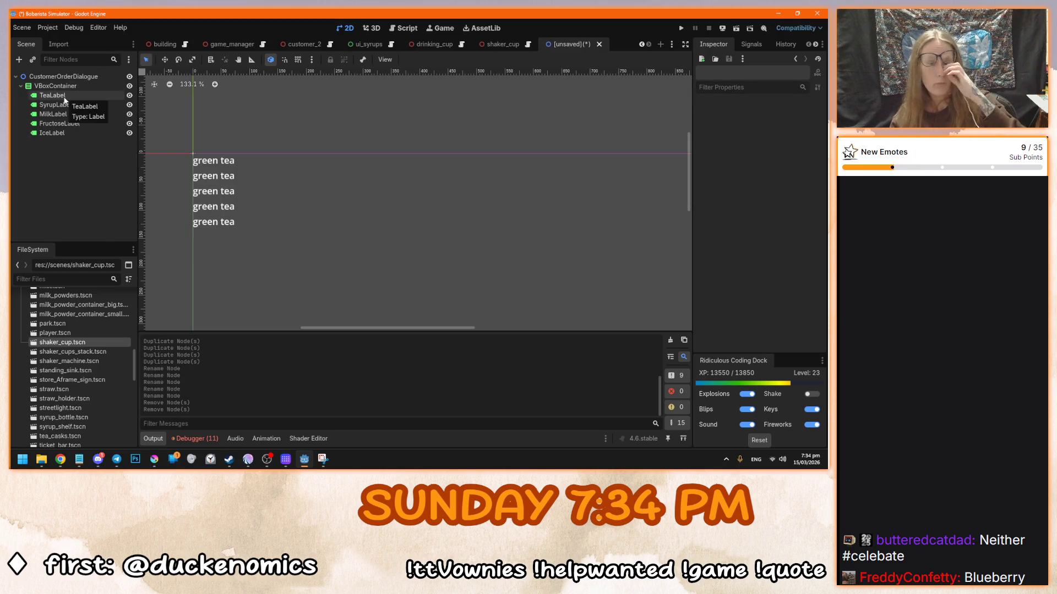
- Duplicate IceLabel into ToppingsLabel1 and further toppings label copies
click(63, 136)
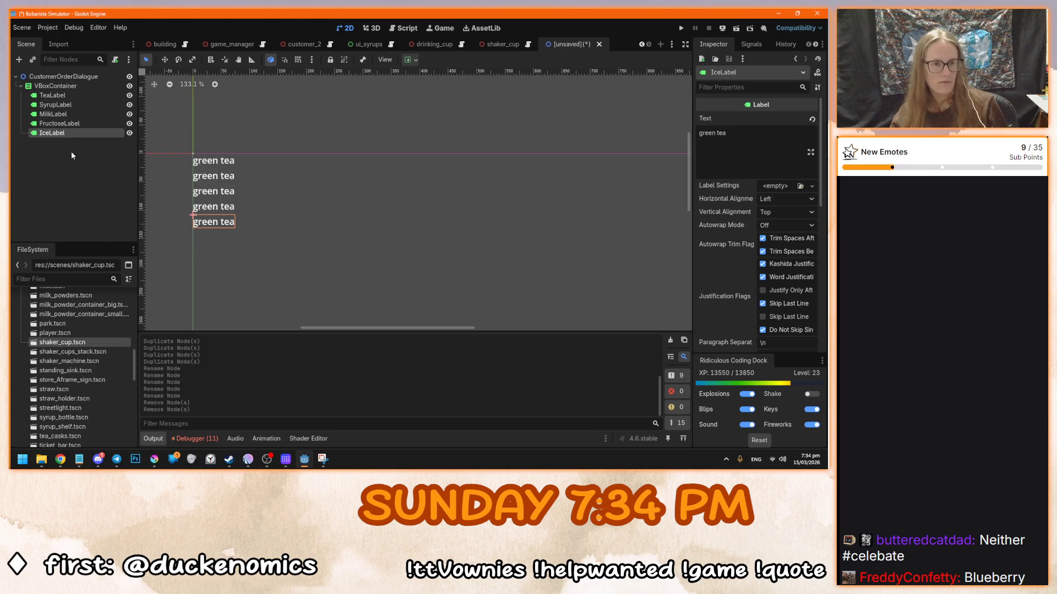
key(ctrl+d)
double_click(60, 142)
text(Toppin)
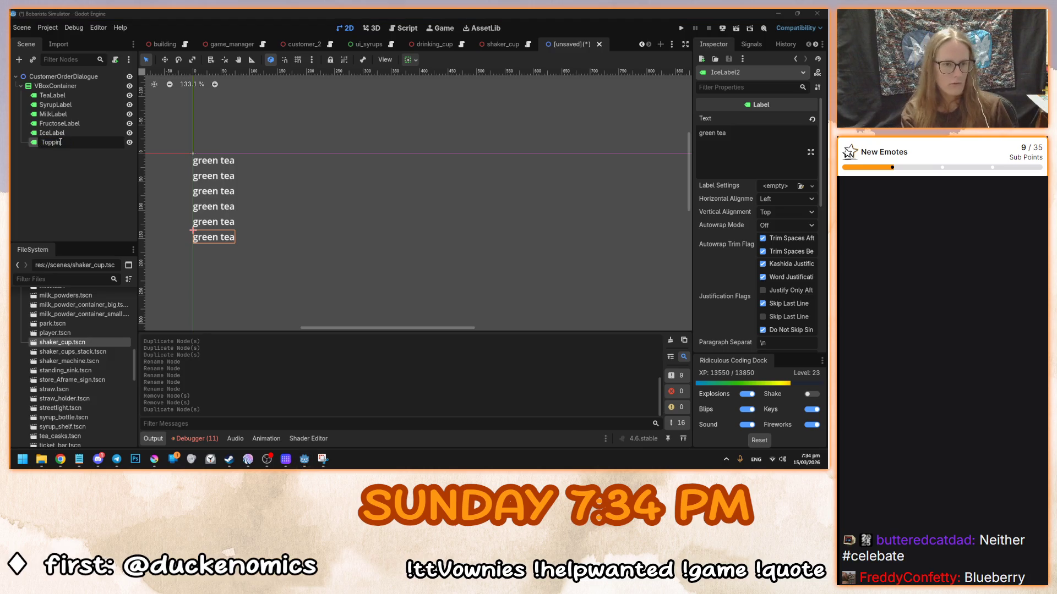
text(gsLabel1)
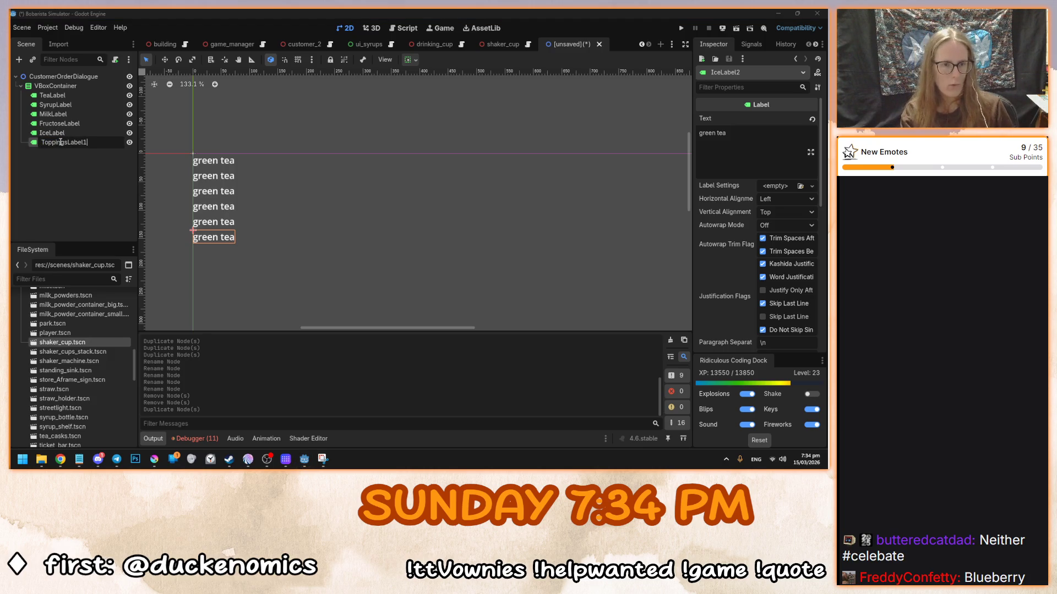
key(Return)
key(ctrl+d)
key(ctrl+d)
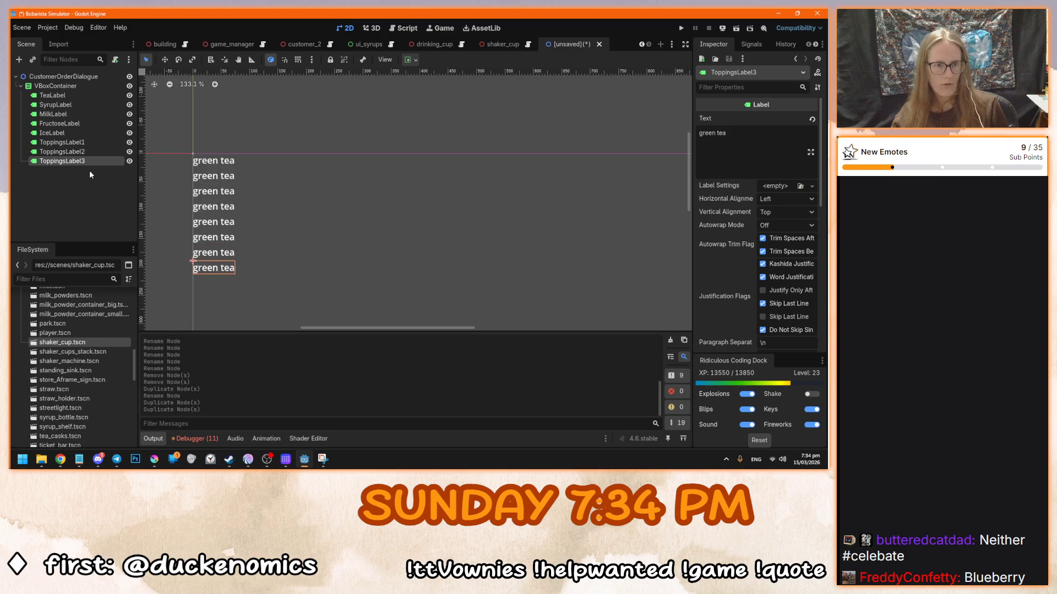
click(67, 98)
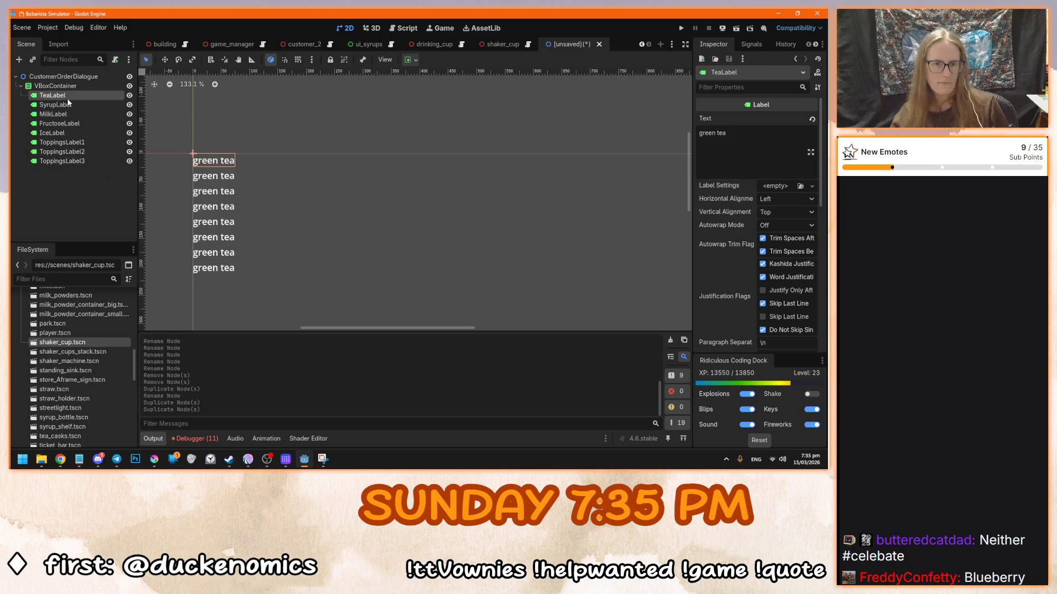
- Set the tea, syrup and milk labels to Black Tea, Raspberry and No Milk
triple_click(745, 164)
text(G)
key(BackSpace)
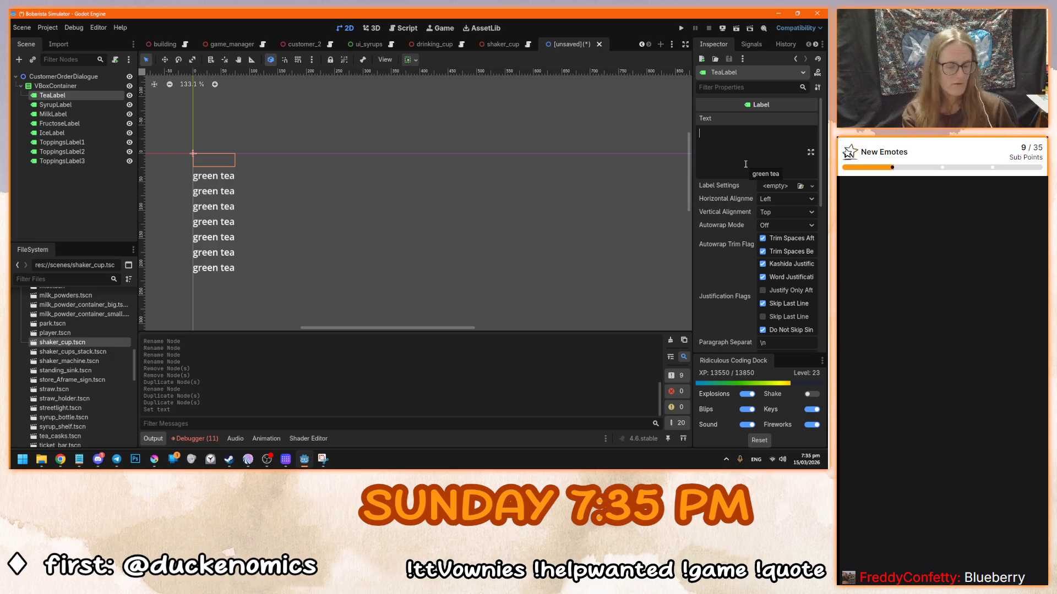
text(Black Tea)
click(55, 105)
triple_click(751, 137)
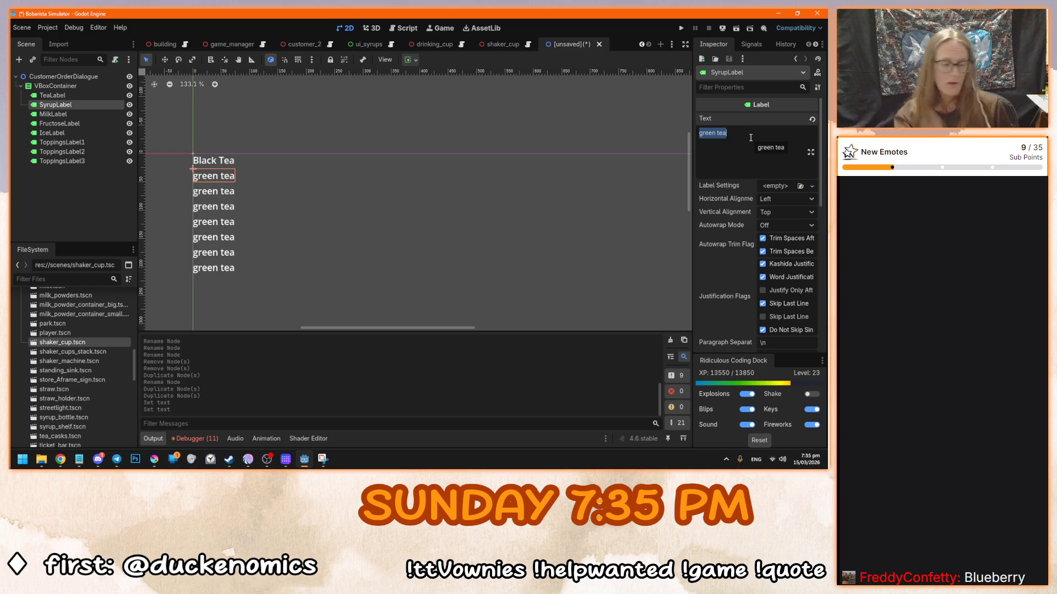
text(Raspberry)
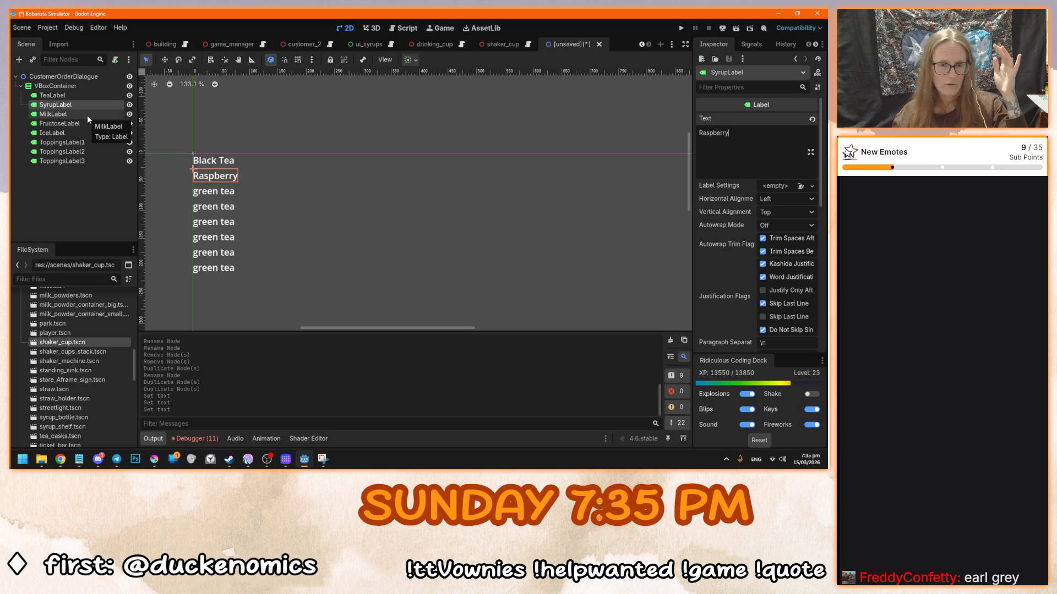
click(87, 115)
text(No Milk)
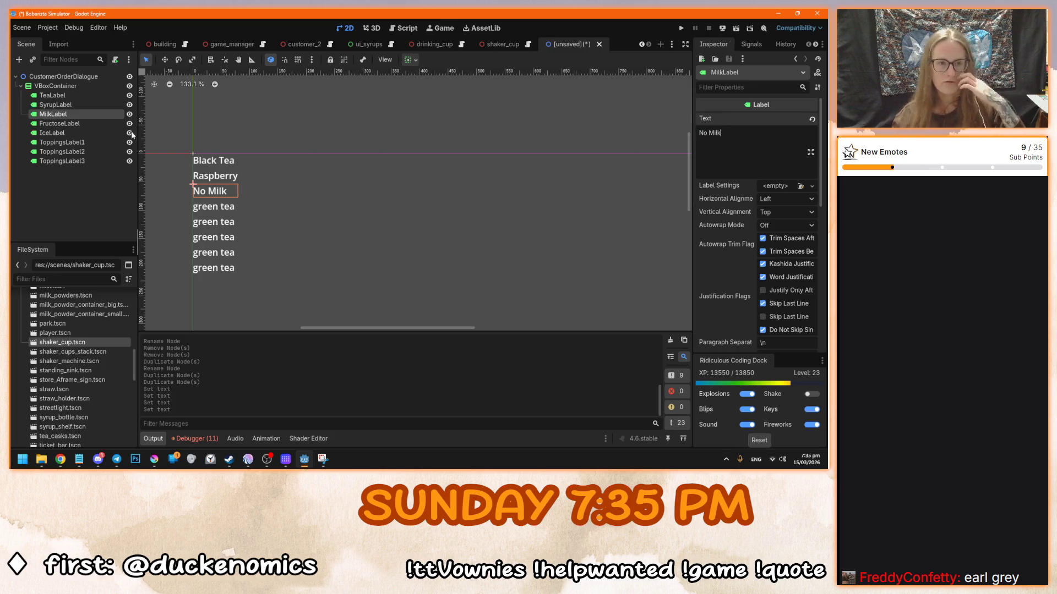
- Set FructoseLabel to '25% Sweet' and IceLabel to '0% Ice'
click(60, 123)
triple_click(747, 150)
text(25% Sweet)
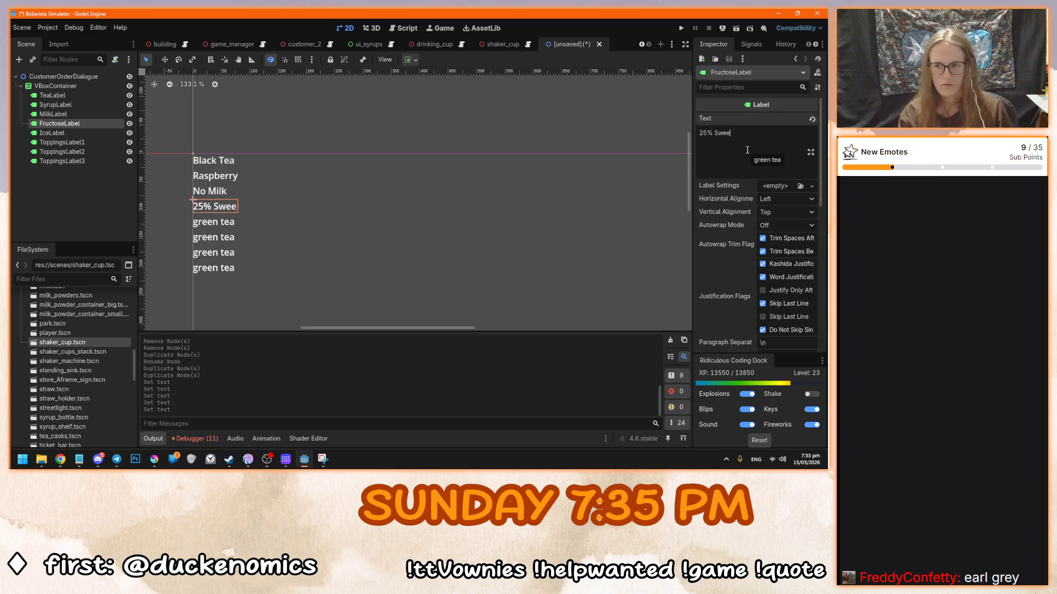
click(103, 133)
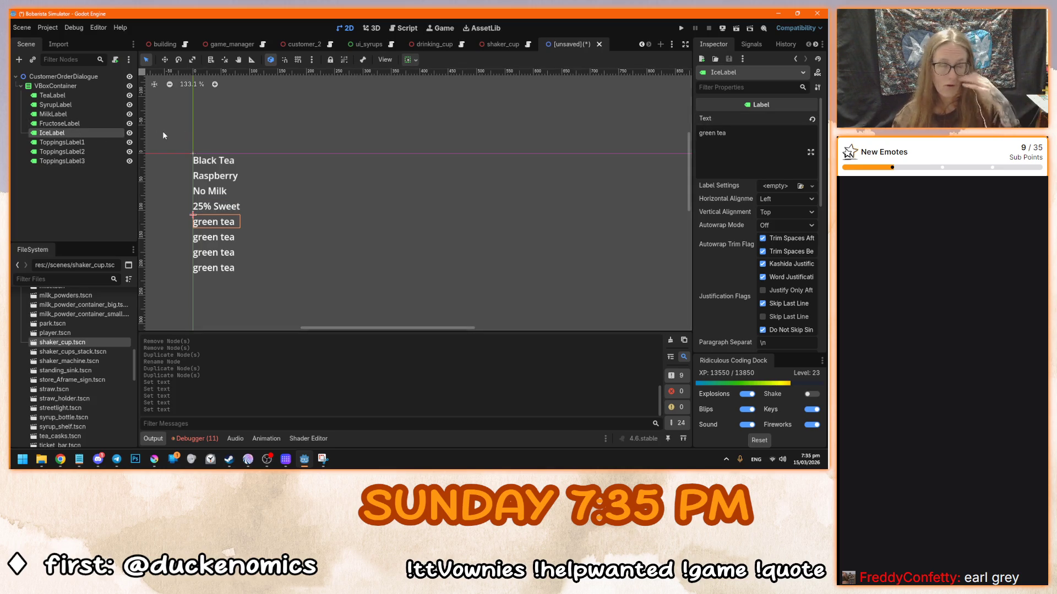
click(774, 146)
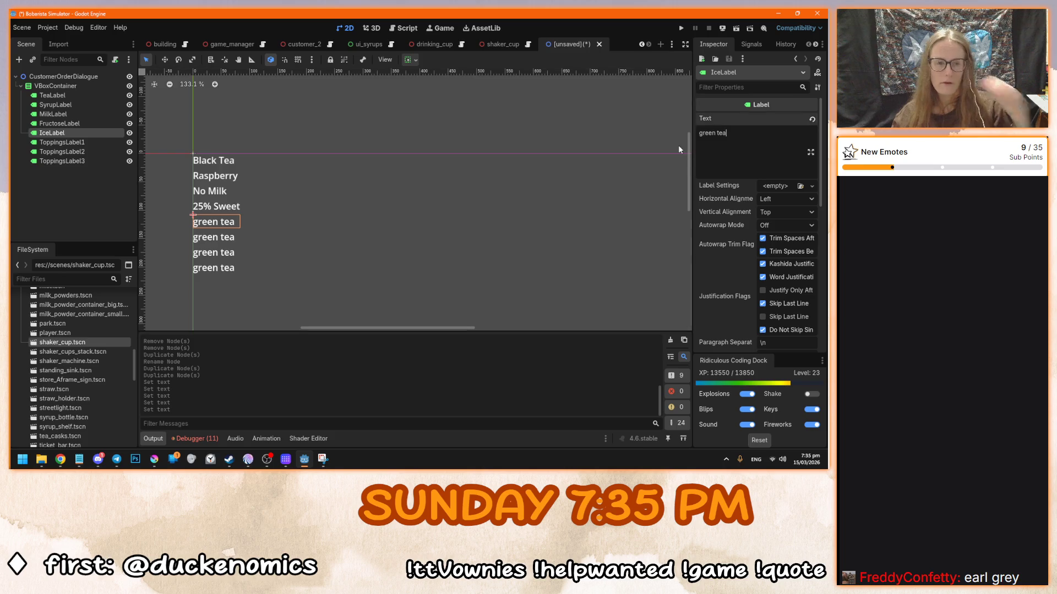
triple_click(738, 150)
text(No Ice)
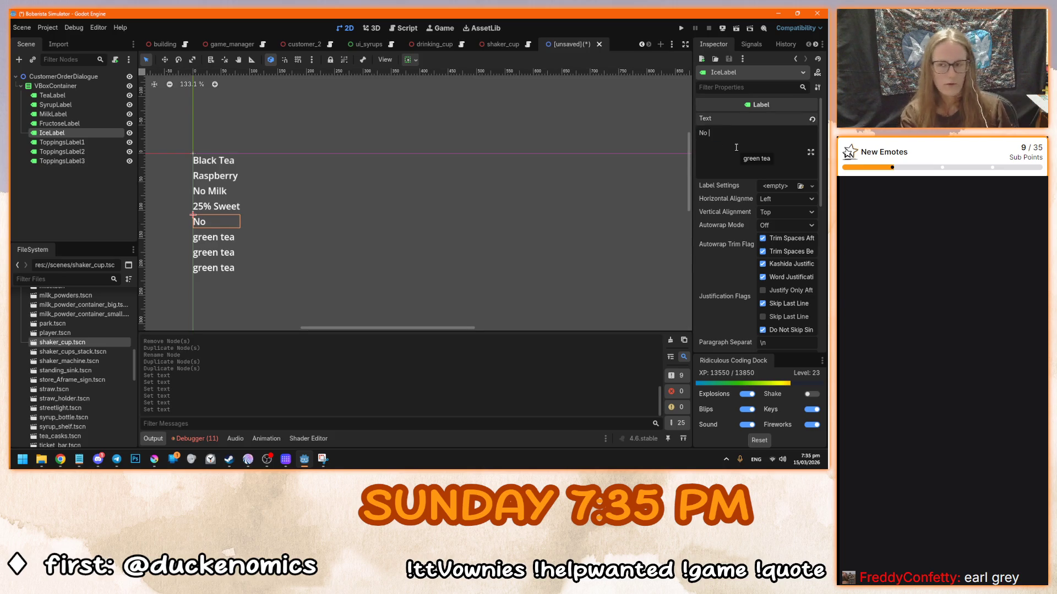
key(ctrl+a)
text(0%)
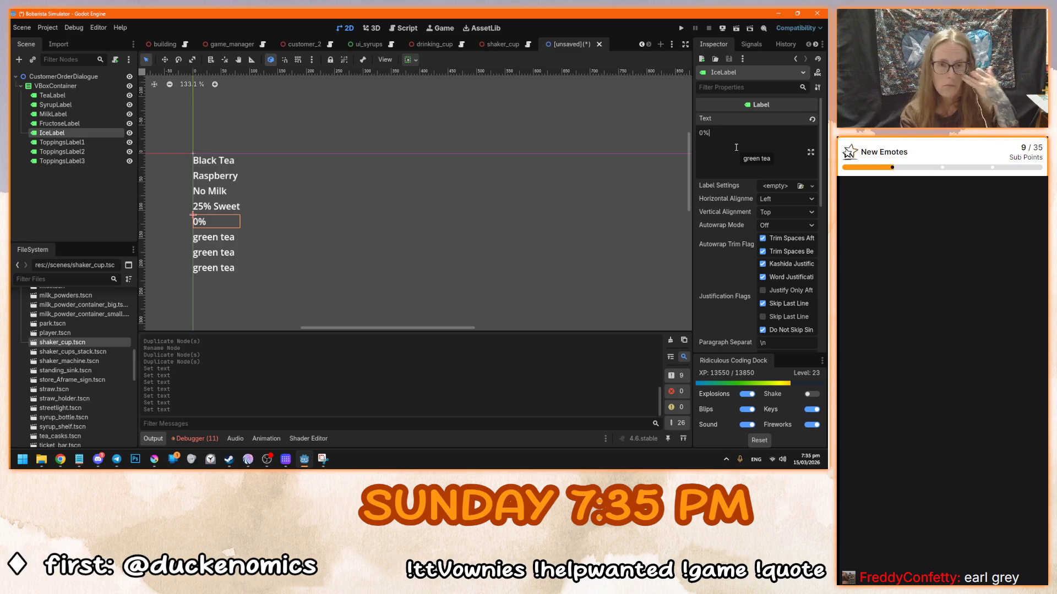
text( Ice)
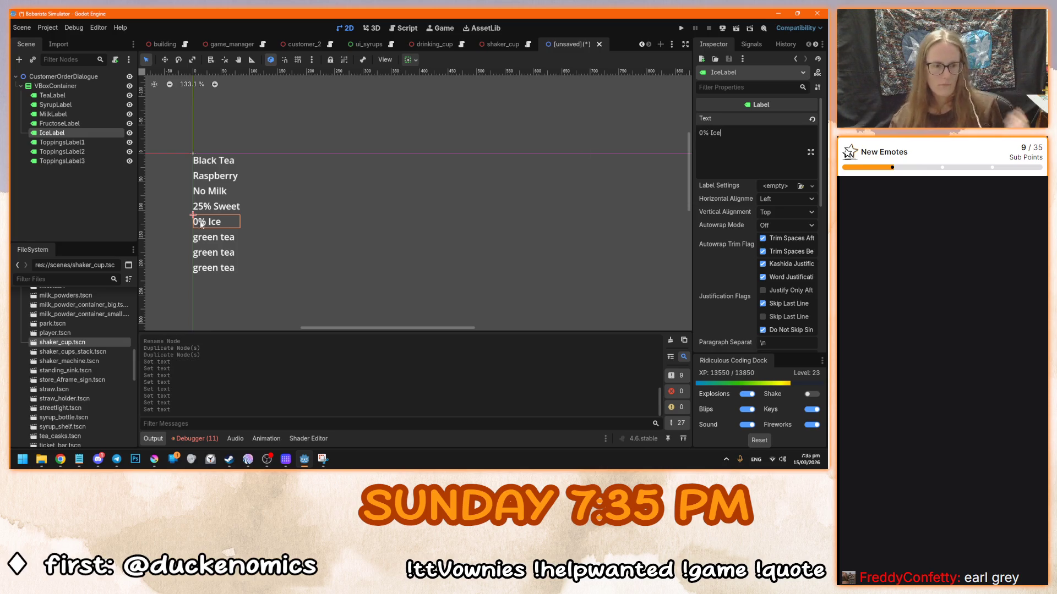
click(82, 142)
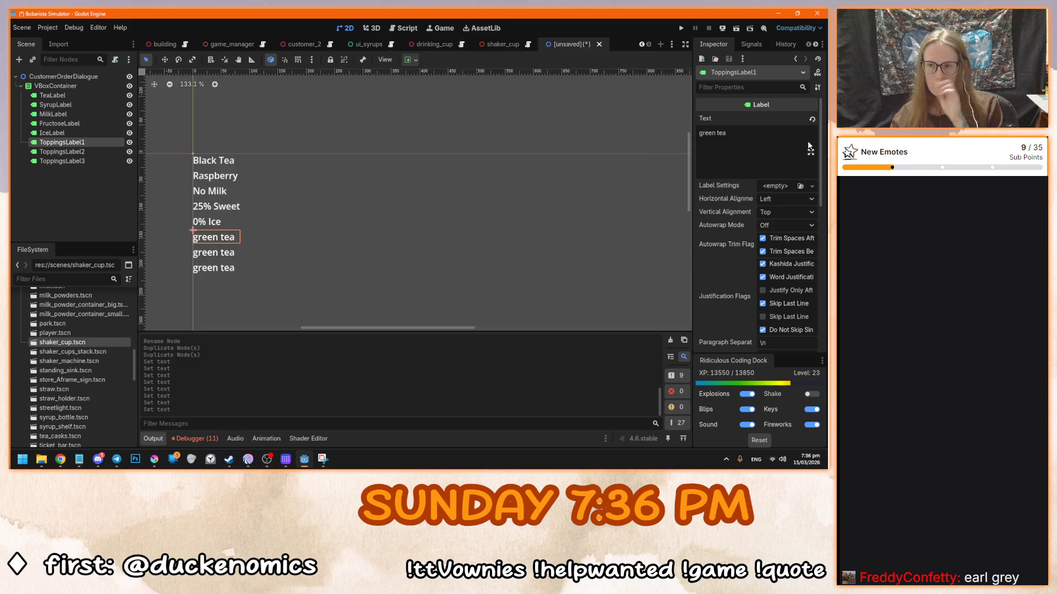
- Set ToppingsLabel1 to 'Passionfruit Popping Boba' and ToppingsLabel2 to 'Strawberry Popping Boba'
click(810, 152)
click(431, 412)
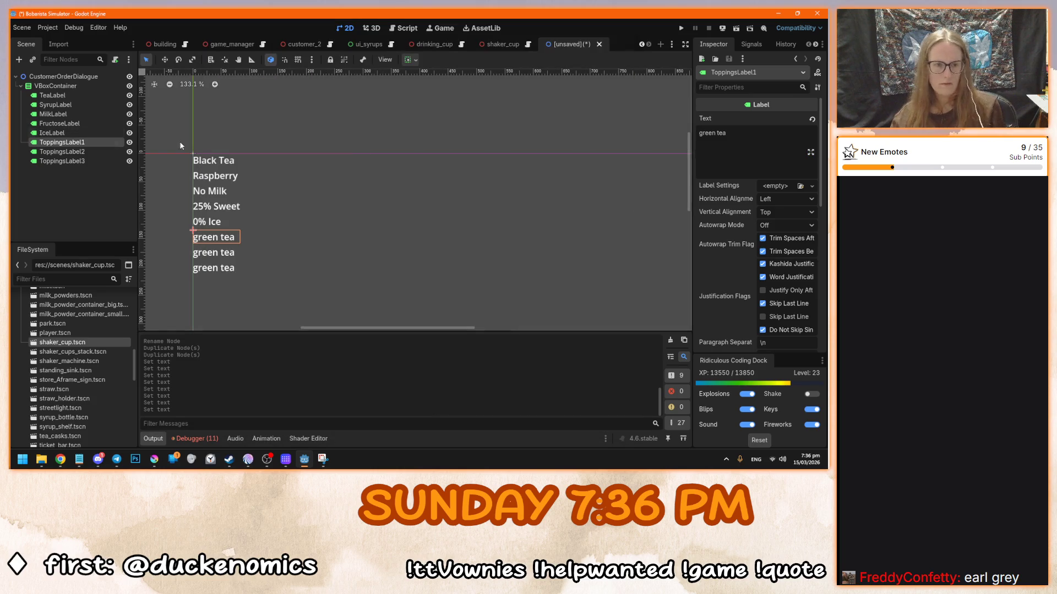
key(ctrl+a)
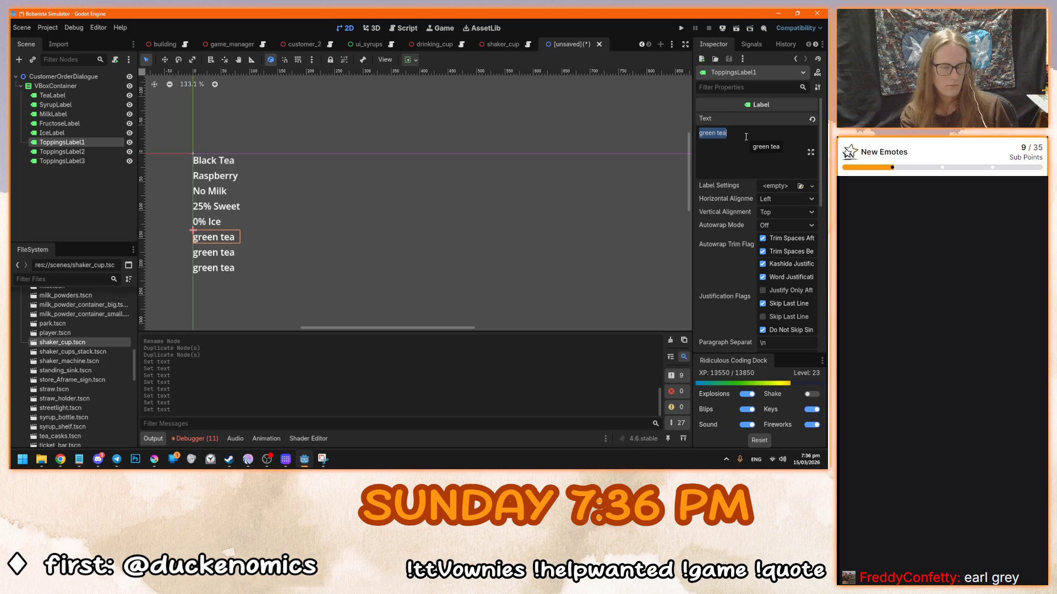
text(Passionfruit P)
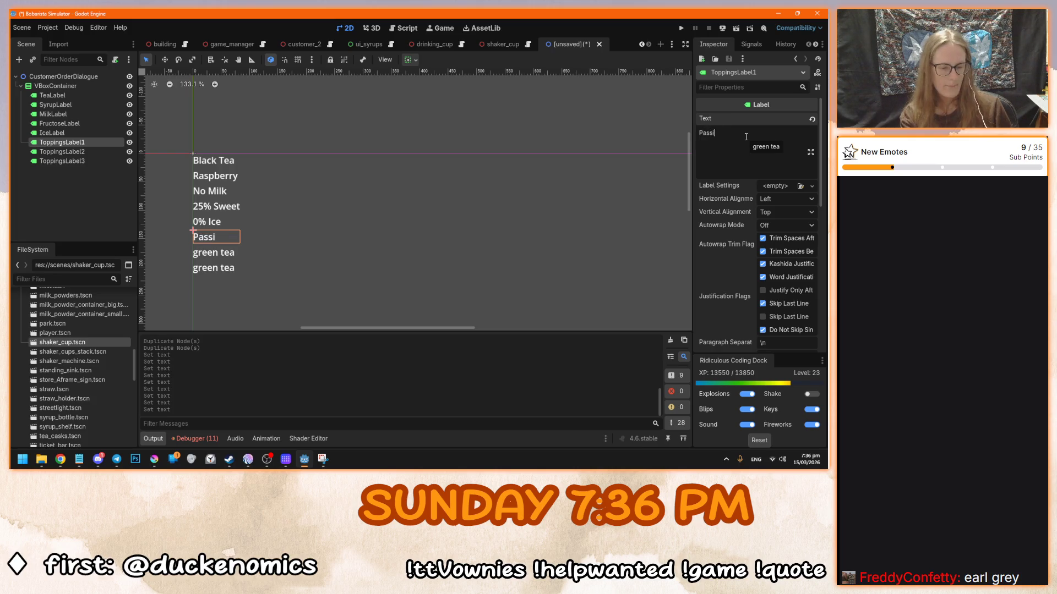
text(opping Boba)
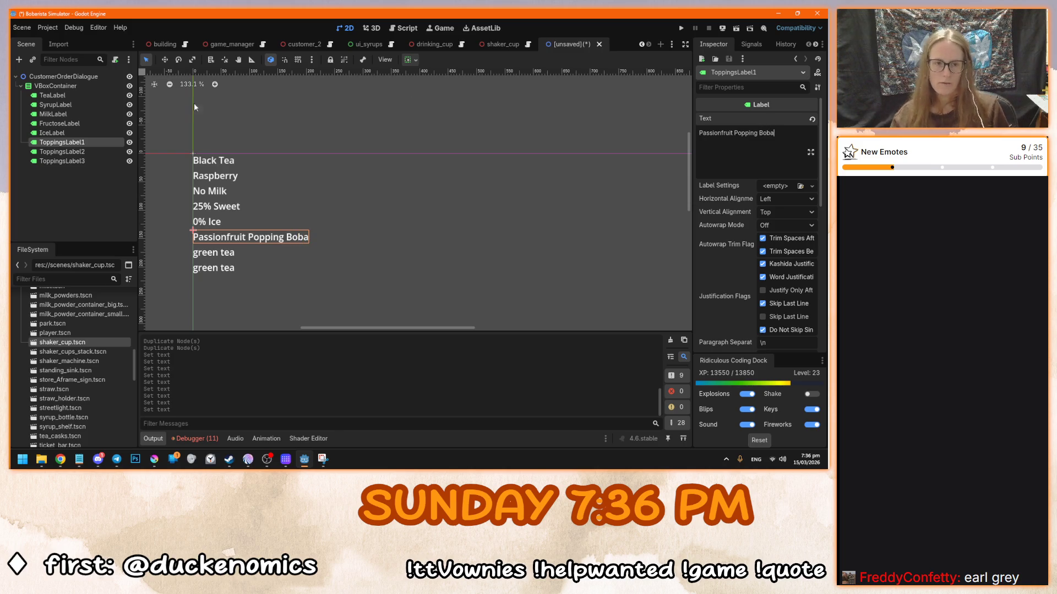
click(62, 151)
click(740, 142)
key(ctrl+a)
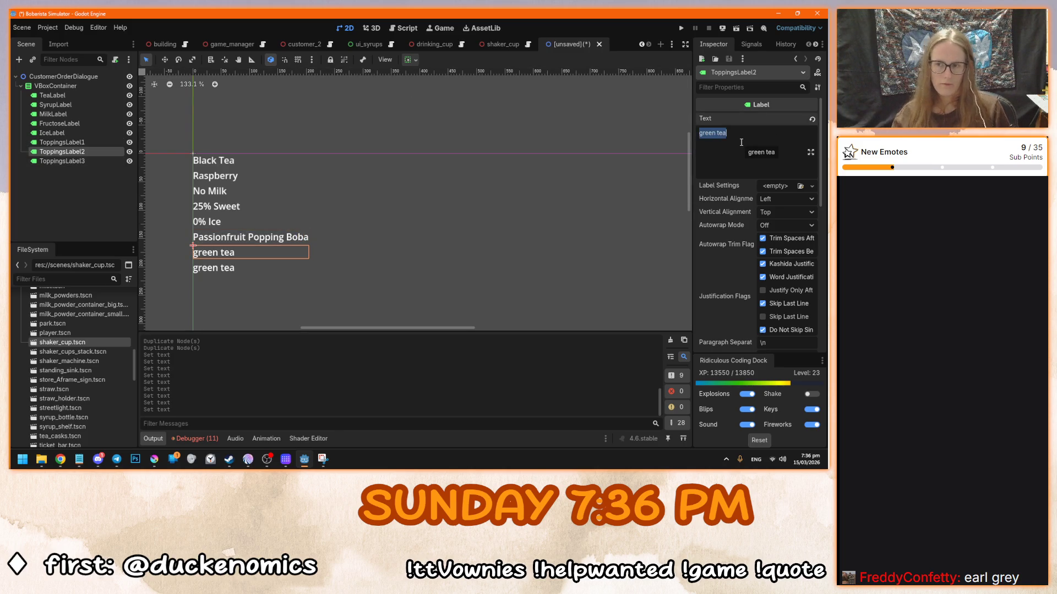
text(Strawbe)
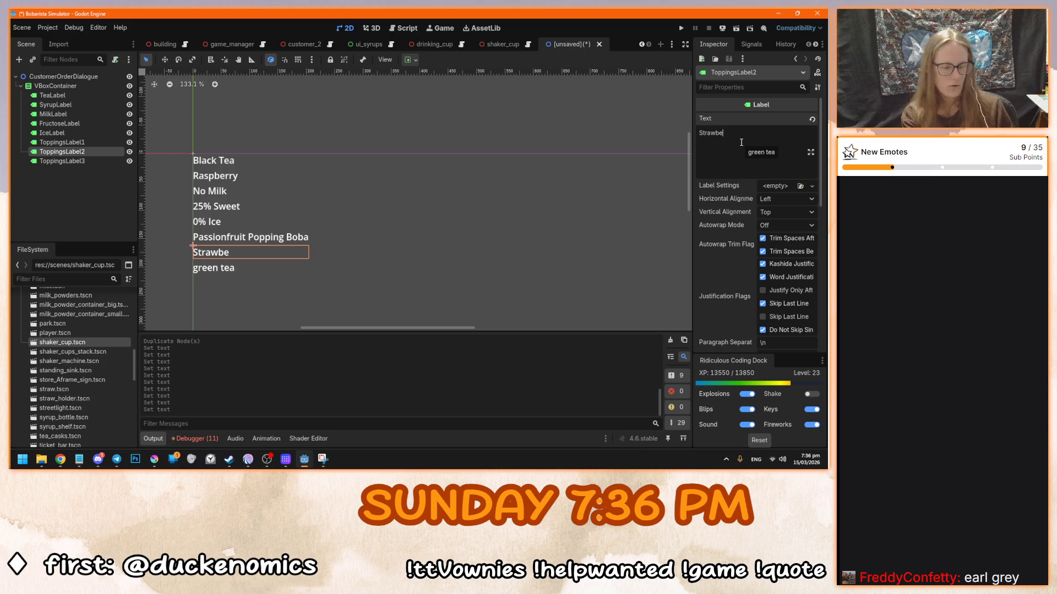
text(rry Popping Boba)
- Set ToppingsLabel3 to 'Passionfruit Jelly' and deselect it to review the list
click(97, 163)
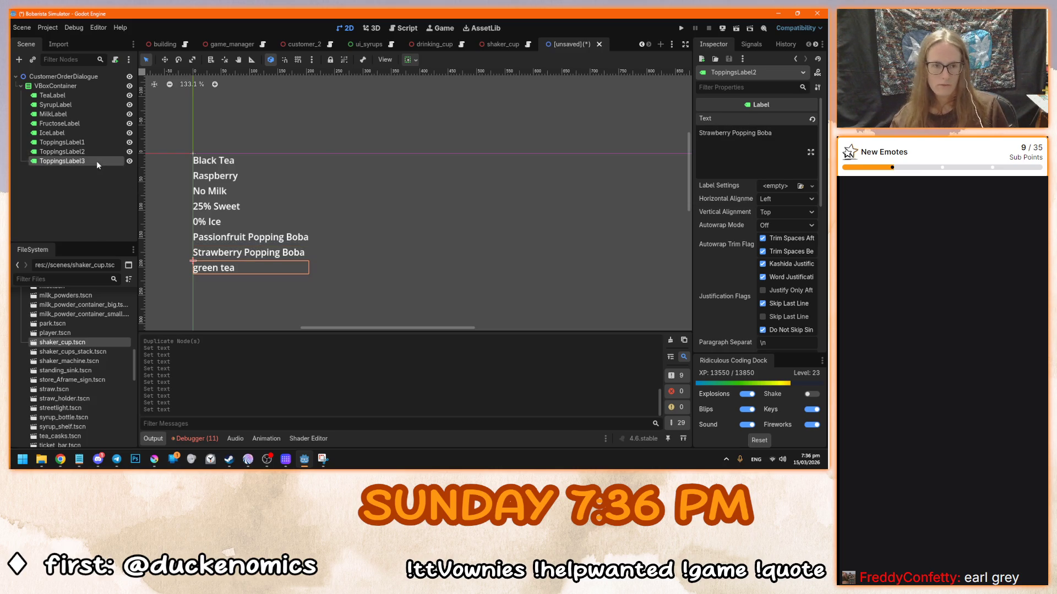
click(735, 144)
key(ctrl+a)
text(Passionfruit Jelly)
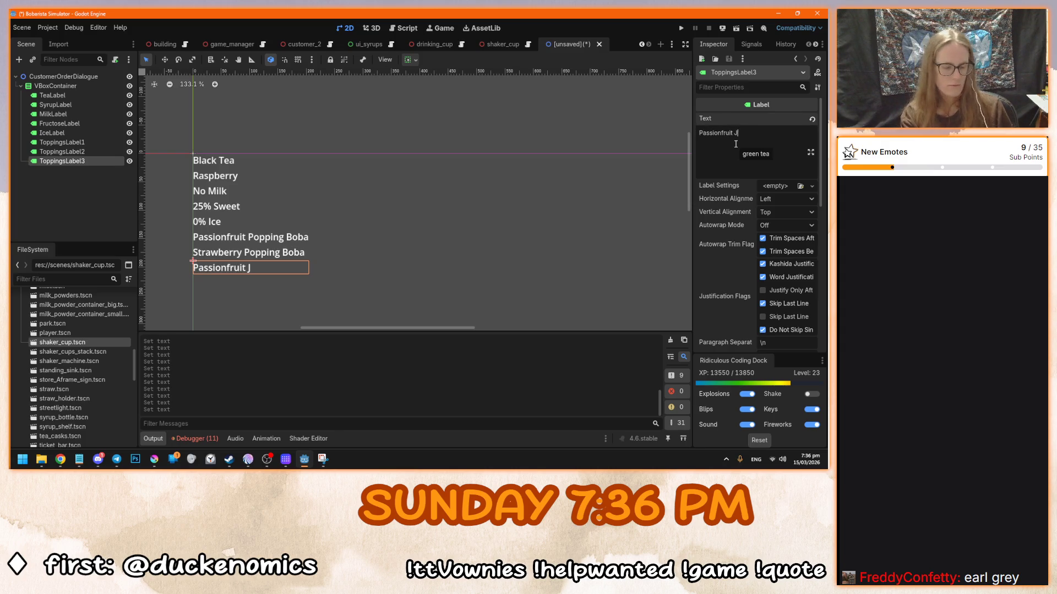
click(422, 269)
drag(351, 219, 392, 243)
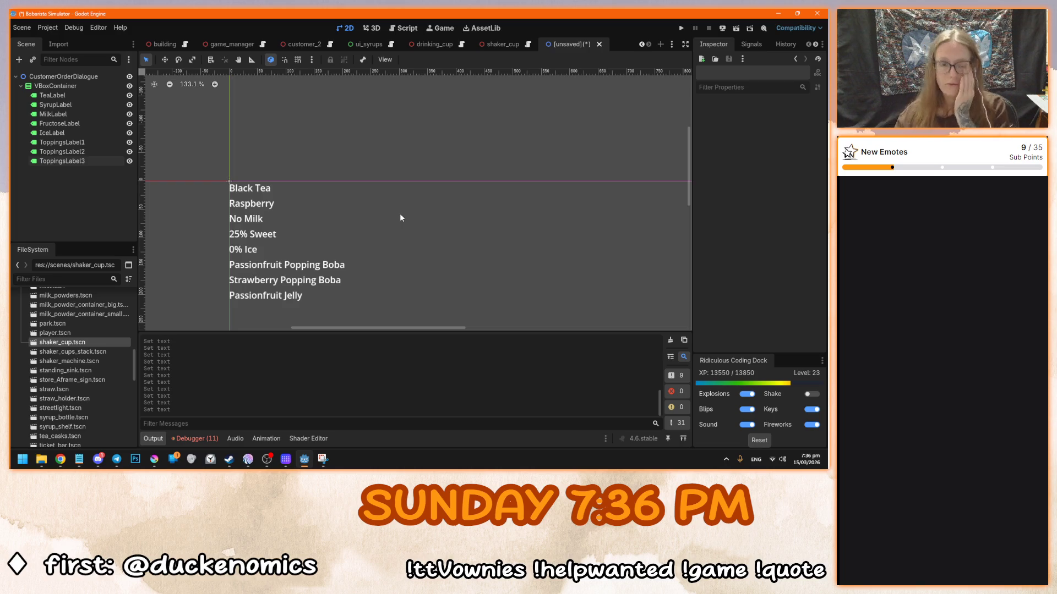
scroll(325, 252, down, 5)
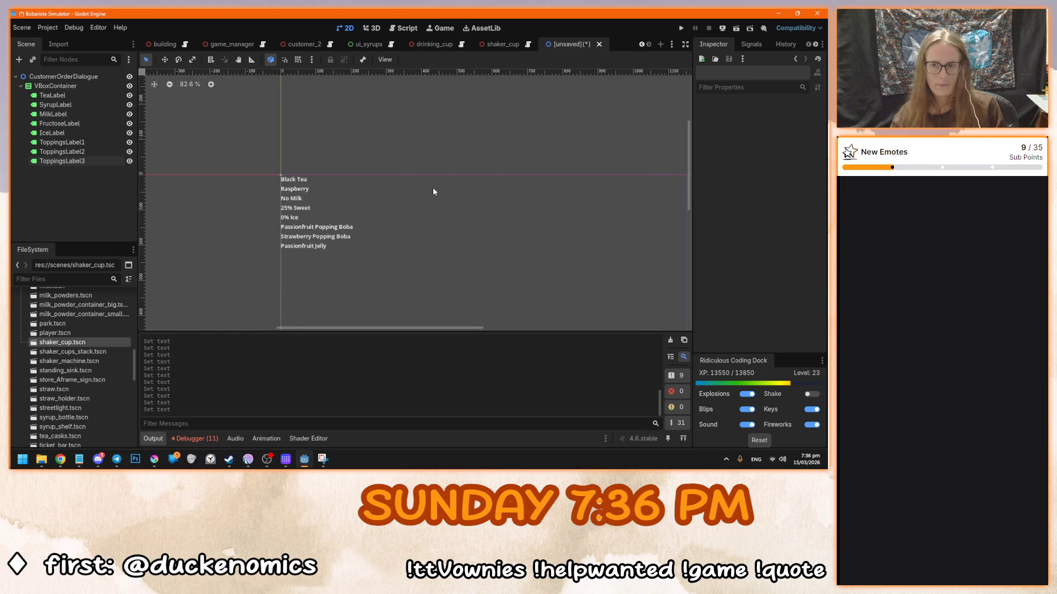
- Save the scene in the scenes folder as customer_order_dialogue.tscn
key(ctrl+s)
click(221, 257)
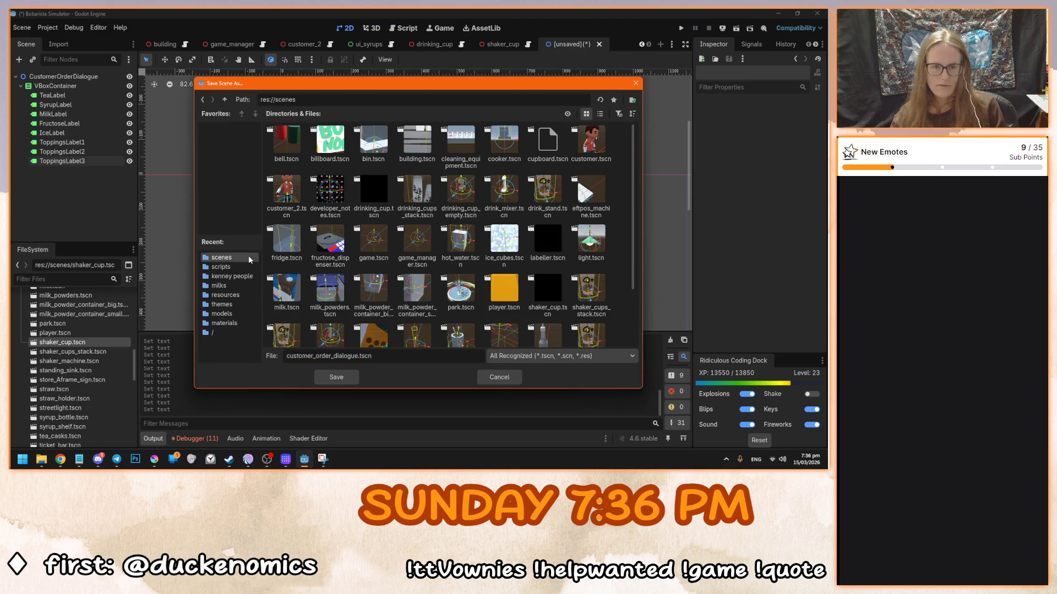
click(336, 377)
- Add a NinePatchRect node under the root, then switch to the Krita mockup
key(ctrl+a)
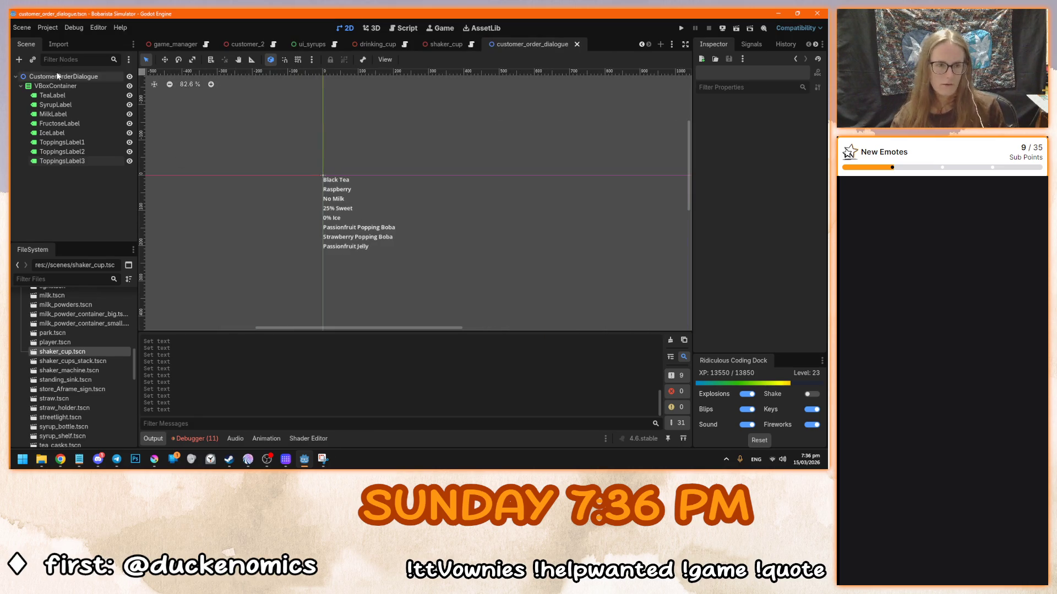
text(nine)
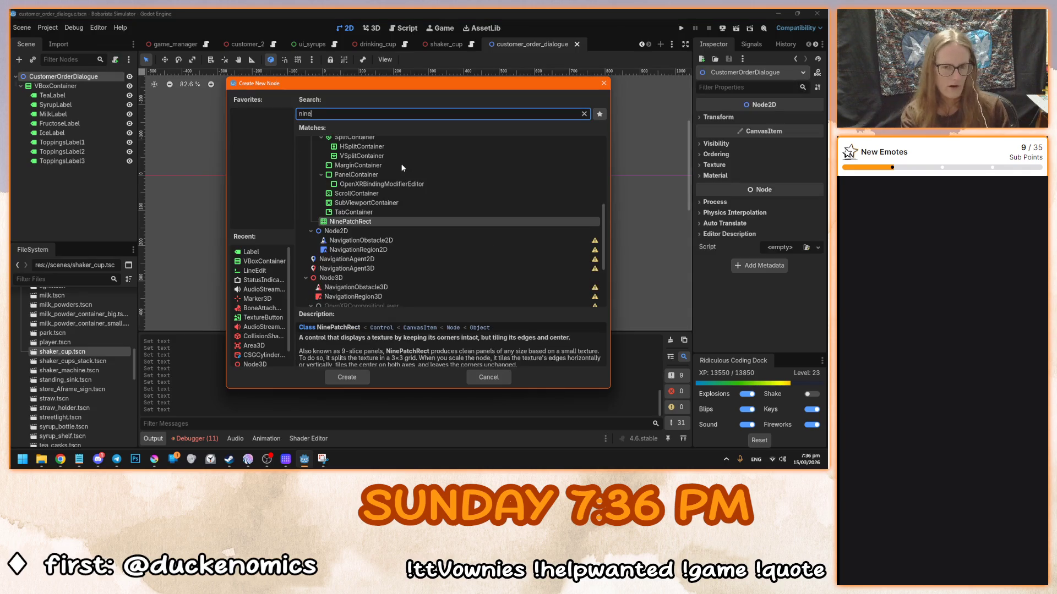
key(Return)
scroll(356, 259, up, 5)
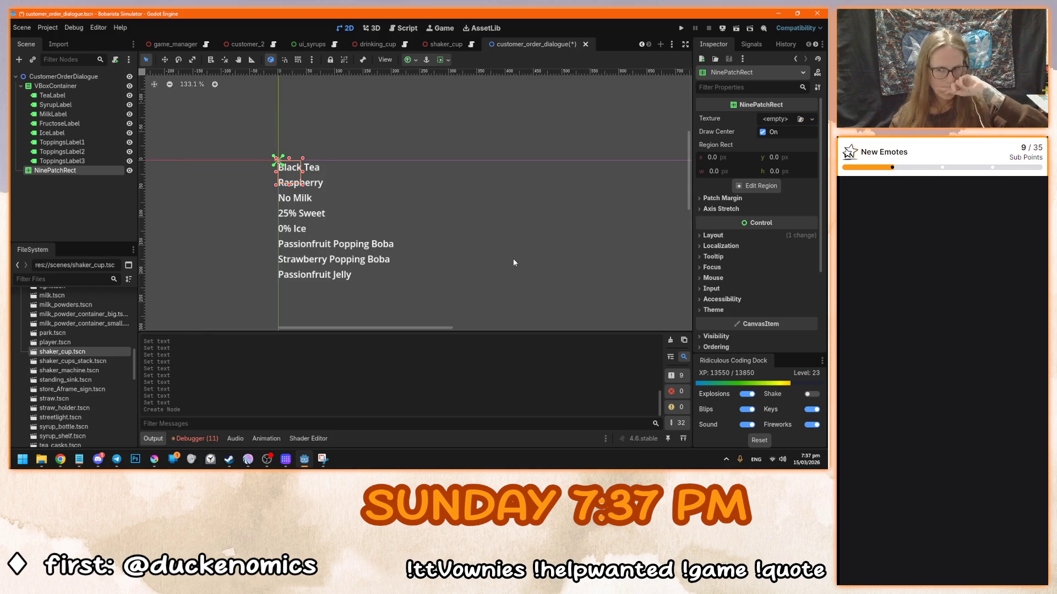
click(154, 458)
drag(425, 261, 280, 212)
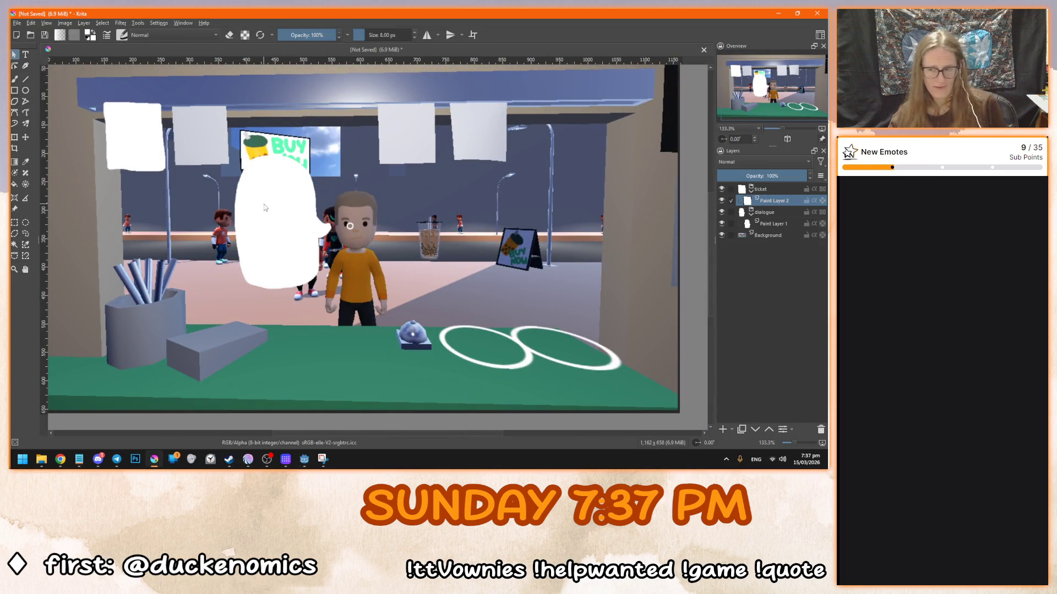
- Duplicate Paint Layer 1 and copy the bubble into a new document from the clipboard
drag(252, 195, 292, 223)
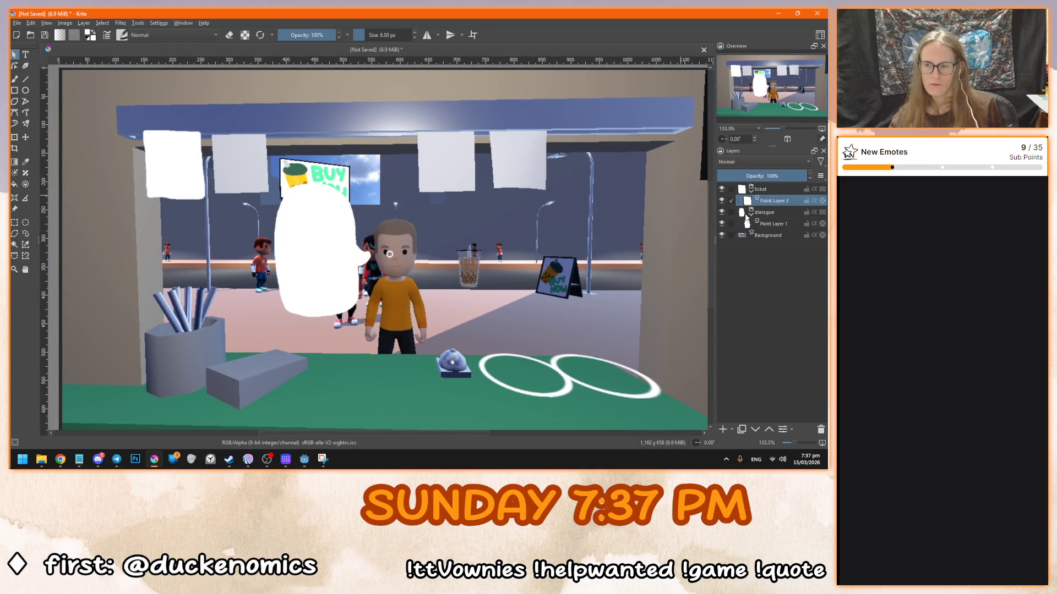
click(774, 224)
right_click(776, 223)
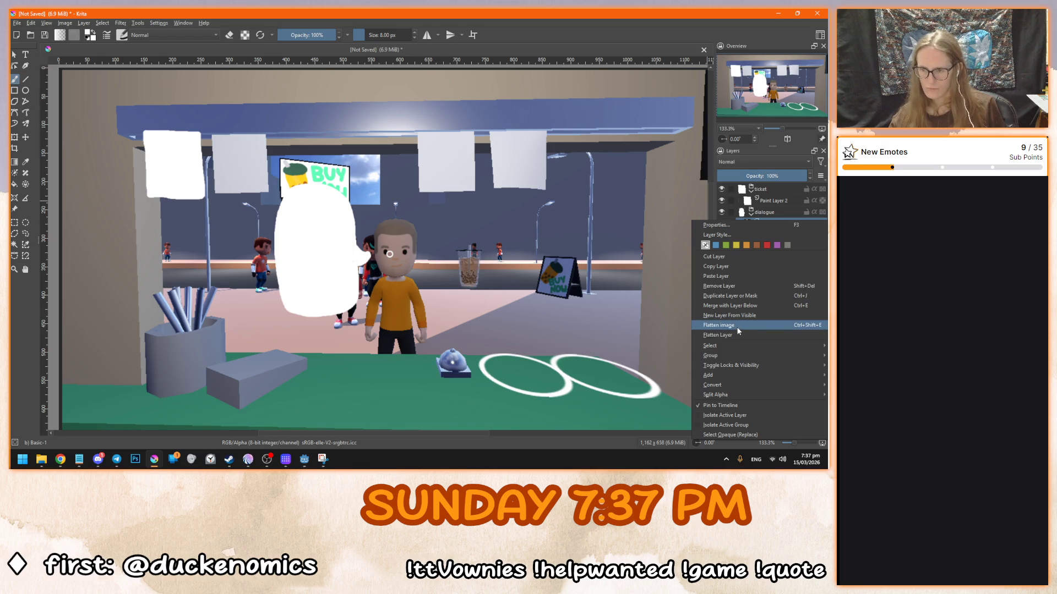
click(731, 296)
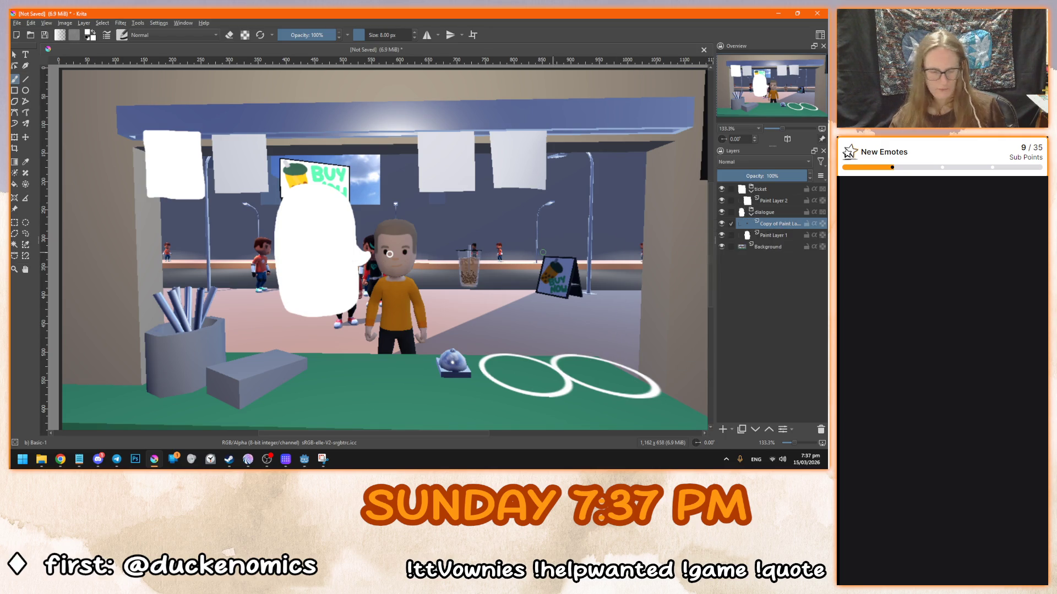
key(ctrl+c)
key(ctrl+n)
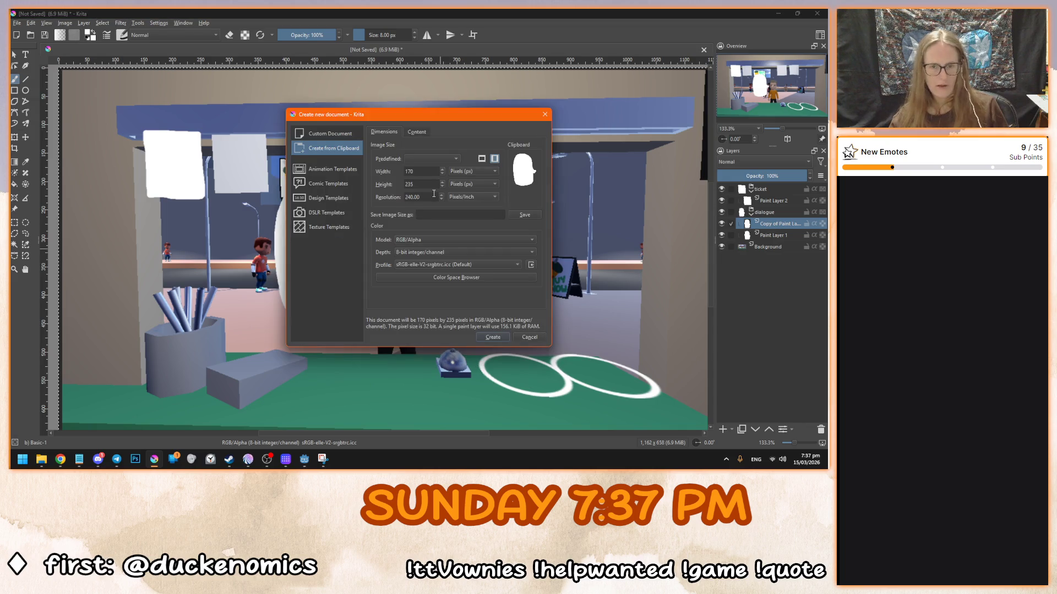
- Create the 170 × 235 px bubble document and view it at 100% zoom
click(491, 337)
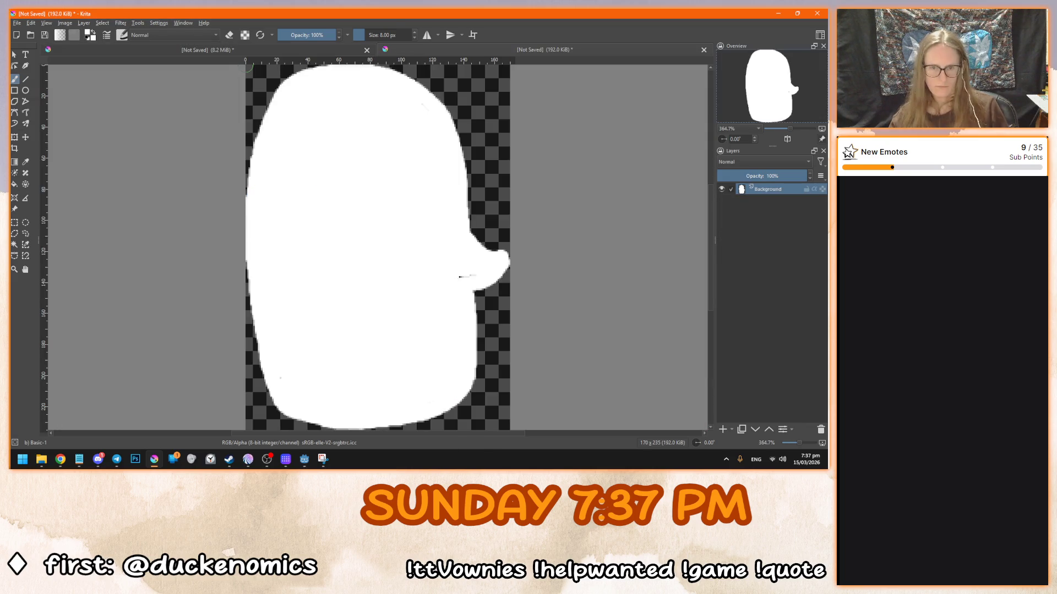
key(1)
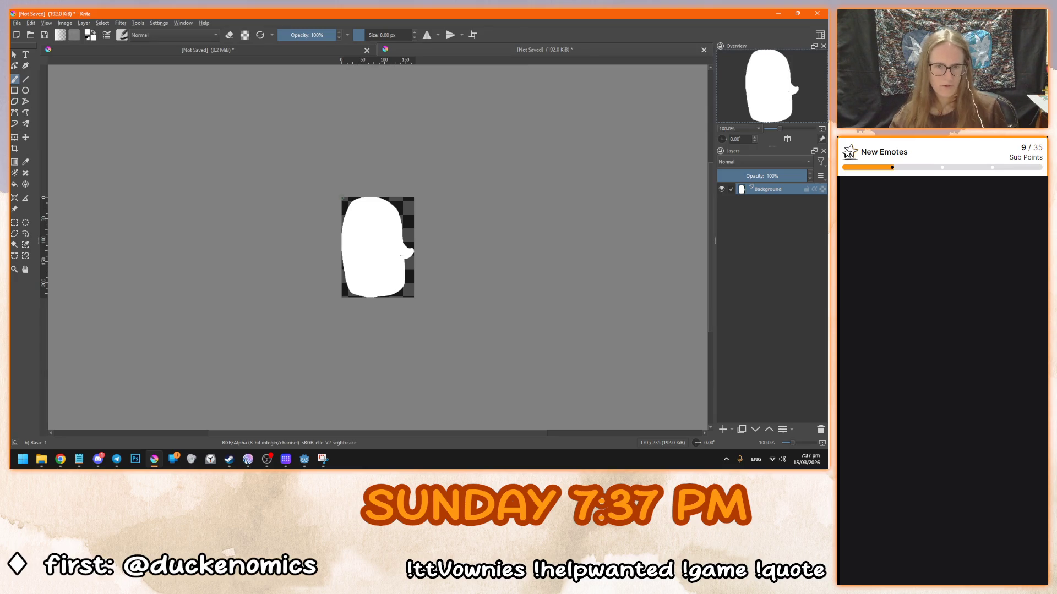
ctrl+scroll(402, 335, up, 2)
scroll(399, 293, up, 3)
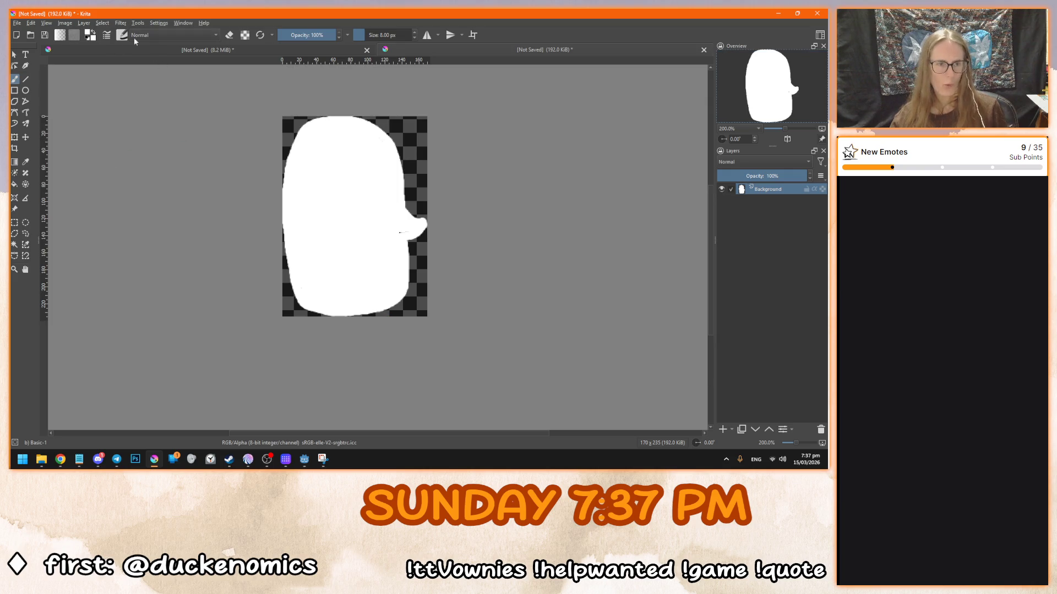
click(119, 23)
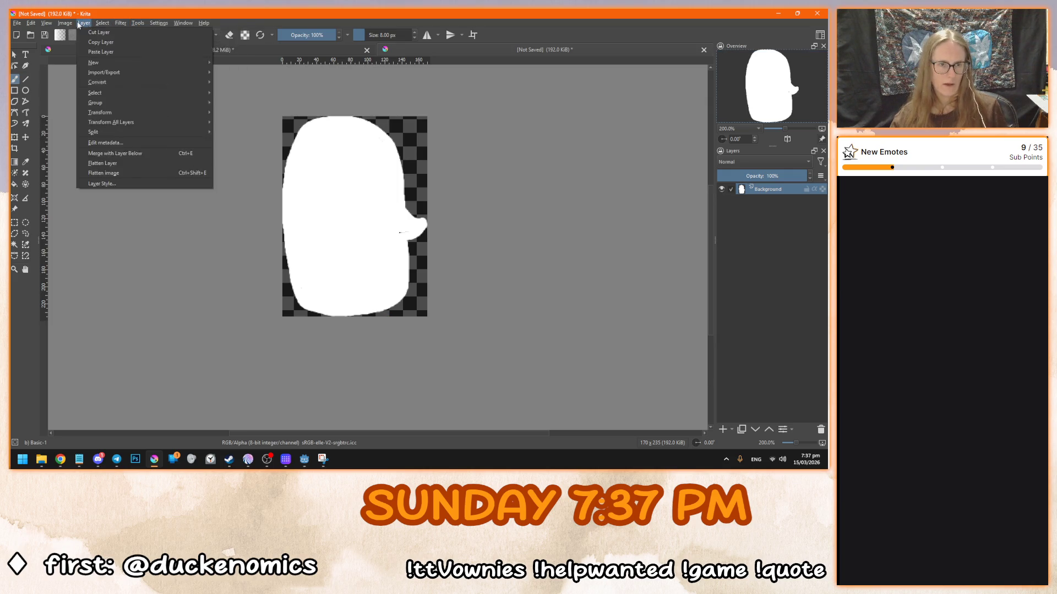
click(428, 30)
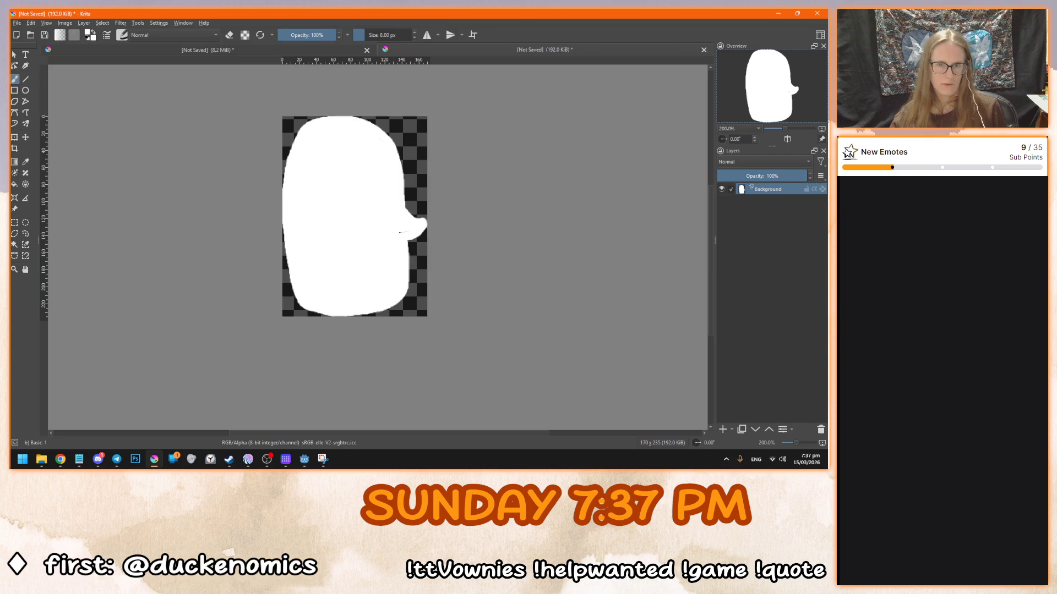
- Place vertical and horizontal guides marking the bubble's top-left corner
drag(45, 149, 49, 161)
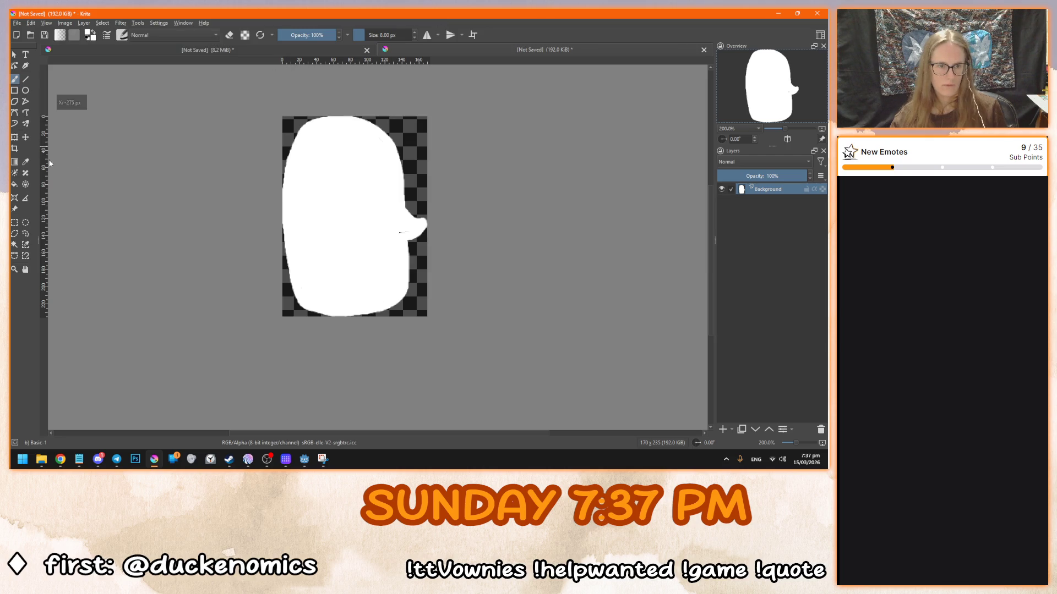
mouse_move(127, 175)
mouse_down()
mouse_move(328, 204)
mouse_move(312, 192)
mouse_move(312, 160)
mouse_move(336, 179)
mouse_move(305, 201)
mouse_move(340, 199)
mouse_move(322, 70)
mouse_move(316, 212)
mouse_move(319, 156)
mouse_move(333, 166)
mouse_up()
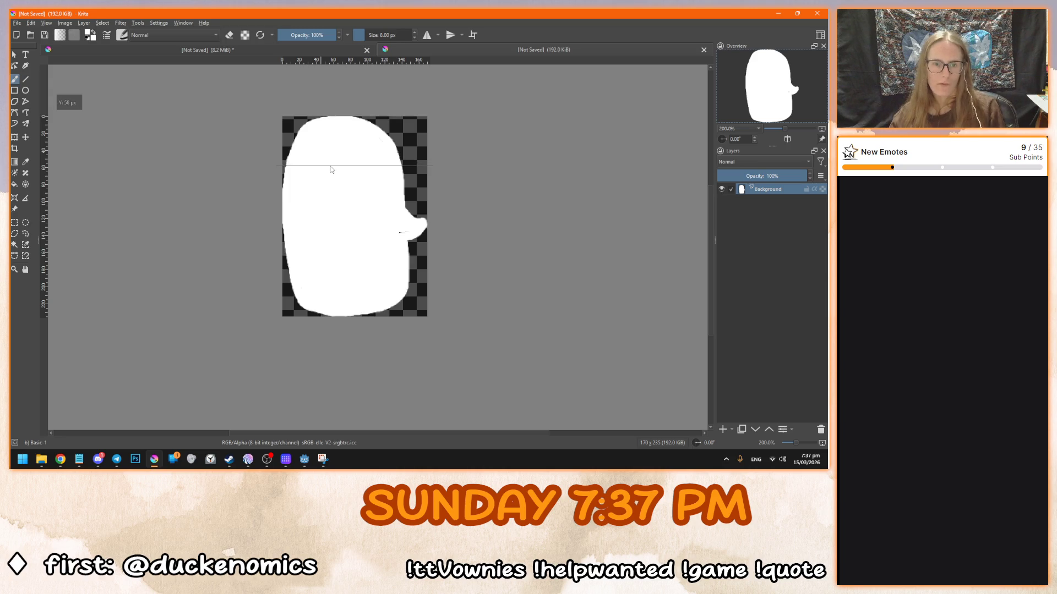
drag(44, 139, 322, 192)
drag(324, 154, 309, 159)
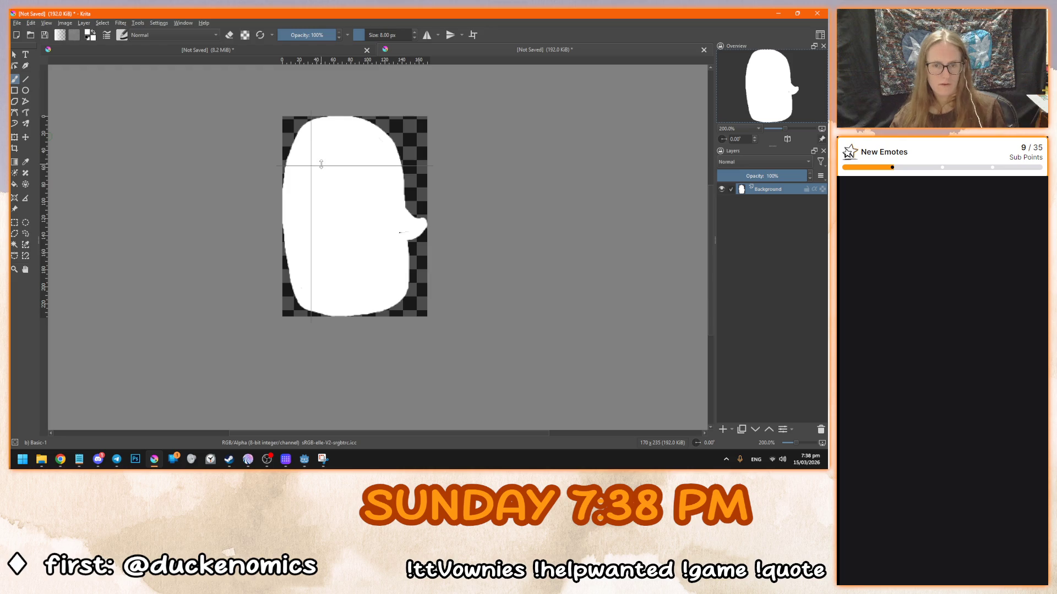
drag(320, 164, 331, 172)
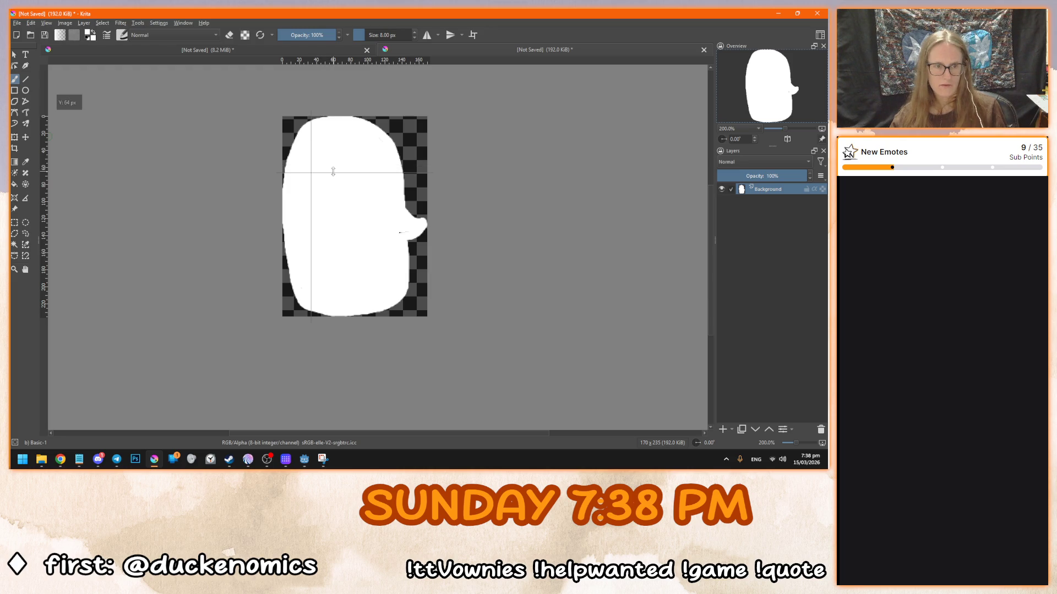
- Add a new paint layer and brush white over the bubble's top-left corner, hiding Background
scroll(327, 144, up, 2)
scroll(317, 183, down, 2)
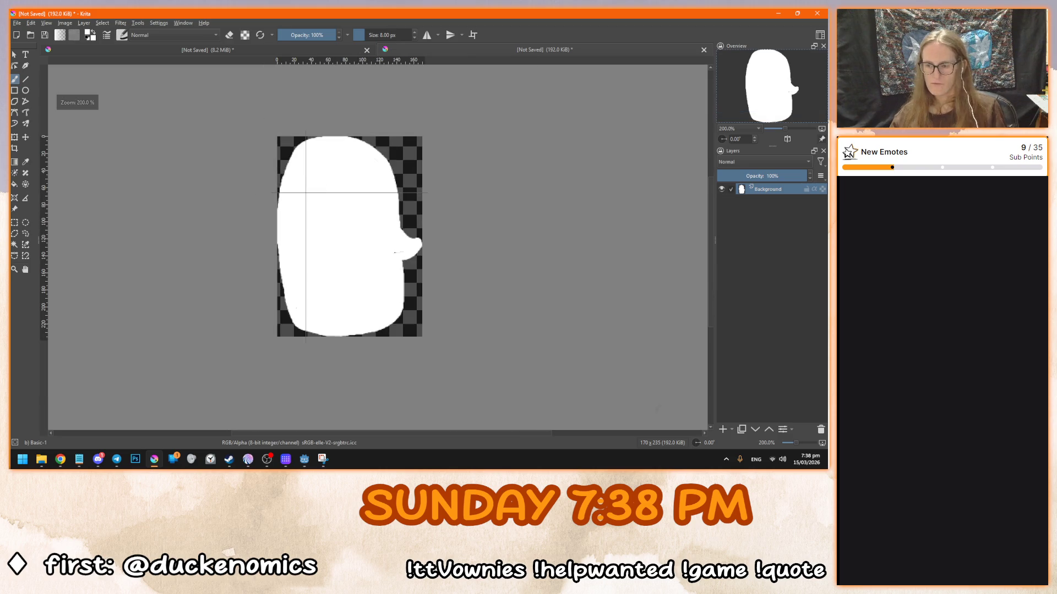
click(723, 429)
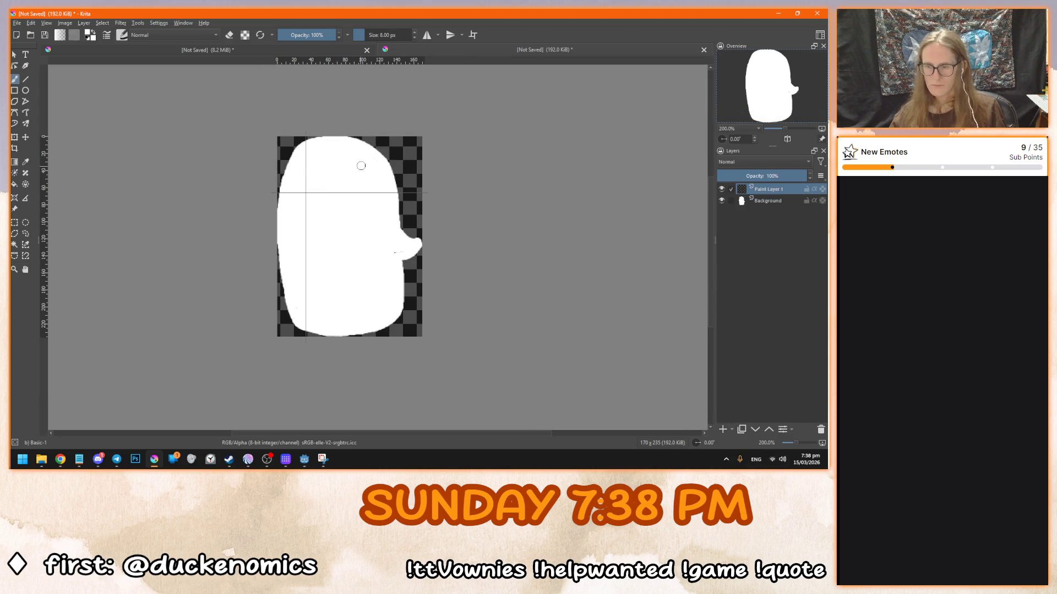
scroll(319, 160, up, 2)
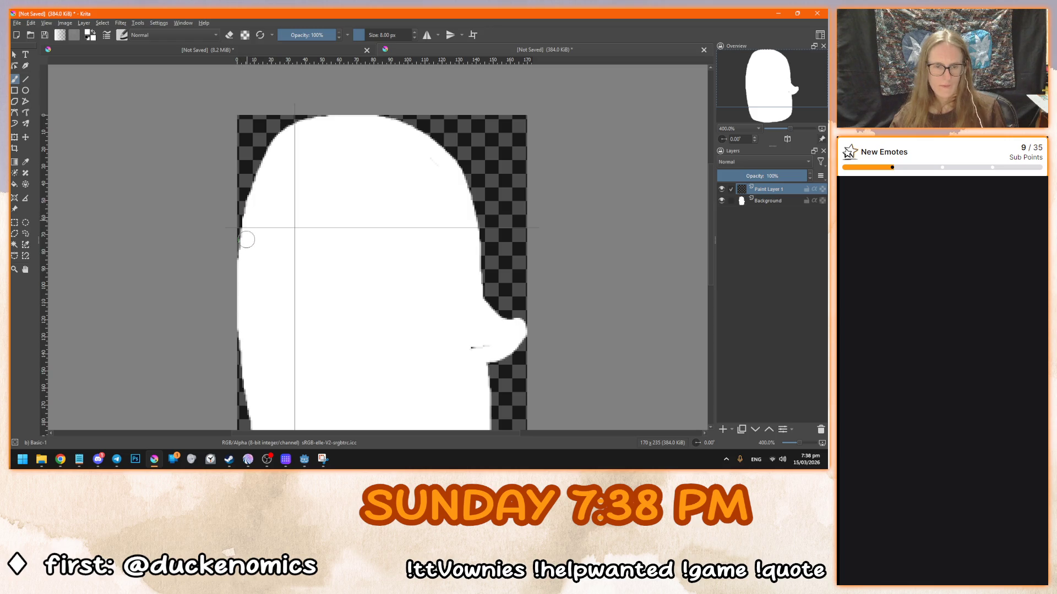
mouse_move(247, 221)
mouse_down()
mouse_move(266, 146)
mouse_move(307, 123)
mouse_up()
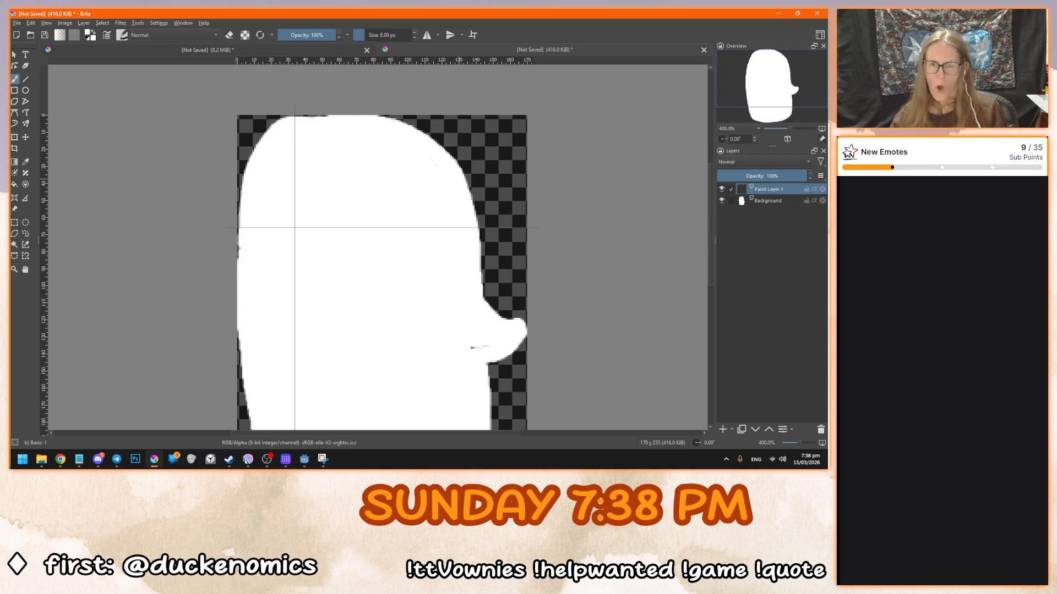
click(721, 201)
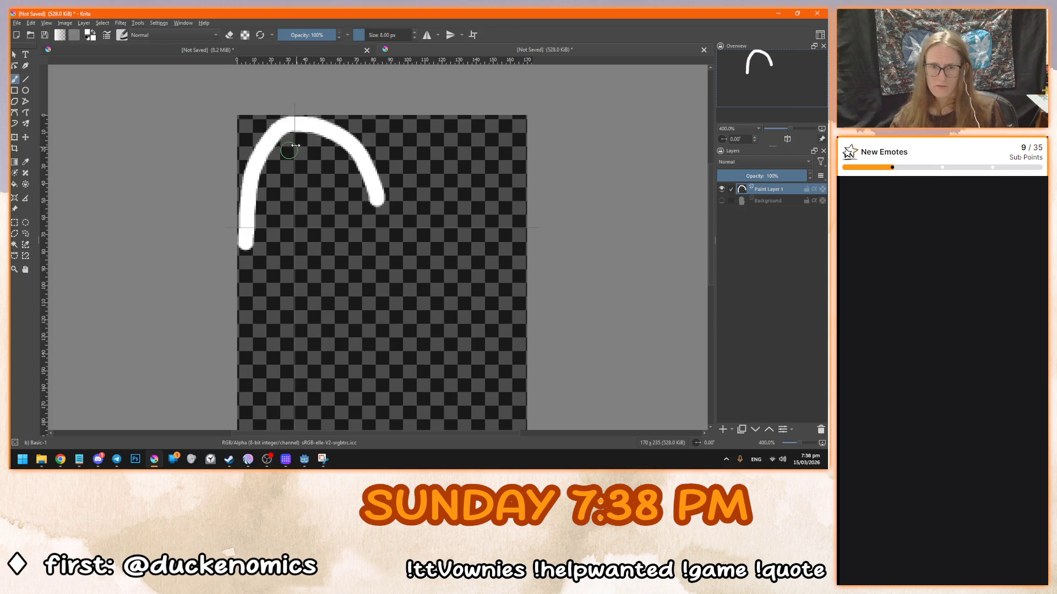
key(ctrl+z)
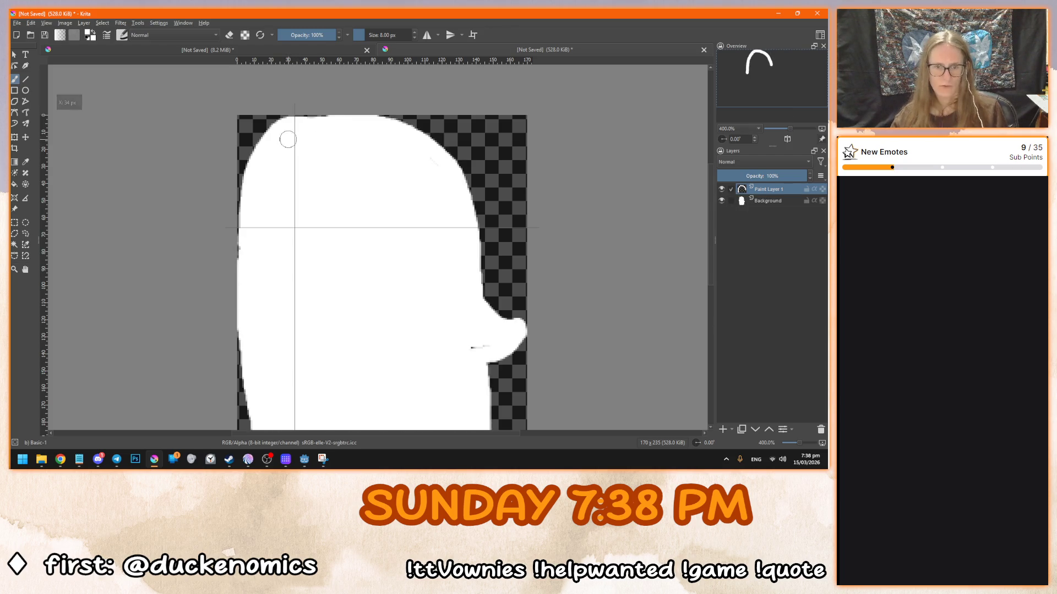
key(ctrl+shift+z)
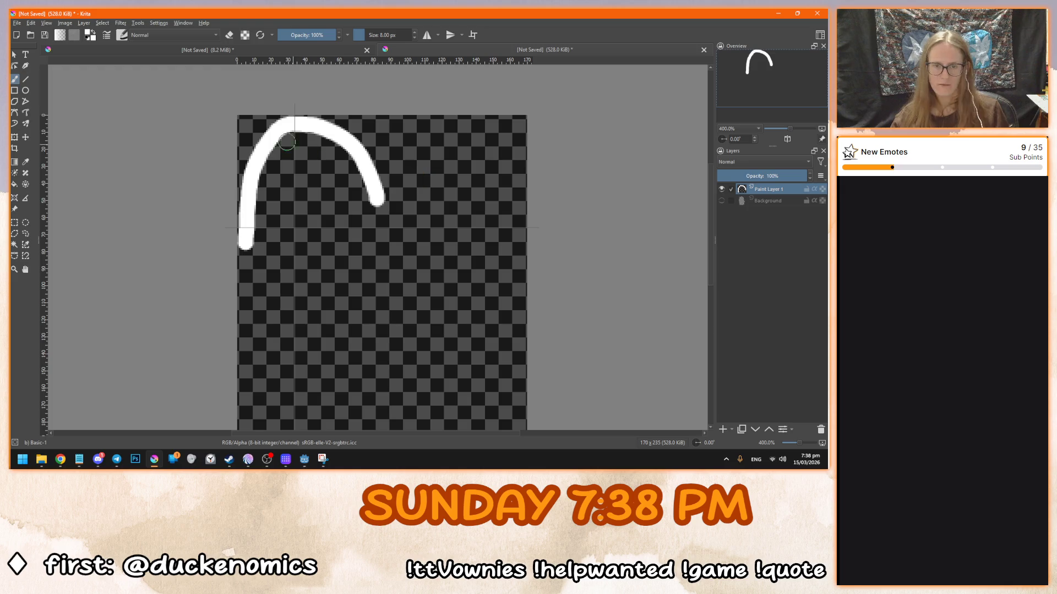
mouse_move(281, 145)
mouse_down()
mouse_move(289, 130)
mouse_move(295, 237)
mouse_move(260, 214)
mouse_move(273, 160)
mouse_move(270, 220)
mouse_move(278, 184)
mouse_move(296, 231)
mouse_move(292, 139)
mouse_up()
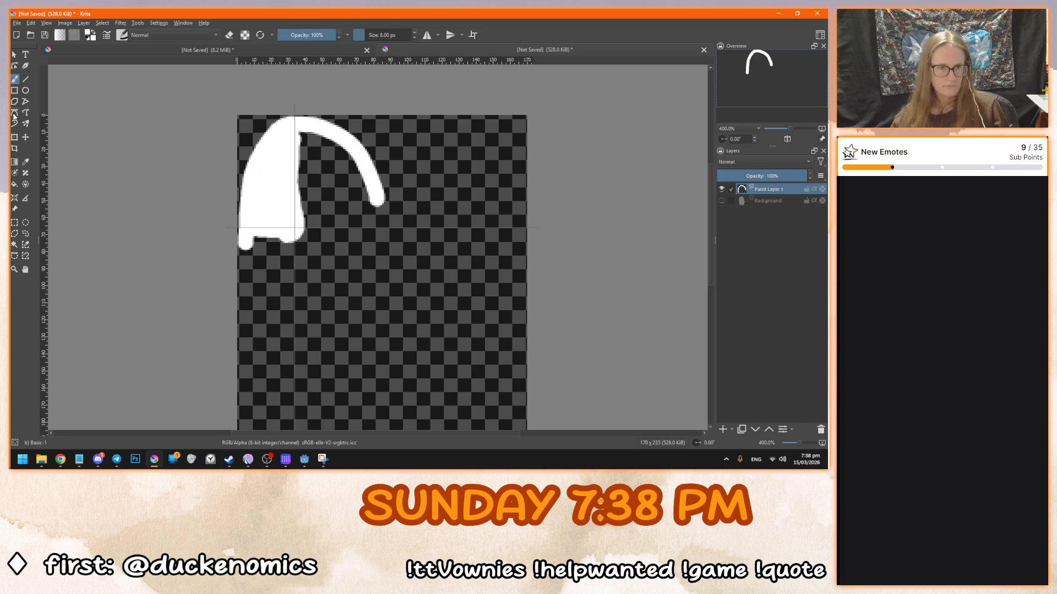
- Rectangle-select and delete everything right of and below the guides, then view at actual size
click(15, 222)
drag(427, 82, 295, 305)
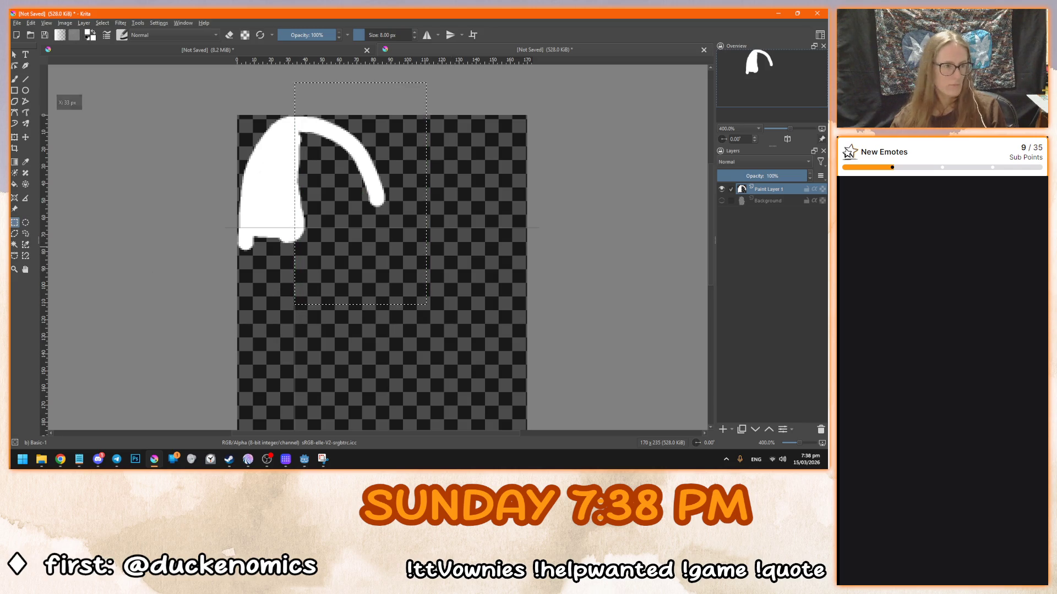
drag(472, 91, 293, 354)
click(423, 400)
drag(475, 393, 295, 81)
key(Delete)
drag(165, 352, 406, 231)
key(Delete)
click(468, 239)
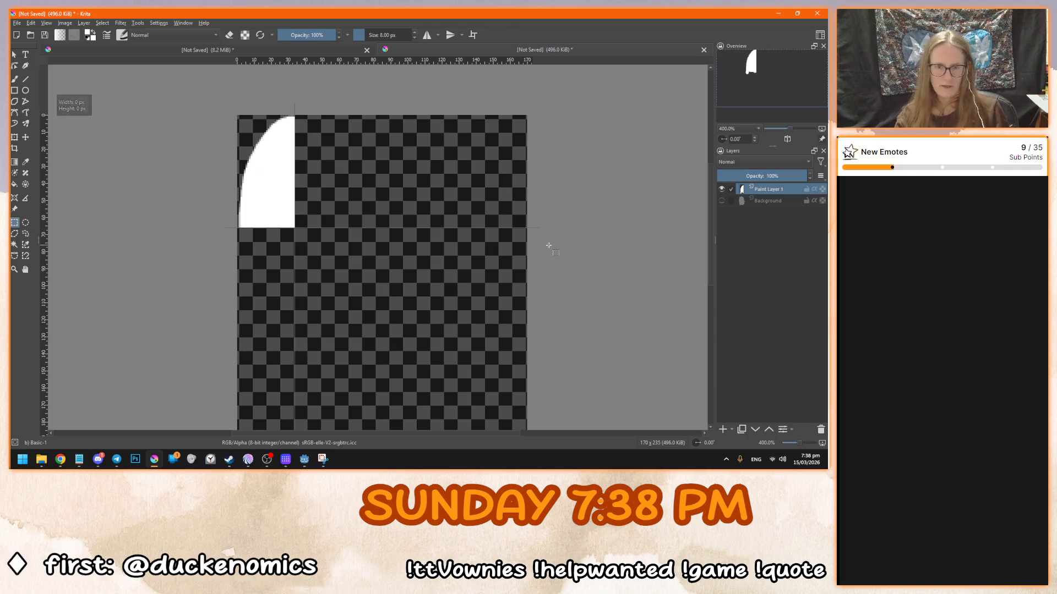
key(1)
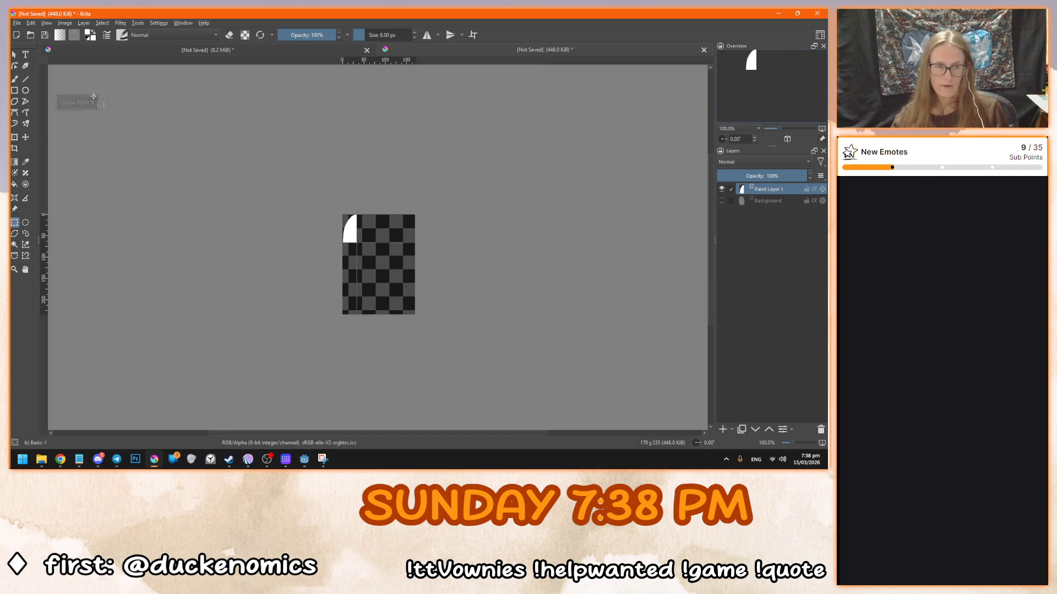
click(14, 54)
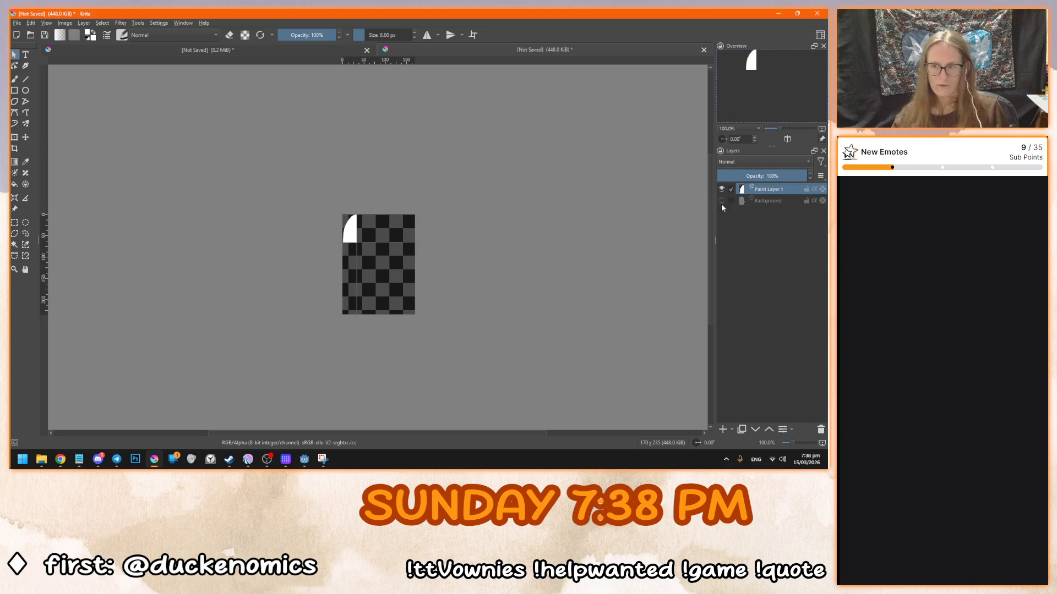
- Hide the Background layer and duplicate Paint Layer 1 as Copy of Paint Layer 1
mouse_move(721, 206)
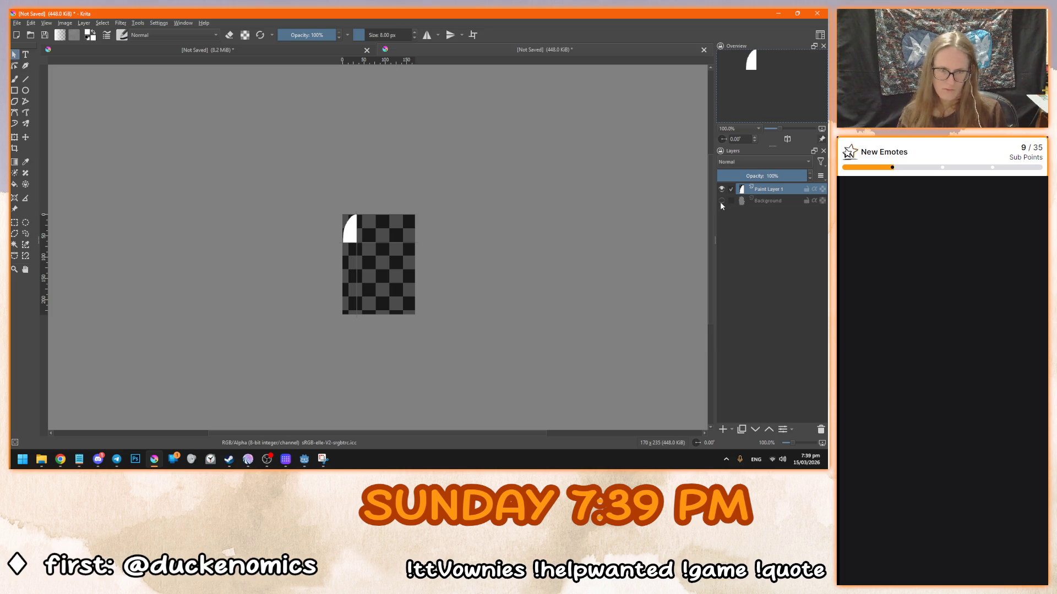
click(721, 201)
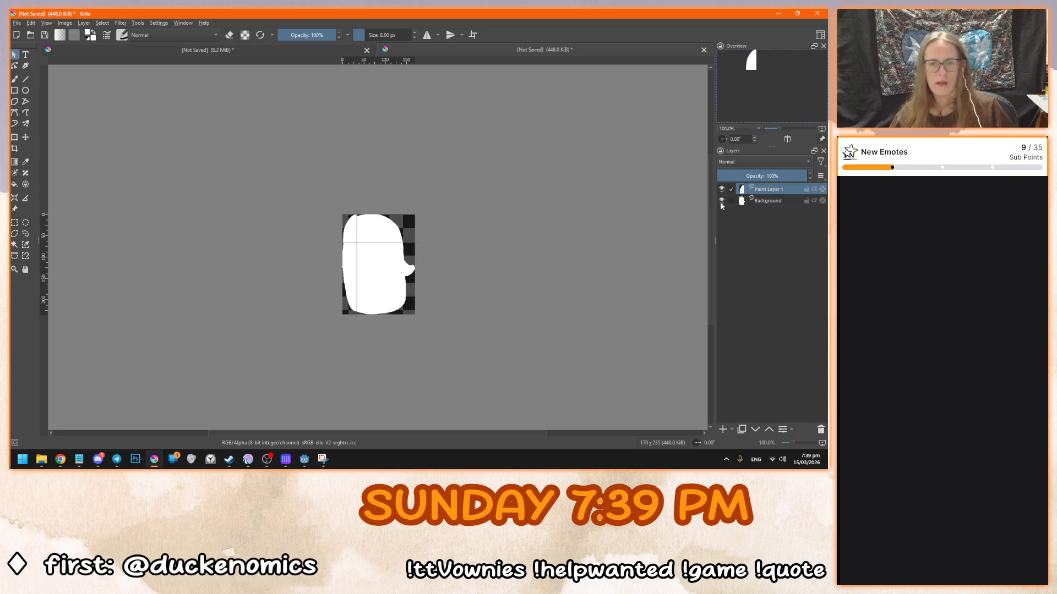
scroll(482, 263, up, 3)
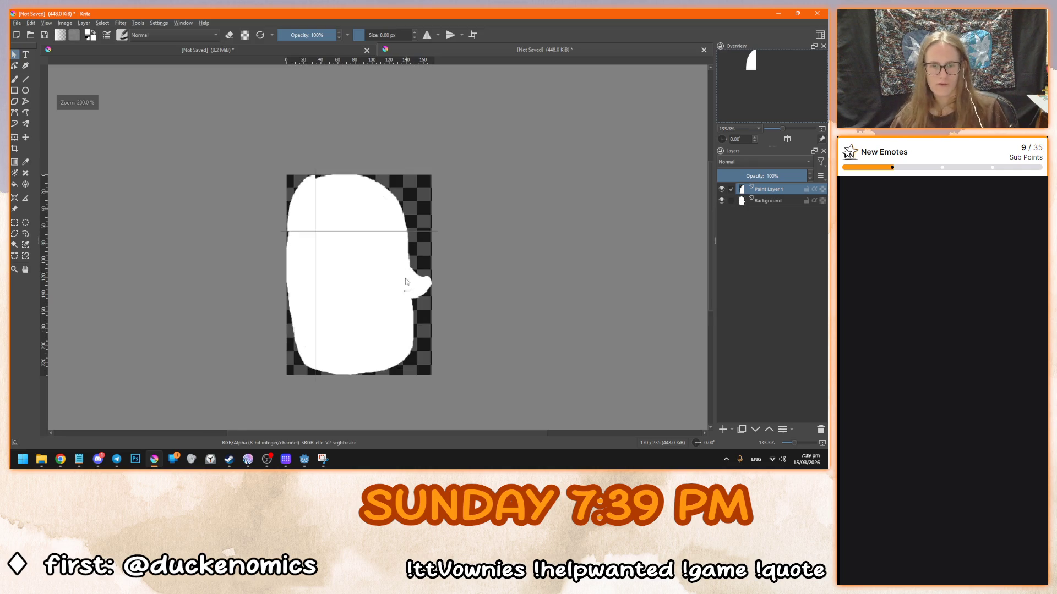
click(722, 200)
right_click(770, 187)
click(736, 263)
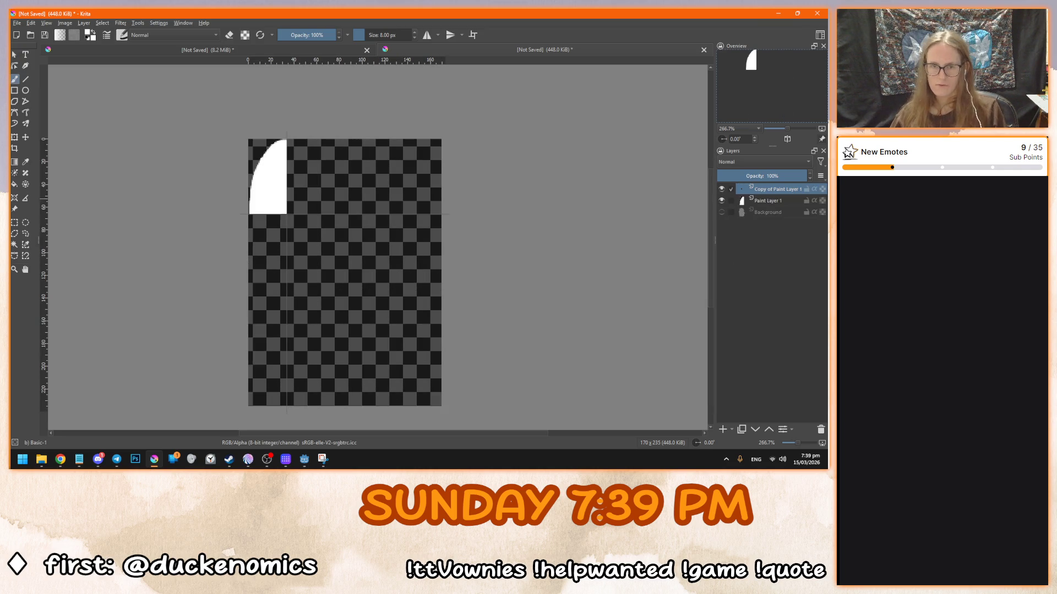
- Try flipping the copied corner piece with the Transform tool, then cancel the transform
click(427, 36)
click(427, 35)
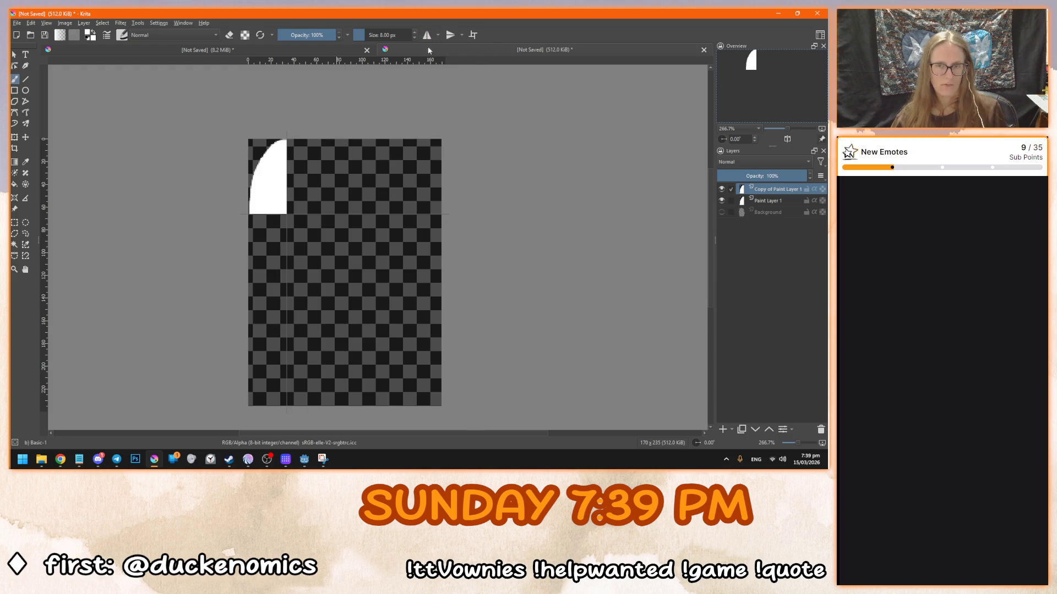
key(ctrl+t)
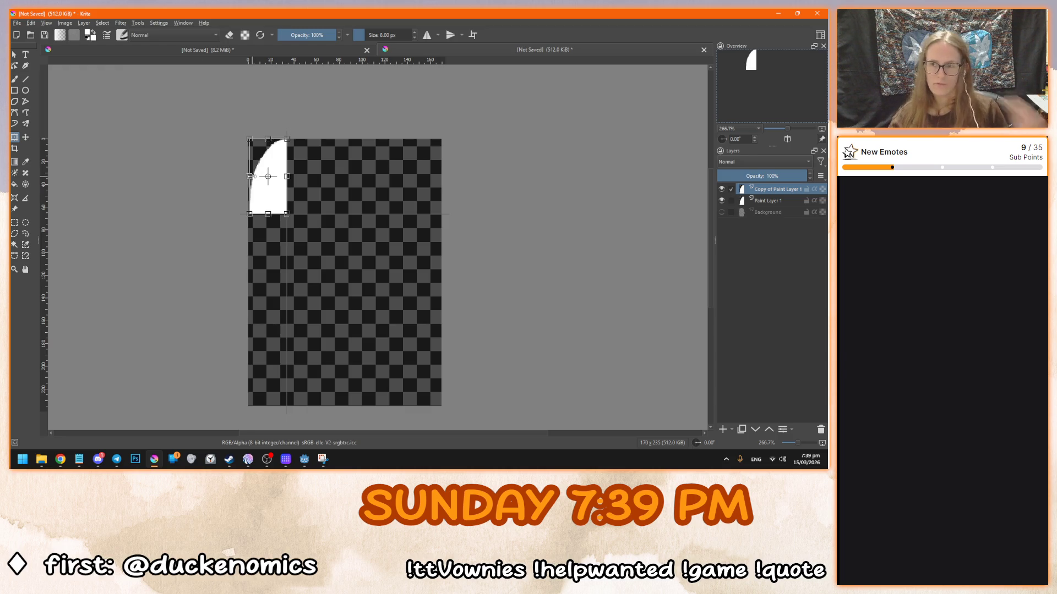
mouse_move(249, 176)
mouse_down()
mouse_move(286, 177)
mouse_move(251, 181)
mouse_move(287, 187)
mouse_move(390, 182)
mouse_move(266, 173)
mouse_move(368, 172)
mouse_move(352, 163)
mouse_up()
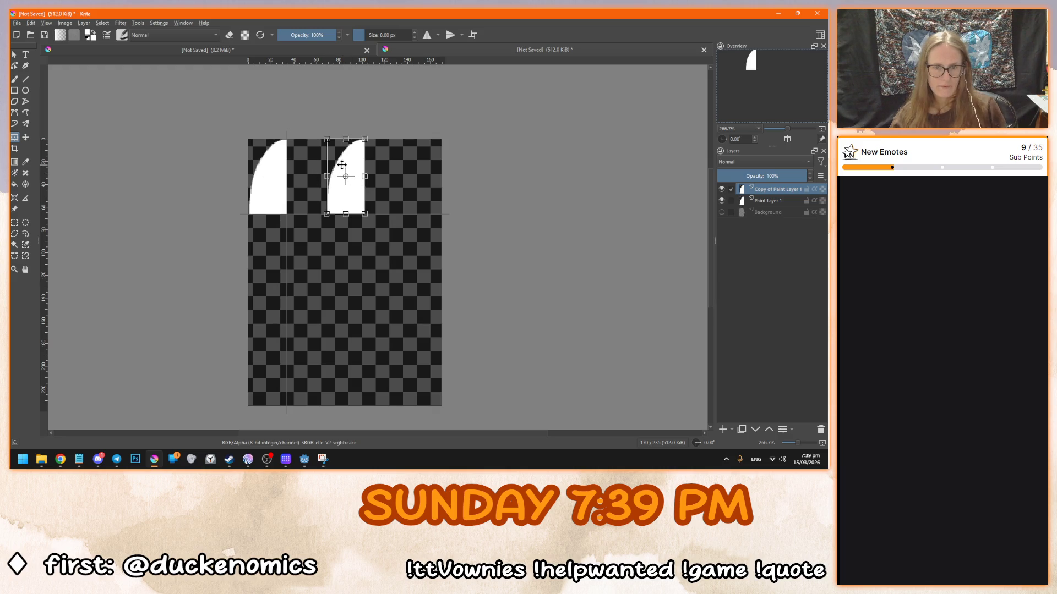
key(Escape)
right_click(777, 192)
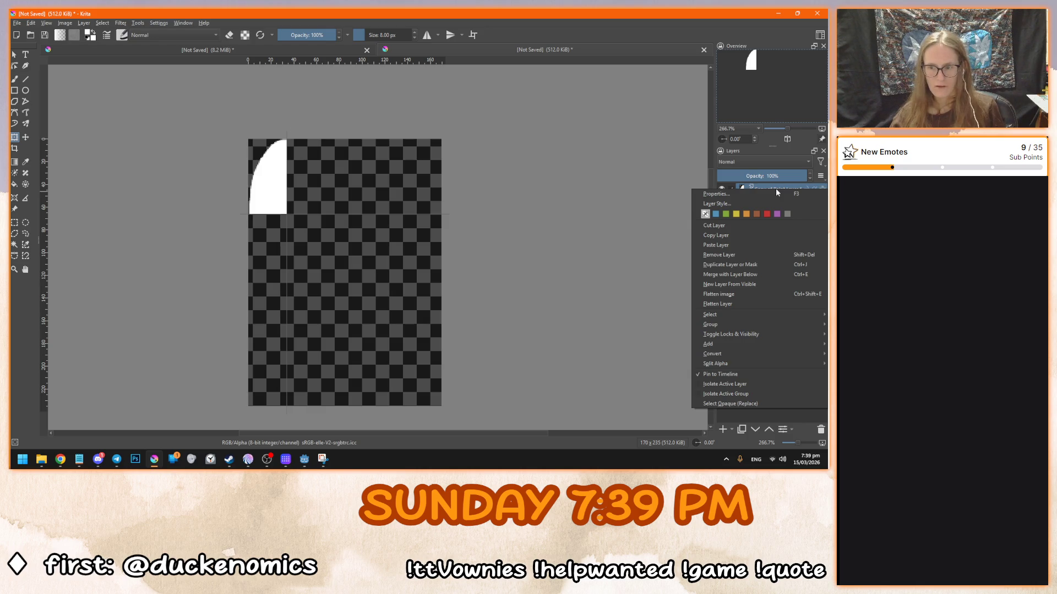
- Try a whole-image horizontal mirror, undo it, and look at the Rotate Image settings
click(75, 35)
click(65, 23)
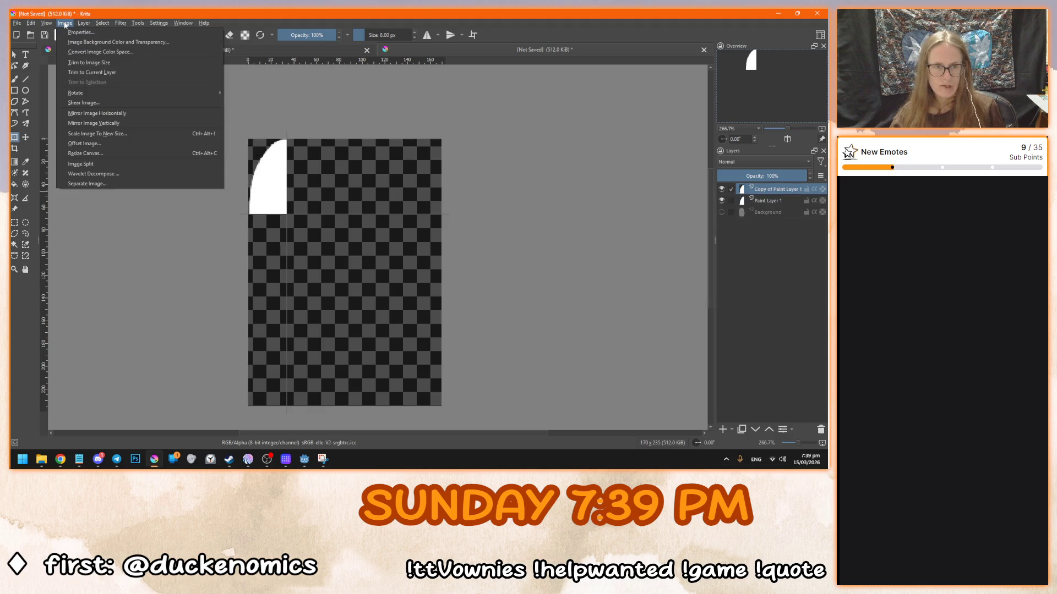
click(115, 116)
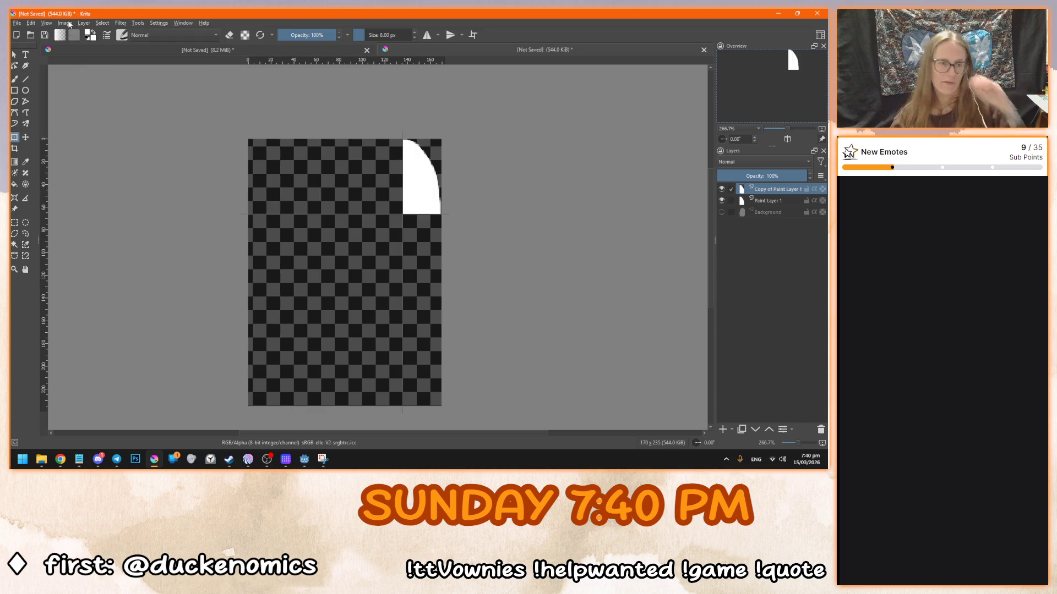
key(ctrl+z)
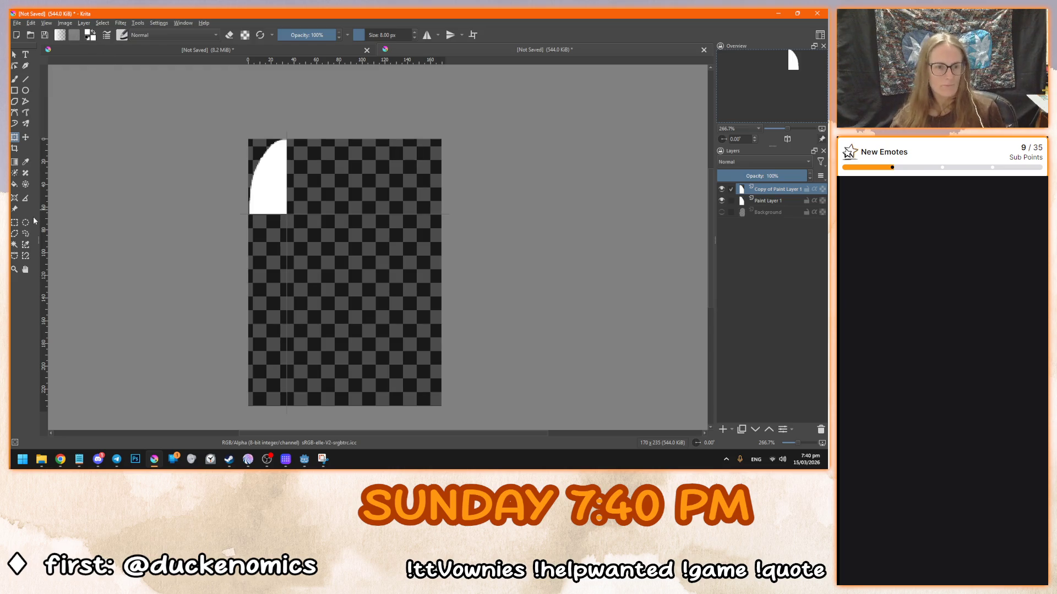
click(46, 23)
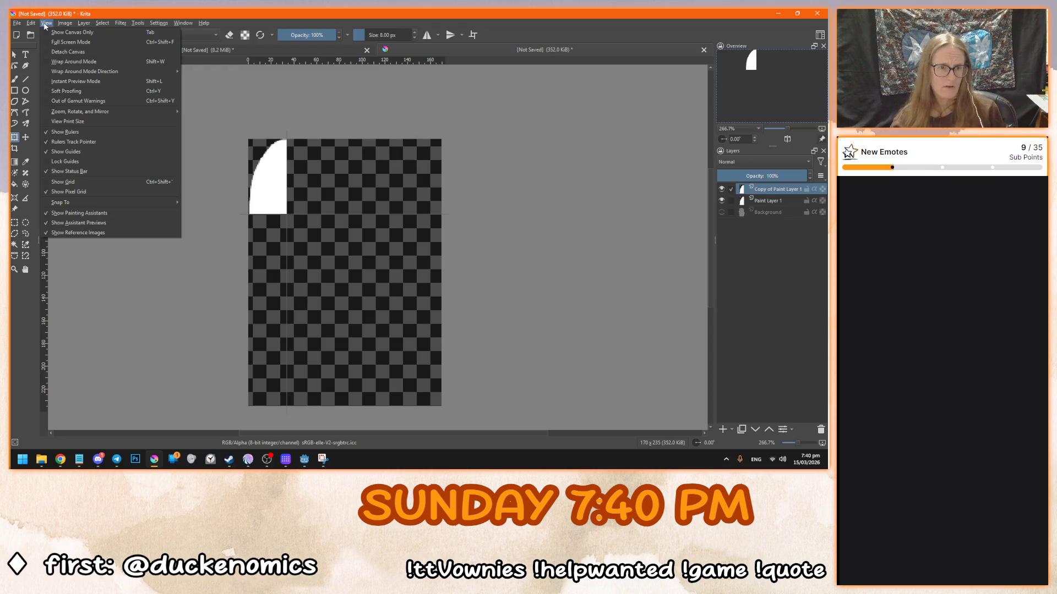
mouse_move(33, 25)
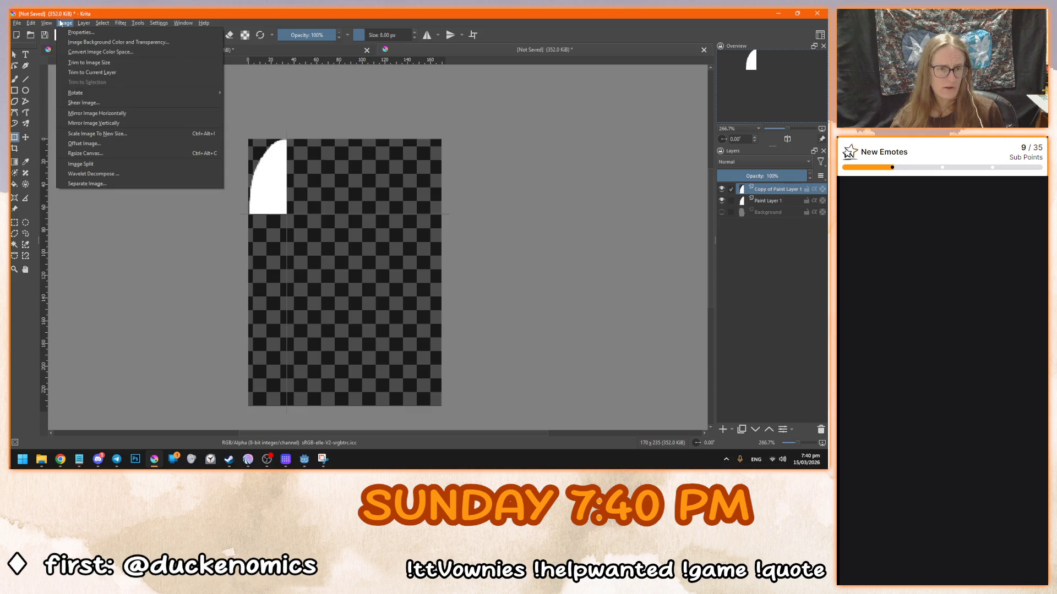
mouse_move(105, 95)
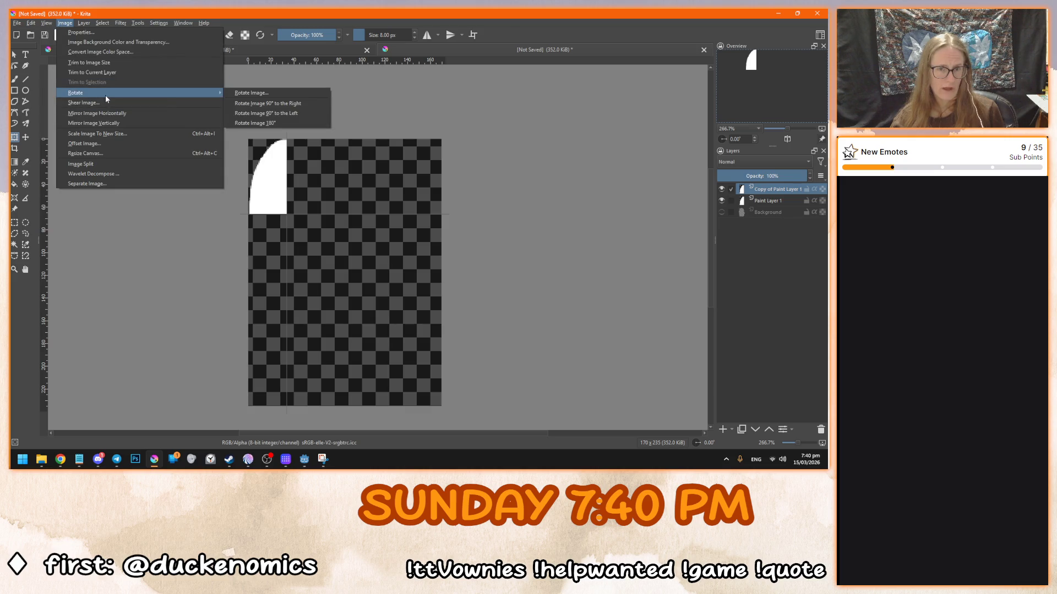
click(270, 95)
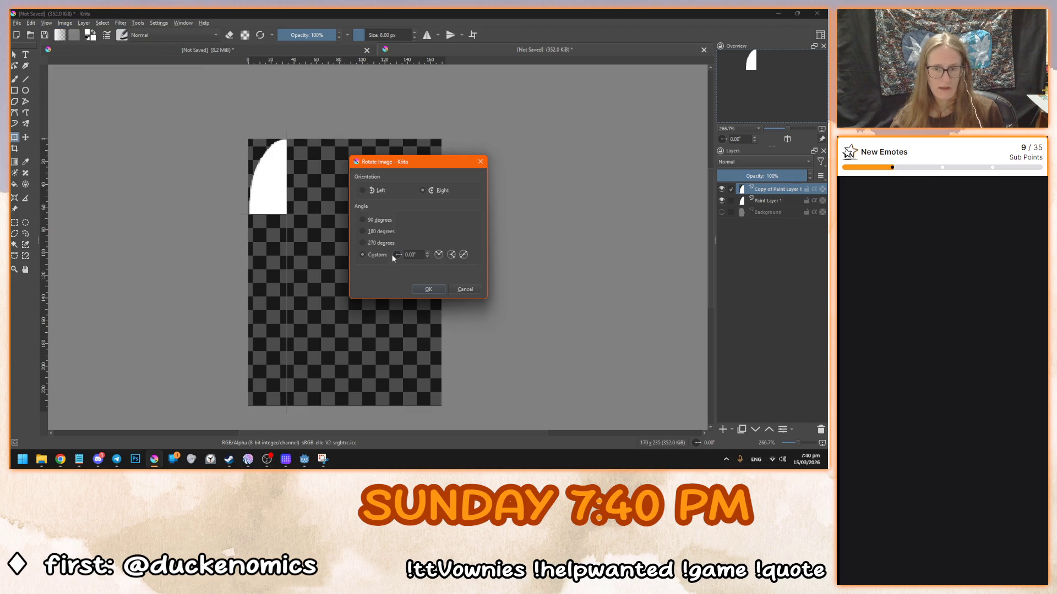
click(428, 290)
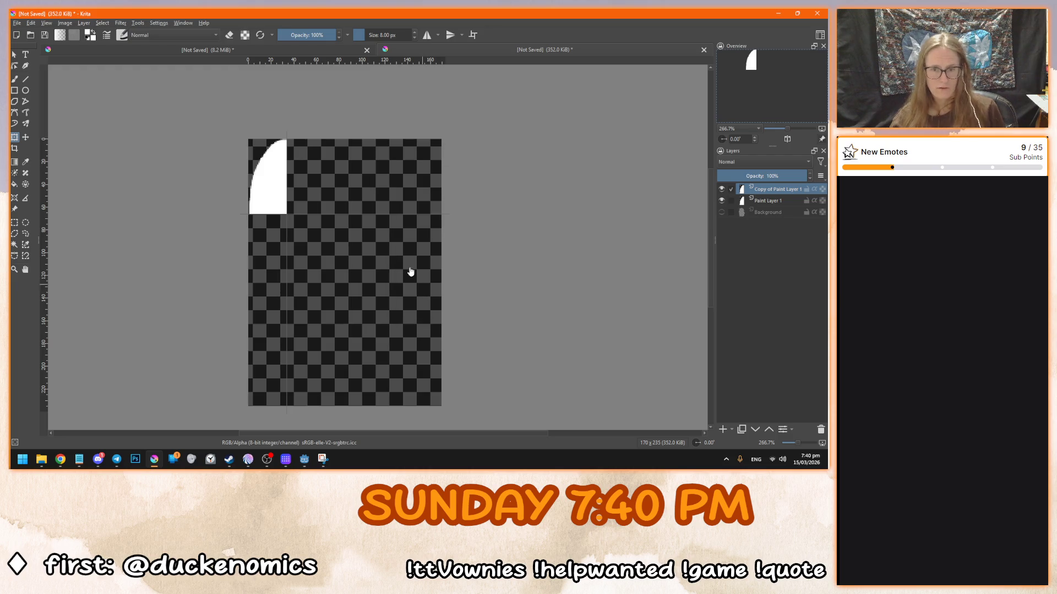
click(65, 23)
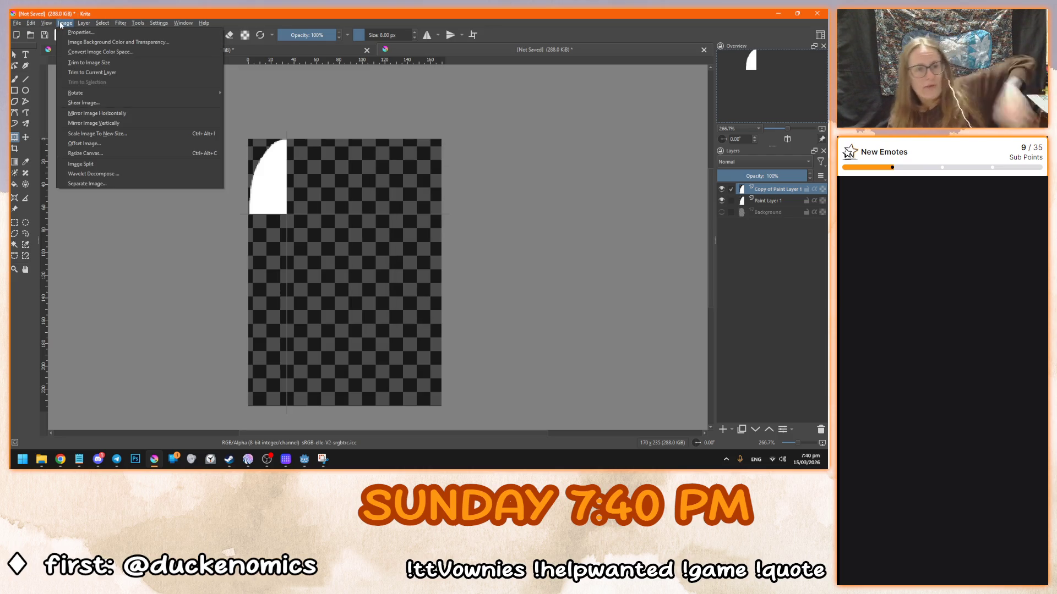
- Move the copied corner piece and mirror it horizontally with the Transform tool
click(18, 58)
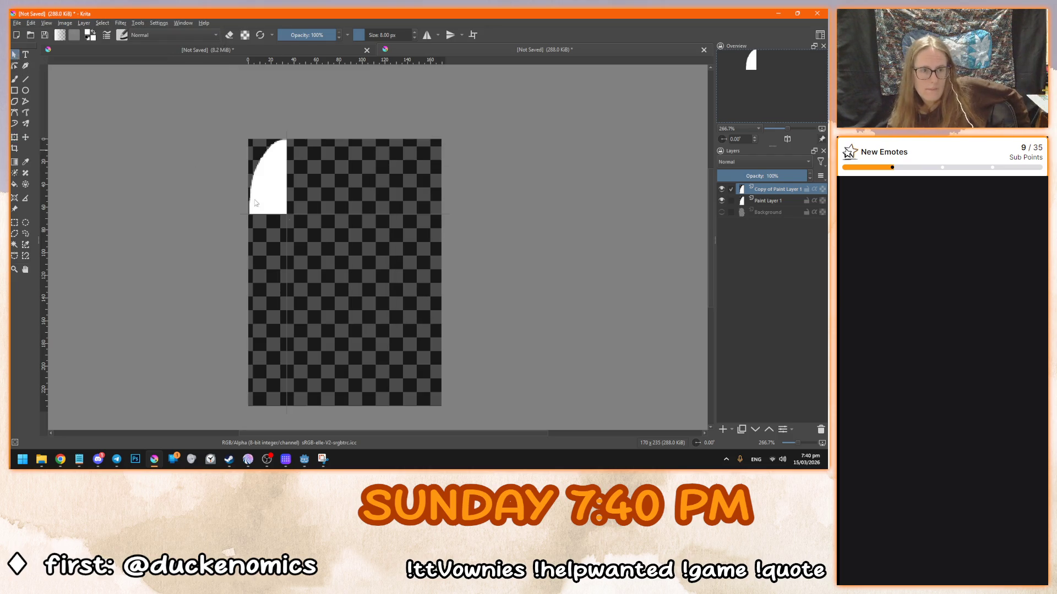
click(324, 188)
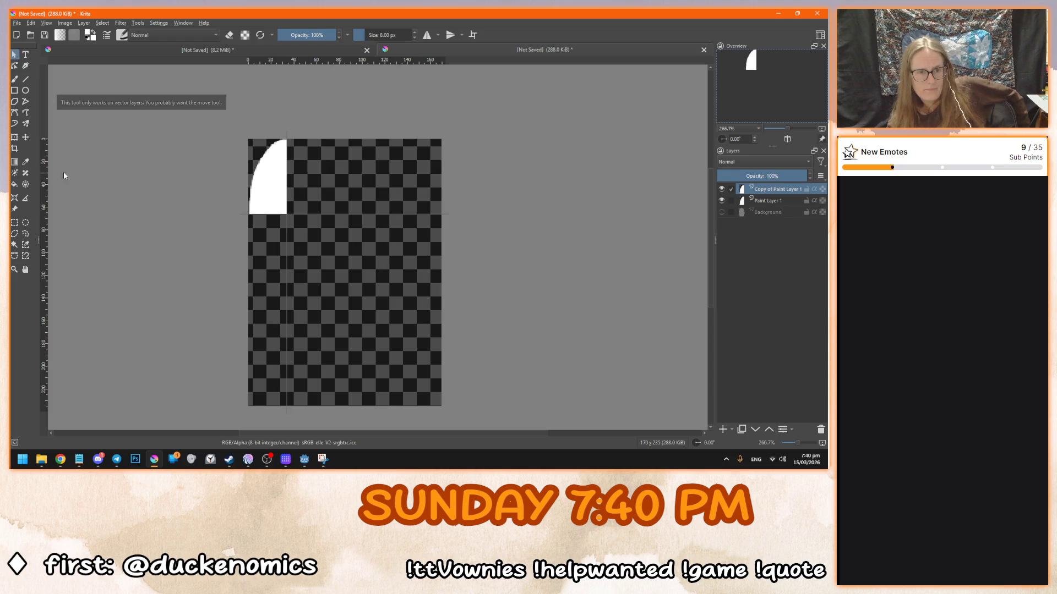
click(15, 137)
mouse_move(267, 178)
mouse_down()
mouse_move(349, 217)
mouse_move(347, 276)
mouse_up()
right_click(349, 287)
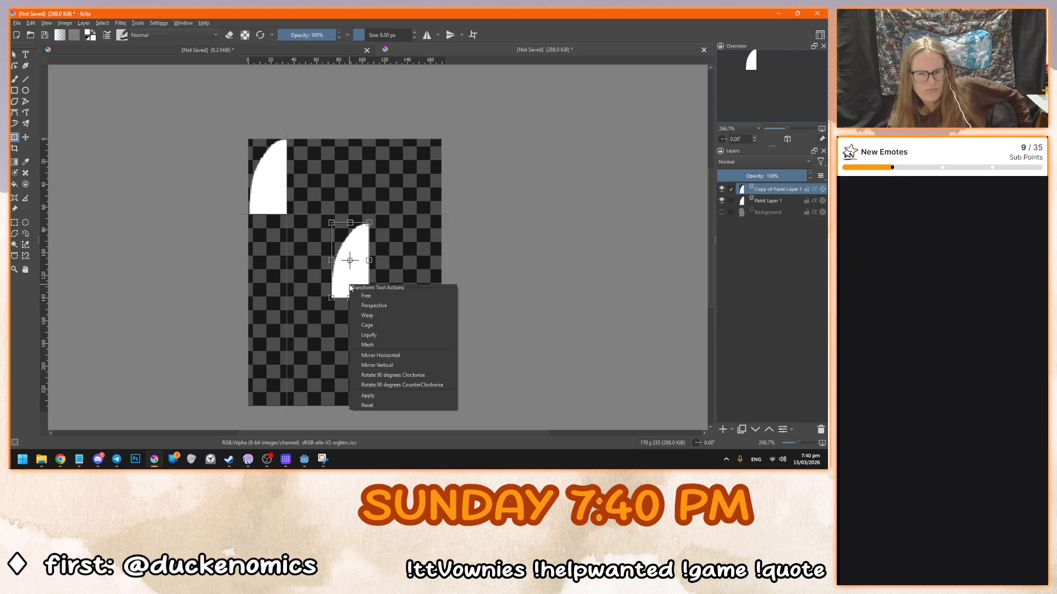
click(404, 356)
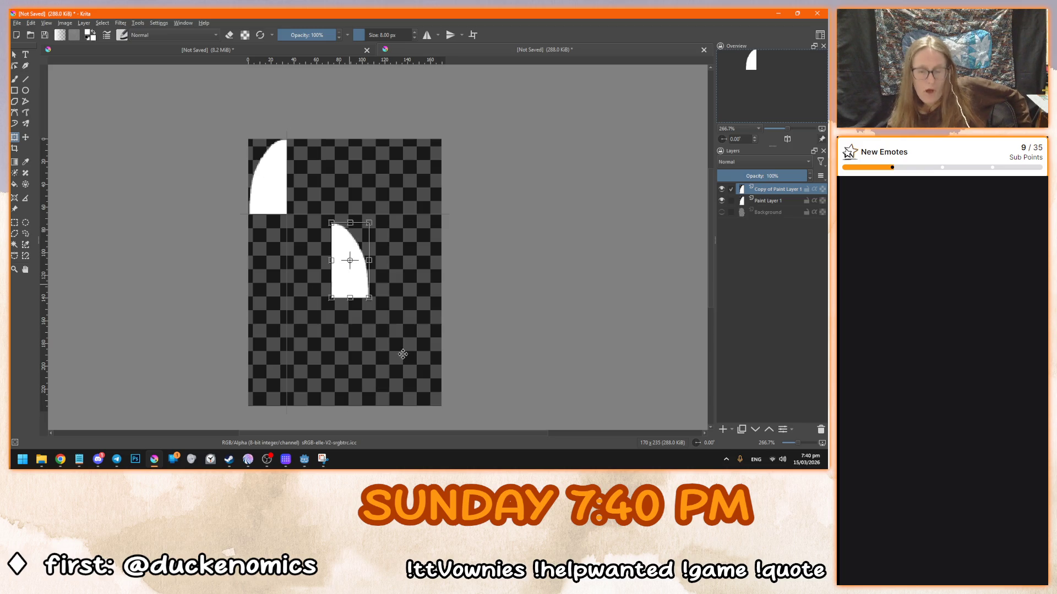
key(Return)
- Move the flipped piece up along the top edge beside the original corner
click(14, 54)
click(352, 168)
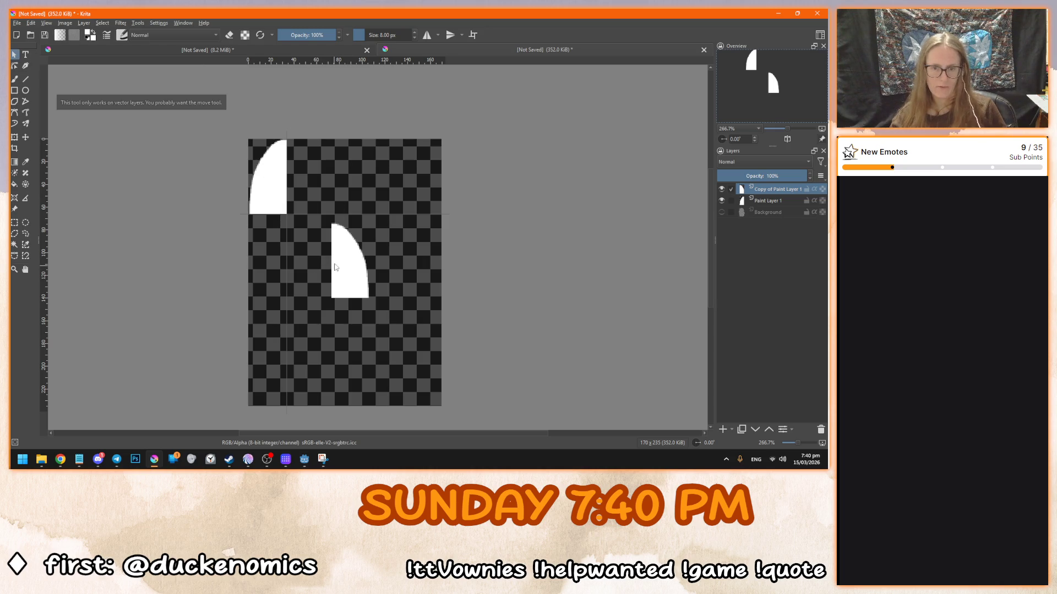
click(26, 137)
drag(348, 270, 332, 186)
scroll(281, 195, up, 6)
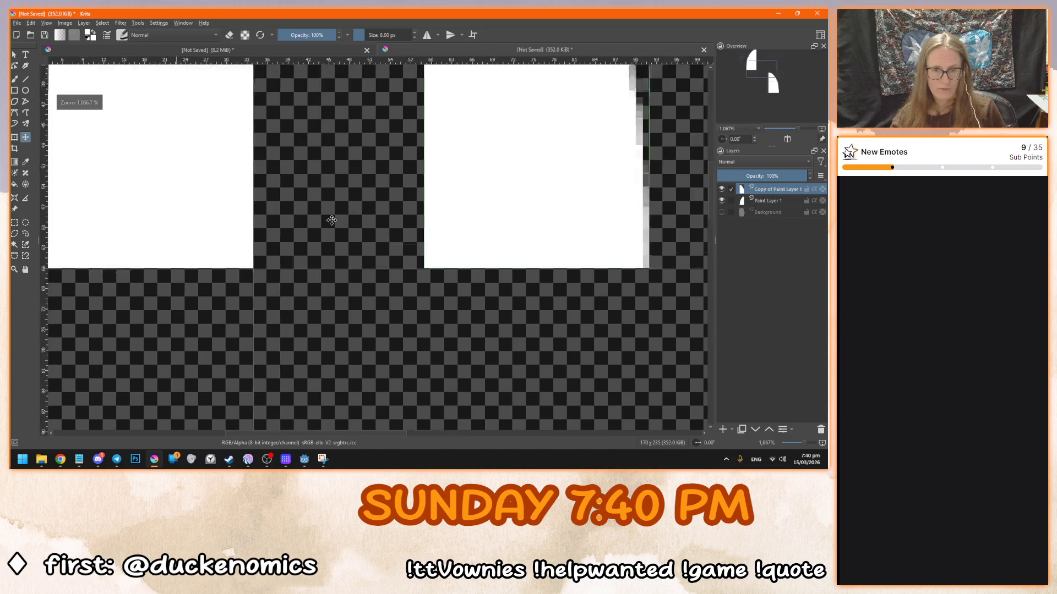
drag(497, 240, 292, 241)
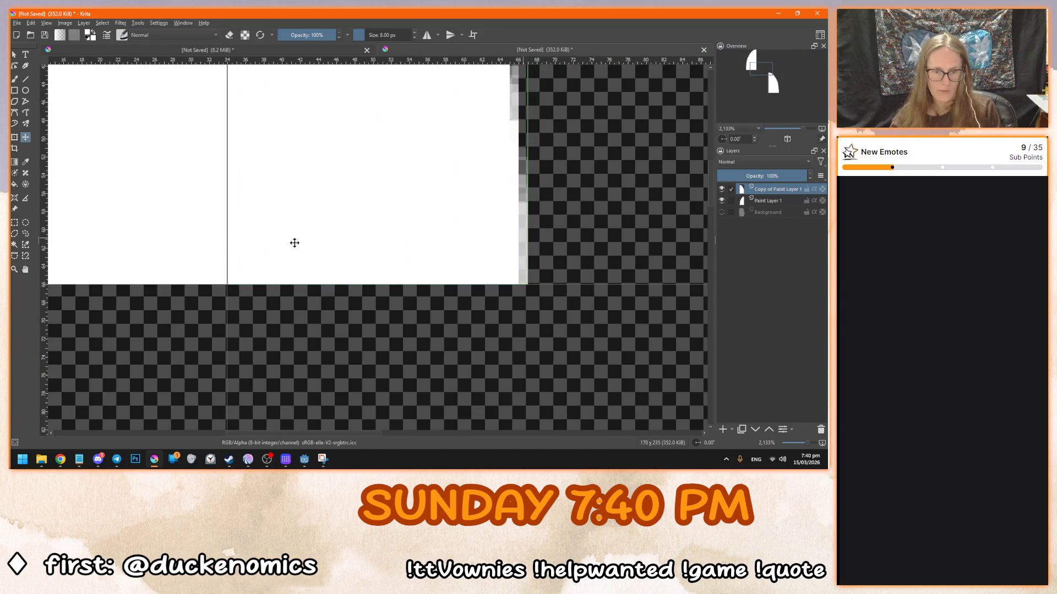
scroll(163, 231, down, 7)
scroll(141, 241, up, 3)
scroll(193, 232, down, 1)
- Nudge the flipped piece right with the arrow keys and show the Background layer again
drag(220, 200, 395, 194)
key(ctrl+z)
key(ctrl+z)
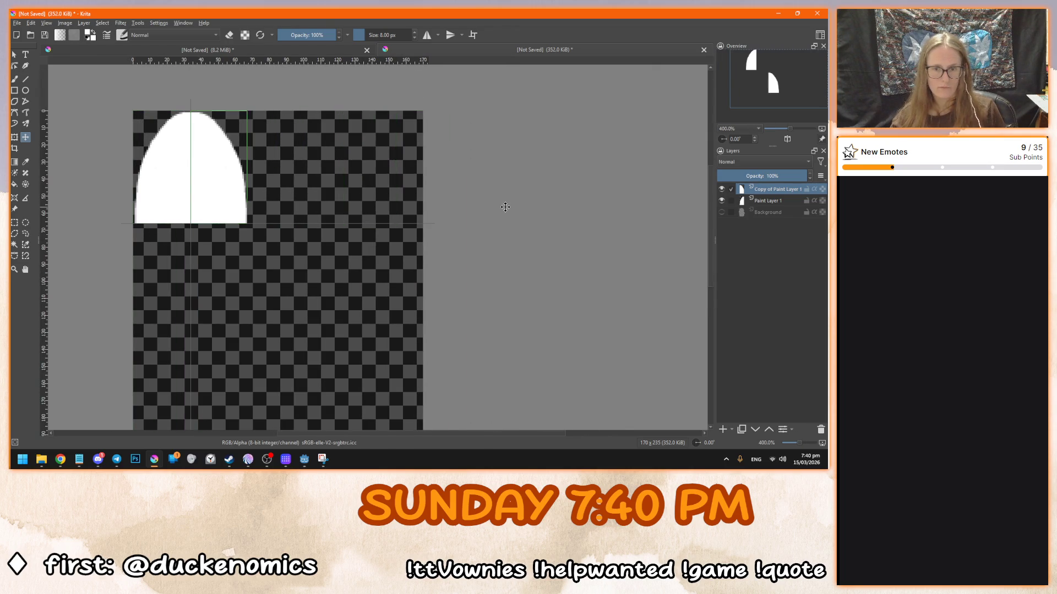
key(Right)
key(Right)
key(Right)
key(shift+Right)
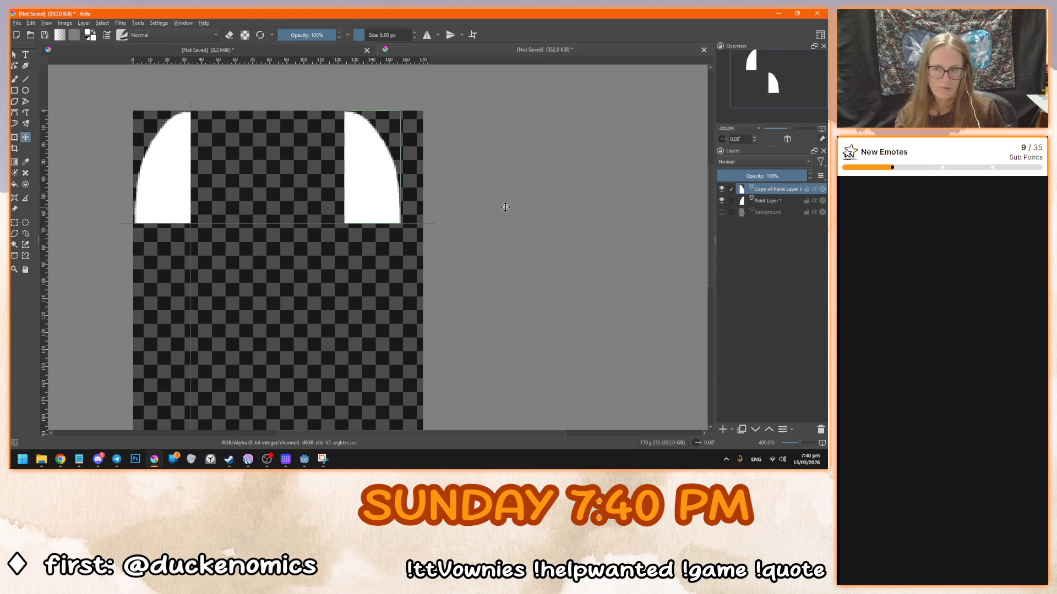
ctrl+click(726, 216)
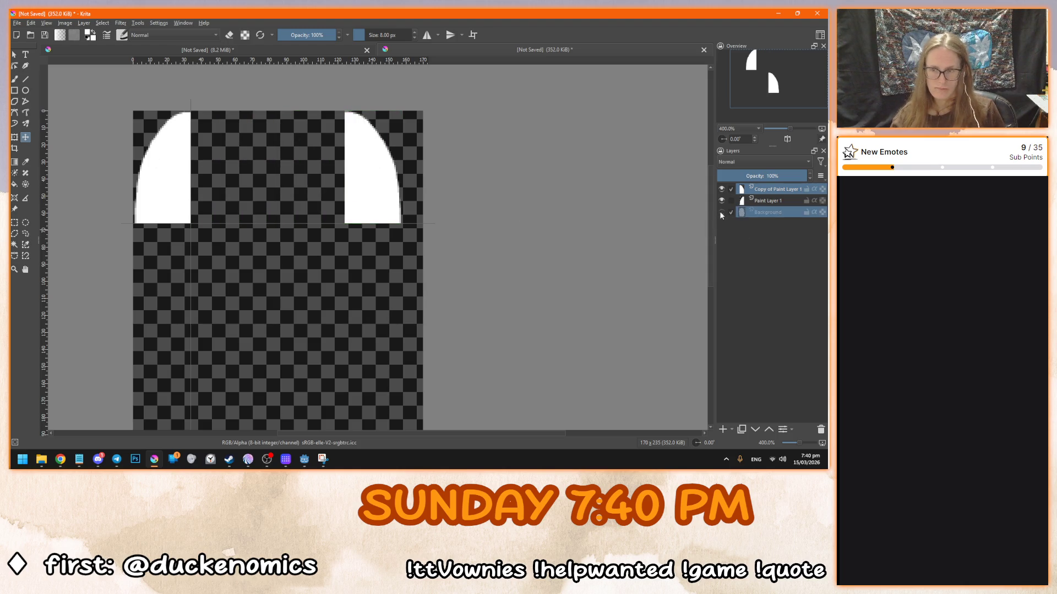
click(721, 212)
- Nudge the mirrored copy left and right, zoom out, and toggle Background to check alignment
click(753, 191)
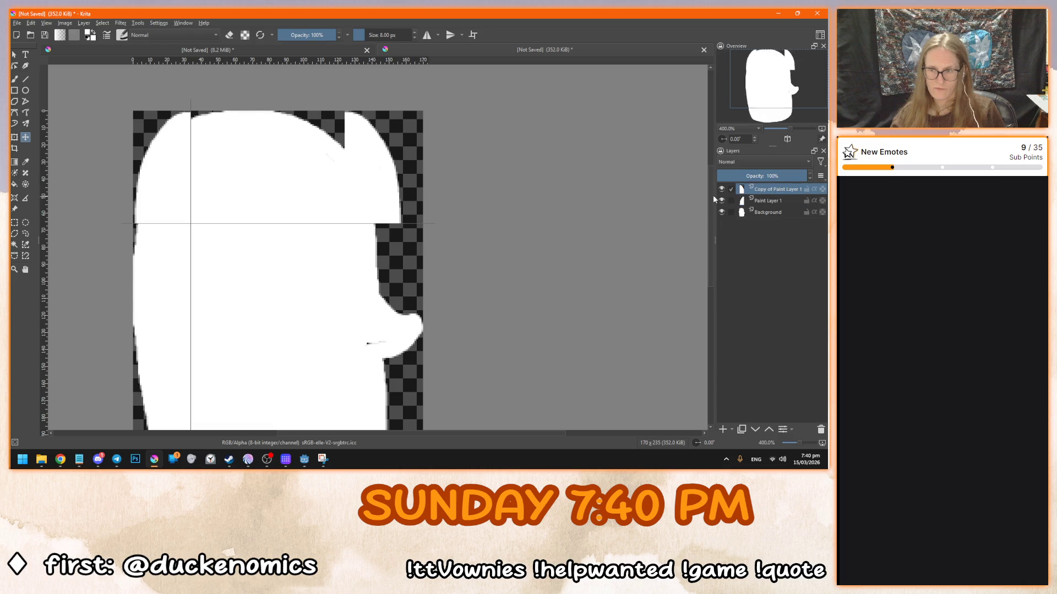
key(shift+Left)
key(shift+Left)
key(Right)
key(Right)
key(Right)
key(1)
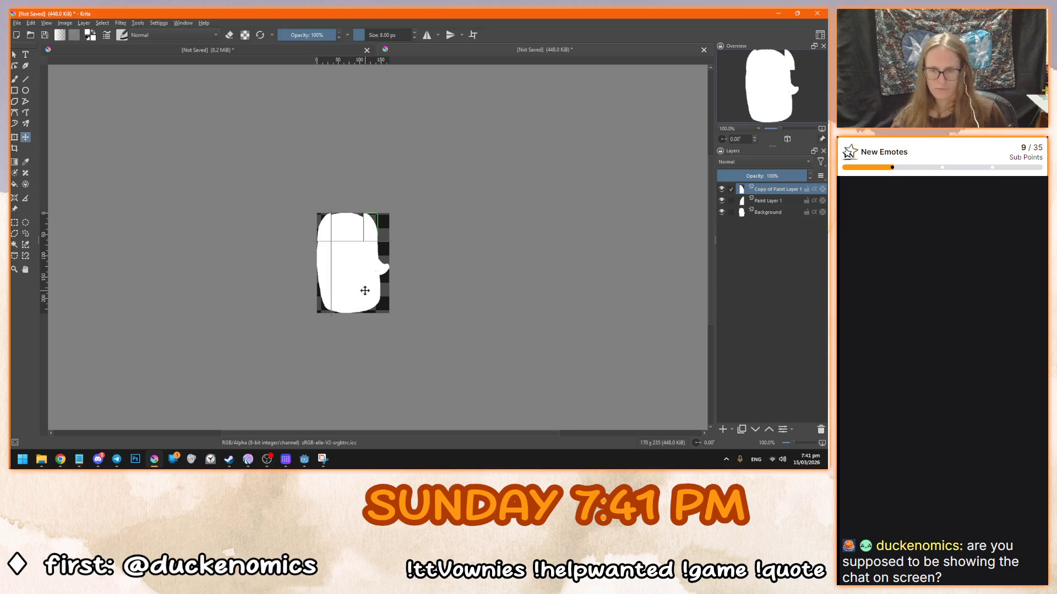
ctrl+scroll(359, 306, up, 4)
ctrl+scroll(332, 253, down, 2)
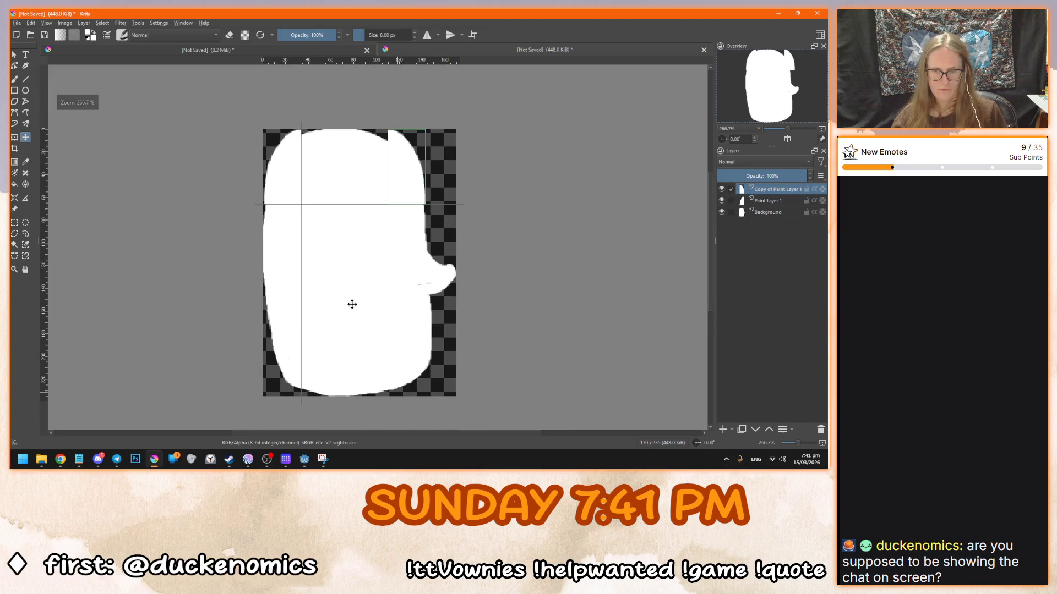
click(722, 212)
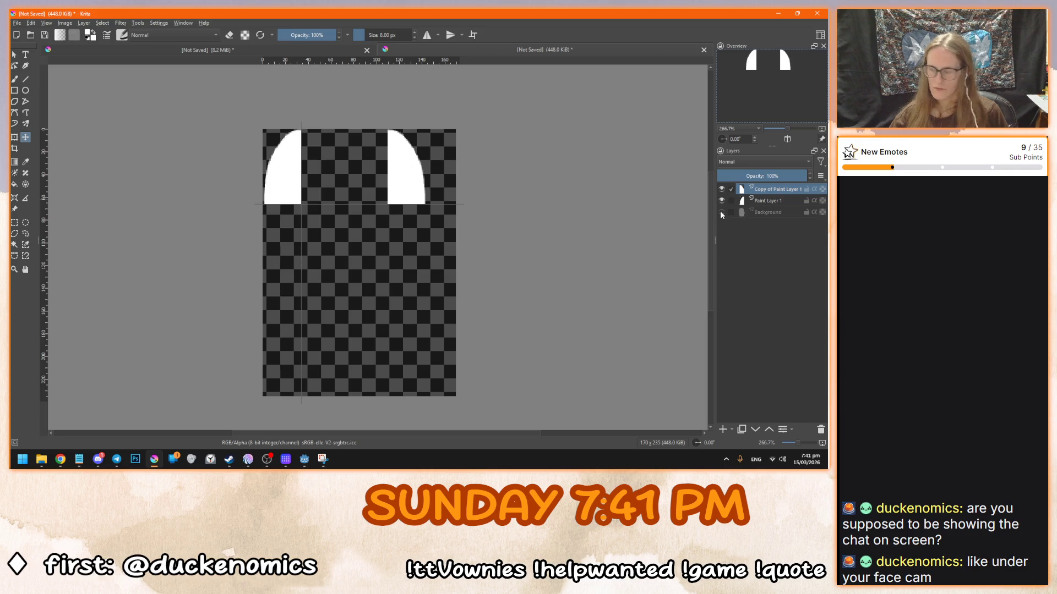
click(721, 212)
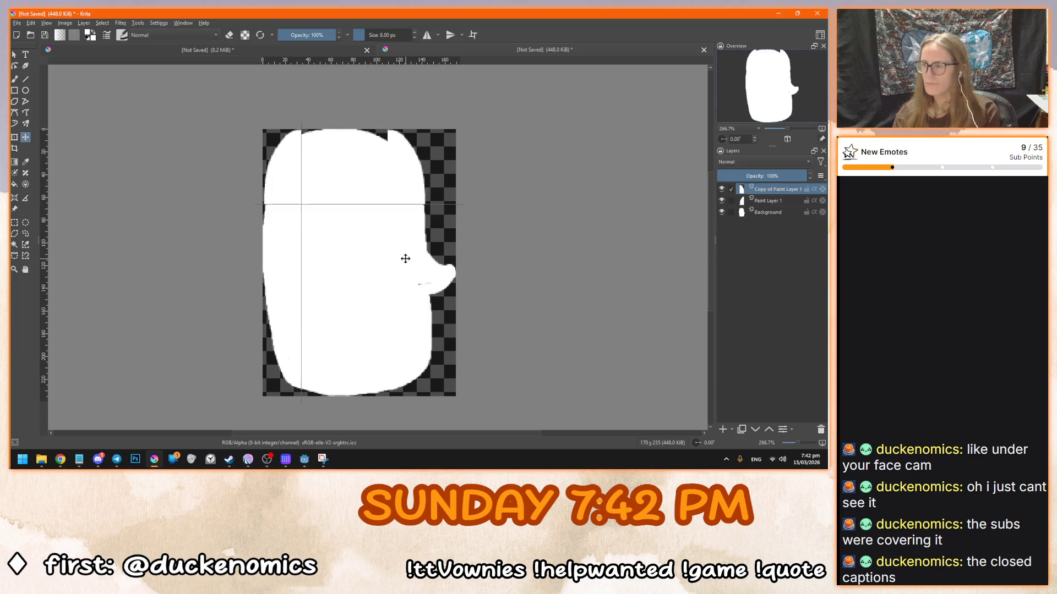
key(super+shift+s)
drag(301, 205, 301, 205)
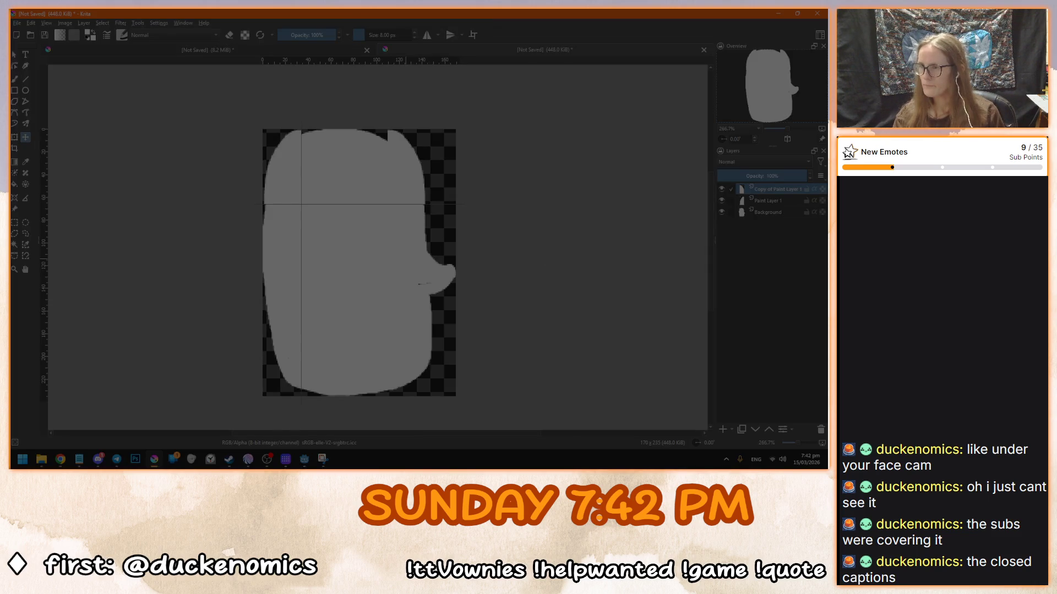
key(Escape)
key(ctrl+n)
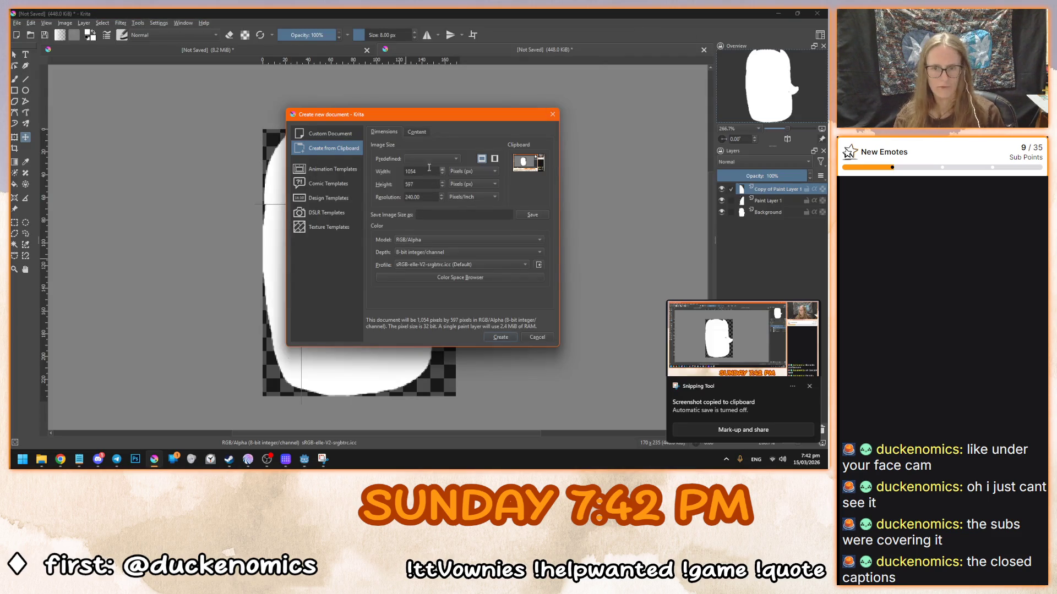
click(499, 337)
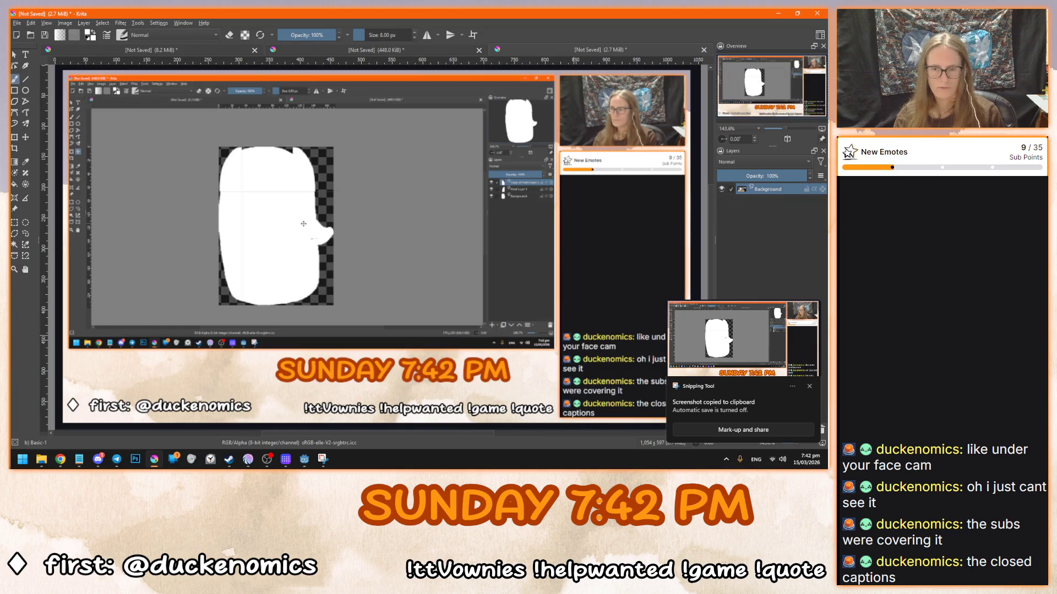
click(809, 386)
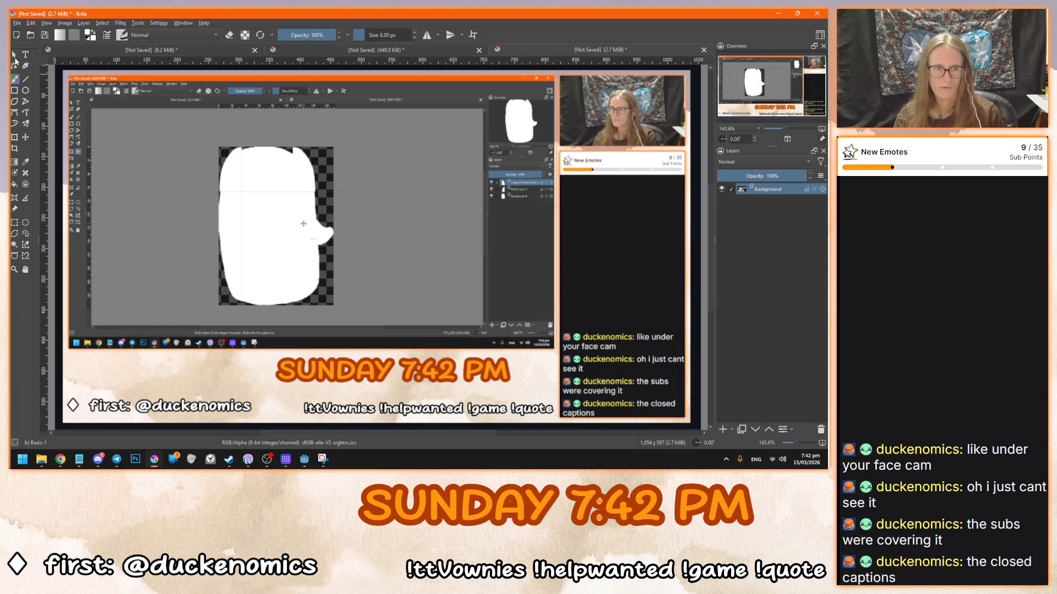
click(15, 139)
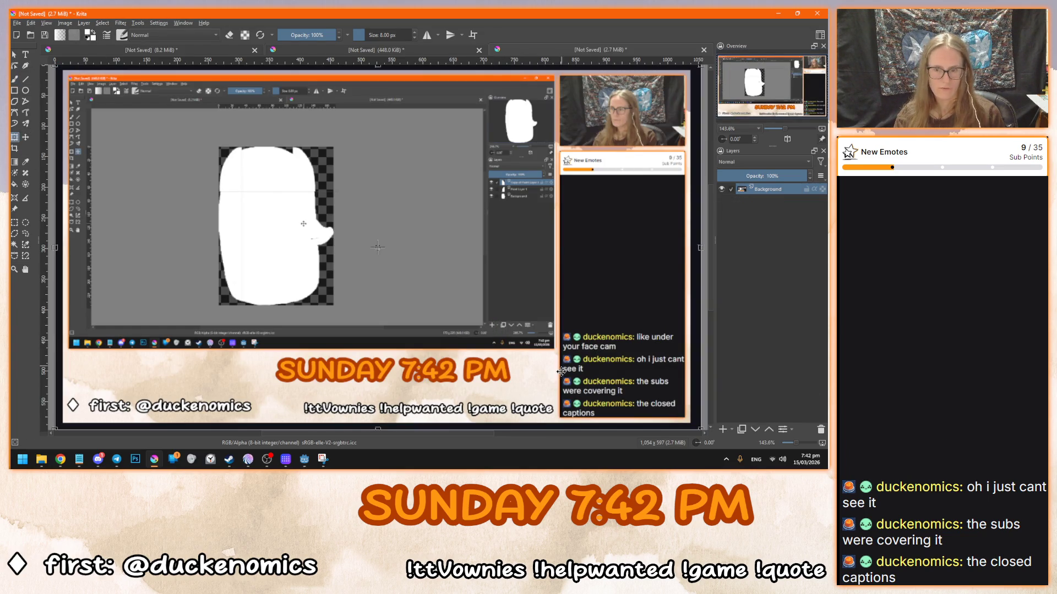
click(15, 222)
mouse_move(558, 420)
mouse_down()
mouse_move(663, 386)
mouse_move(692, 340)
mouse_move(686, 327)
mouse_up()
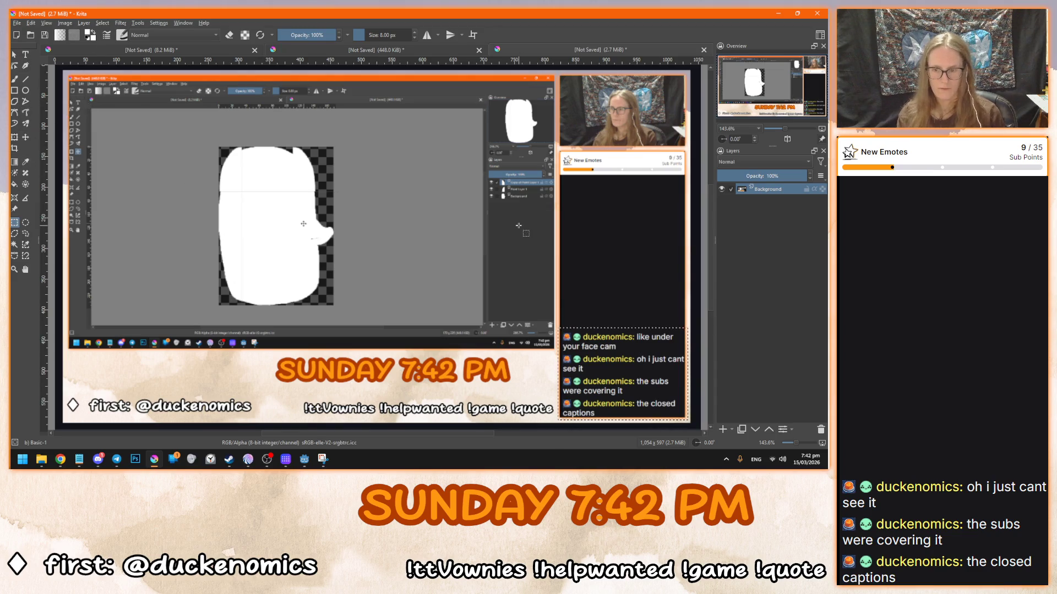
key(t)
drag(580, 357, 581, 287)
key(ctrl+shift+a)
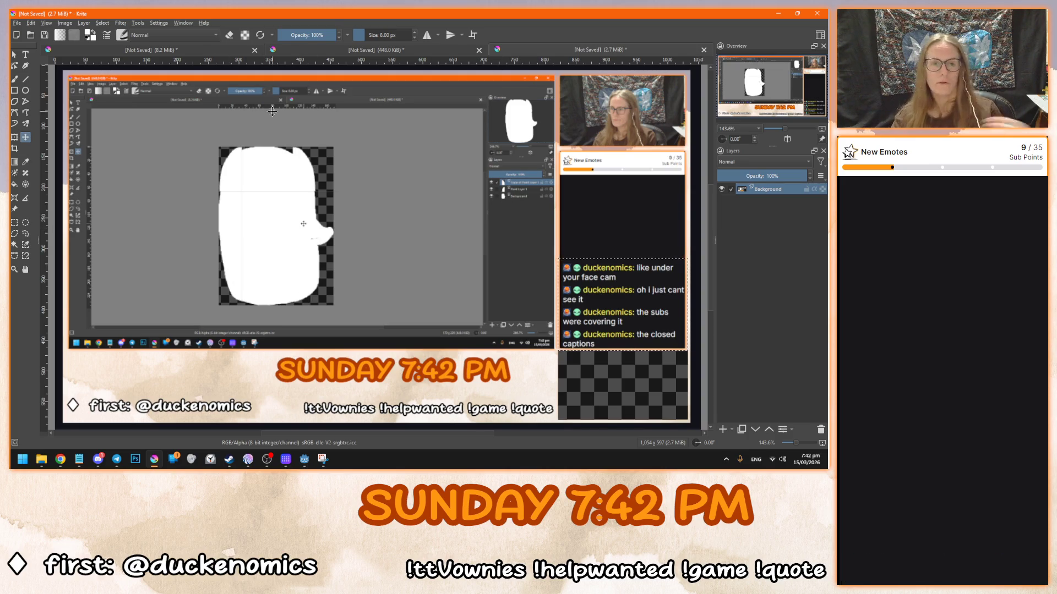
click(703, 50)
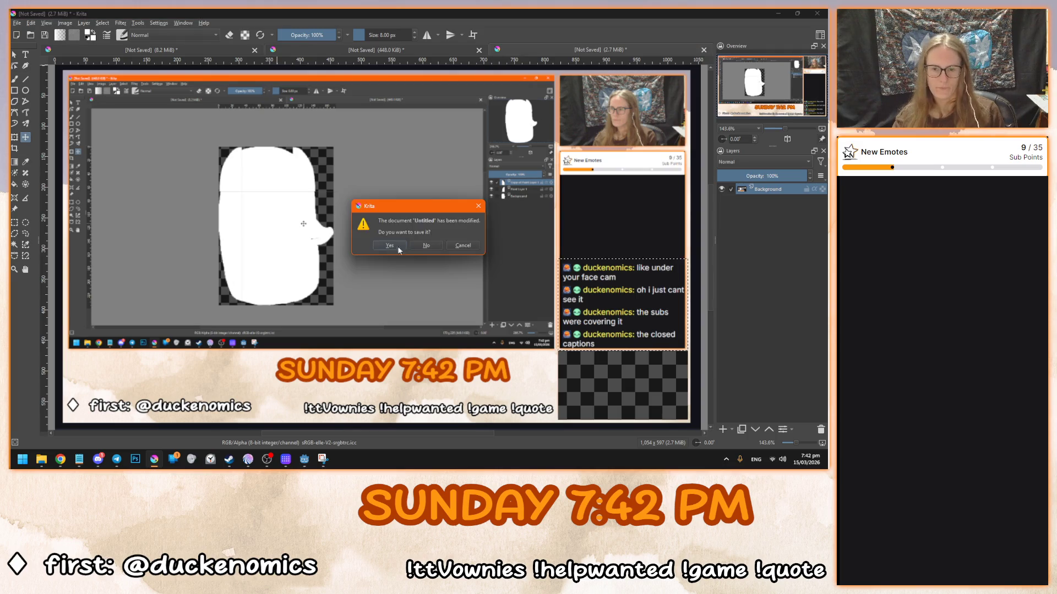
click(422, 243)
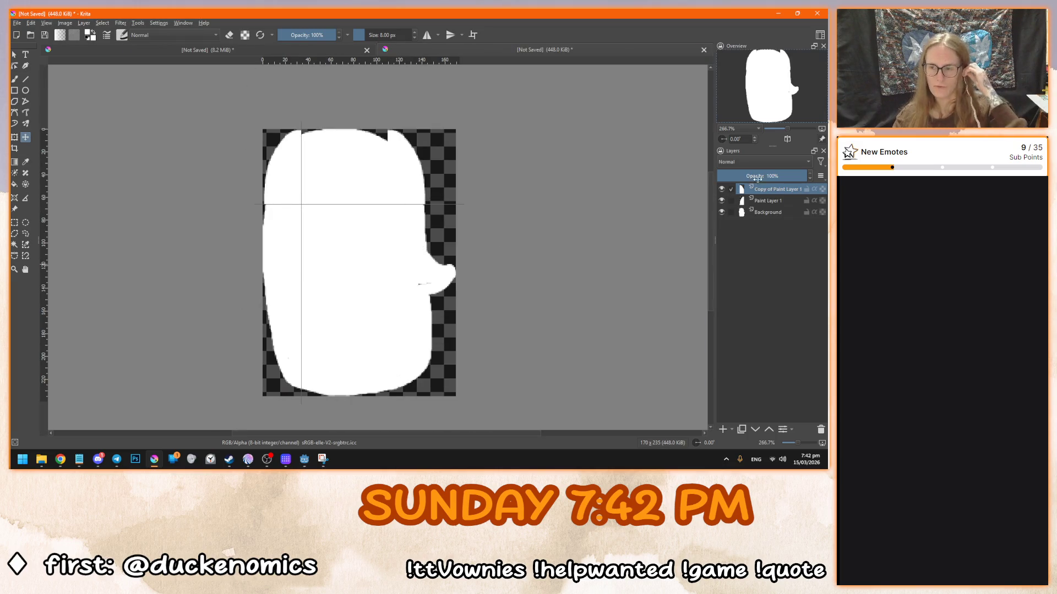
- Merge Copy of Paint Layer 1 with Paint Layer 1 into one layer
ctrl+click(769, 201)
right_click(769, 202)
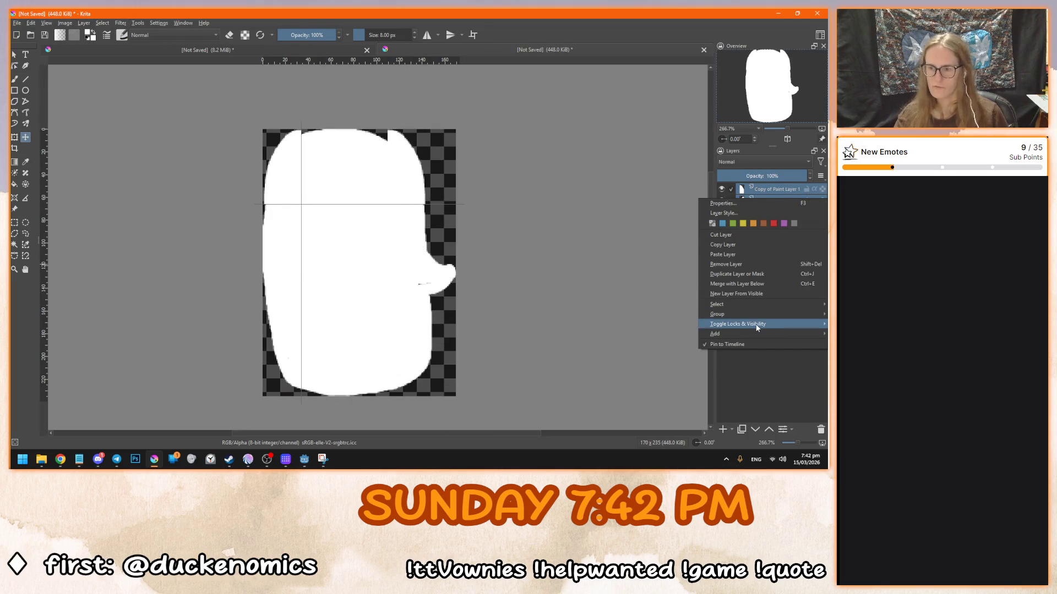
mouse_move(750, 306)
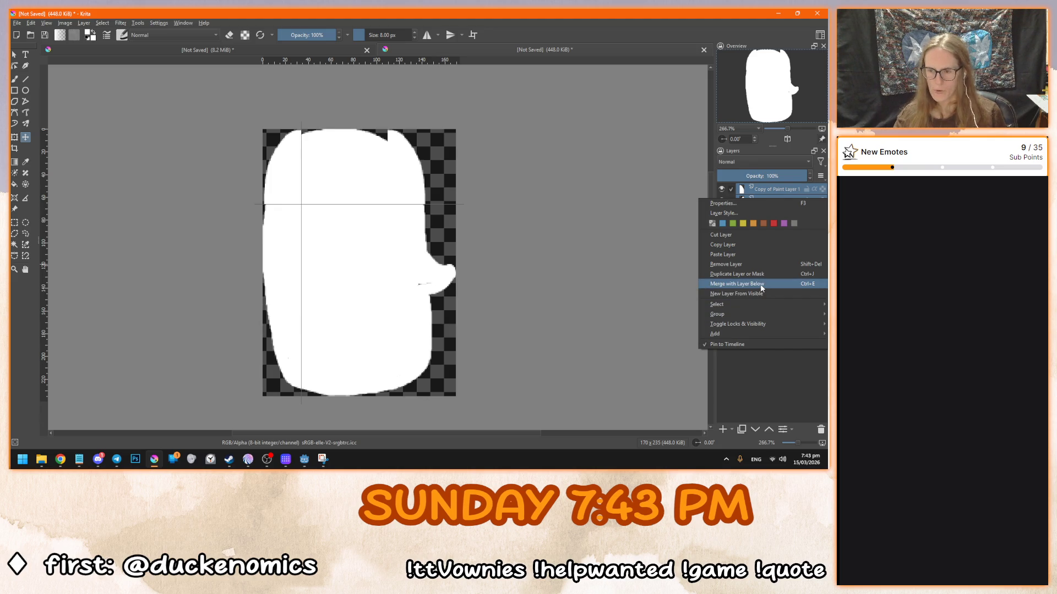
click(760, 284)
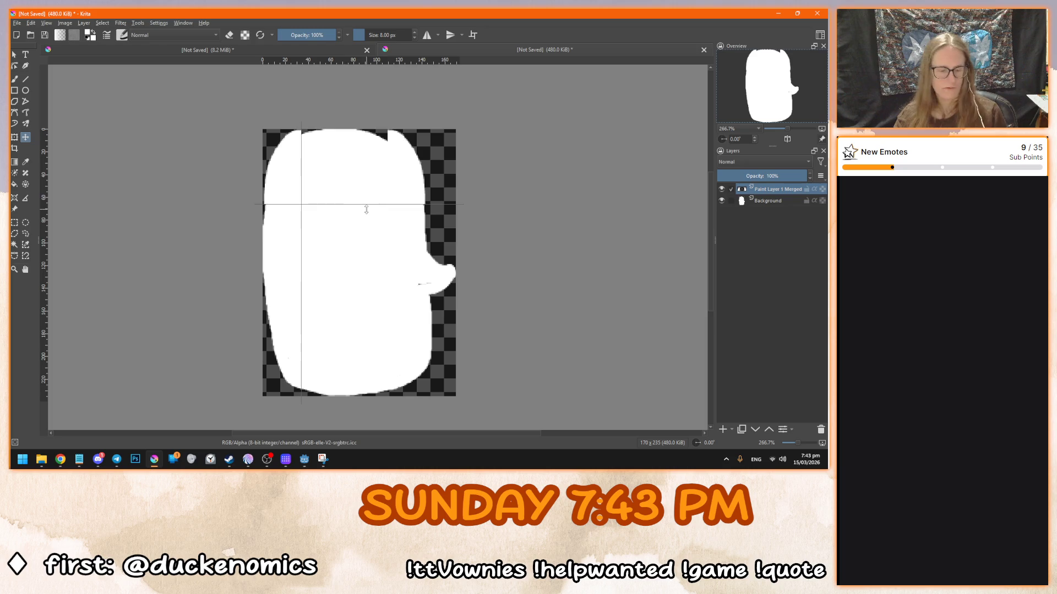
- Duplicate the merged corners, mirror them vertically, move them down, and toggle Background visibility
key(ctrl+j)
key(ctrl+t)
right_click(406, 171)
click(450, 251)
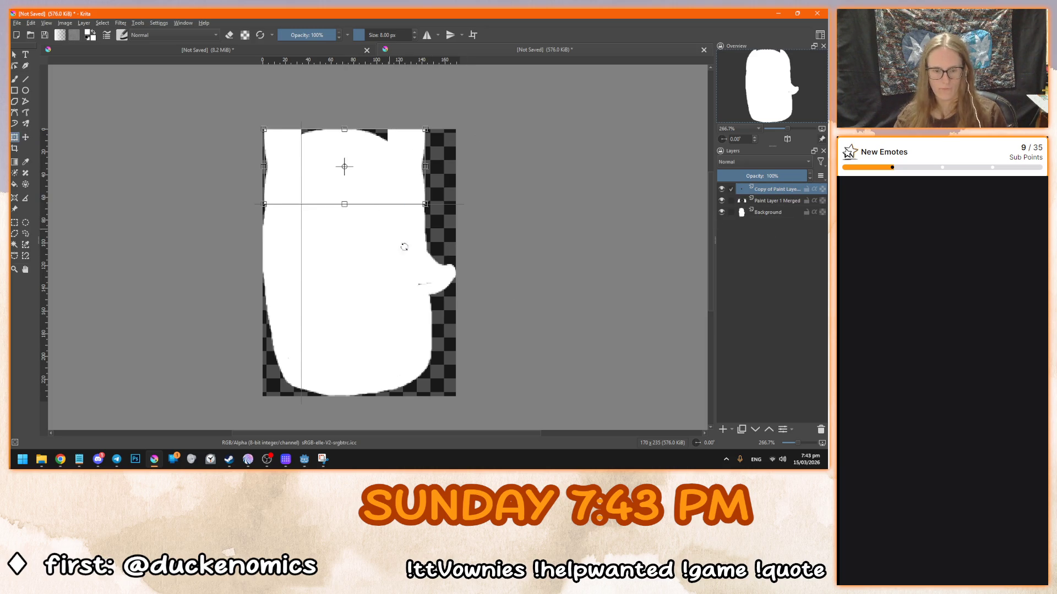
click(15, 54)
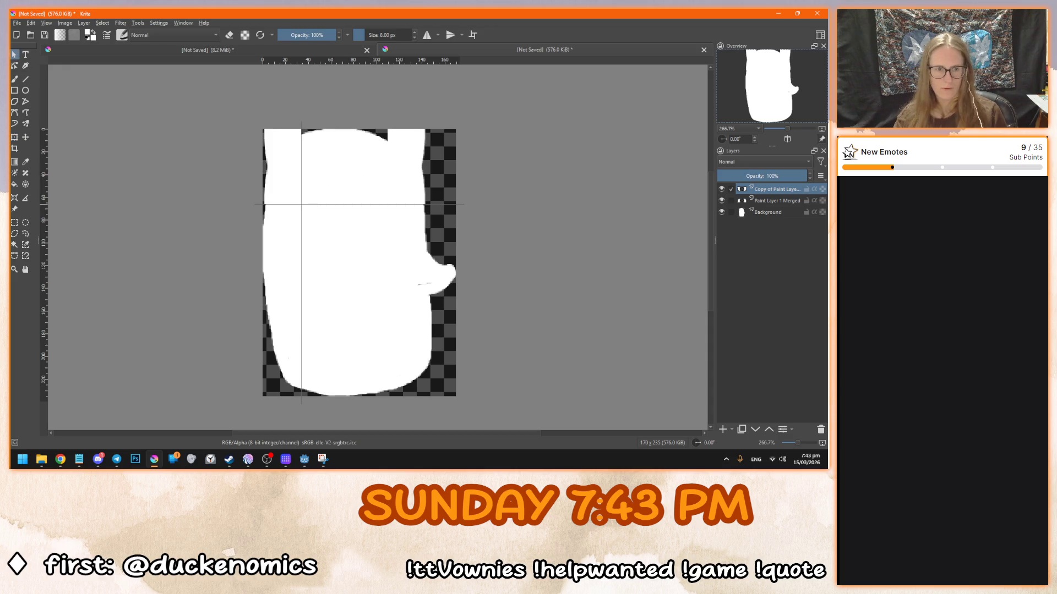
click(25, 137)
drag(387, 163, 386, 255)
key(ctrl+z)
drag(408, 153, 413, 341)
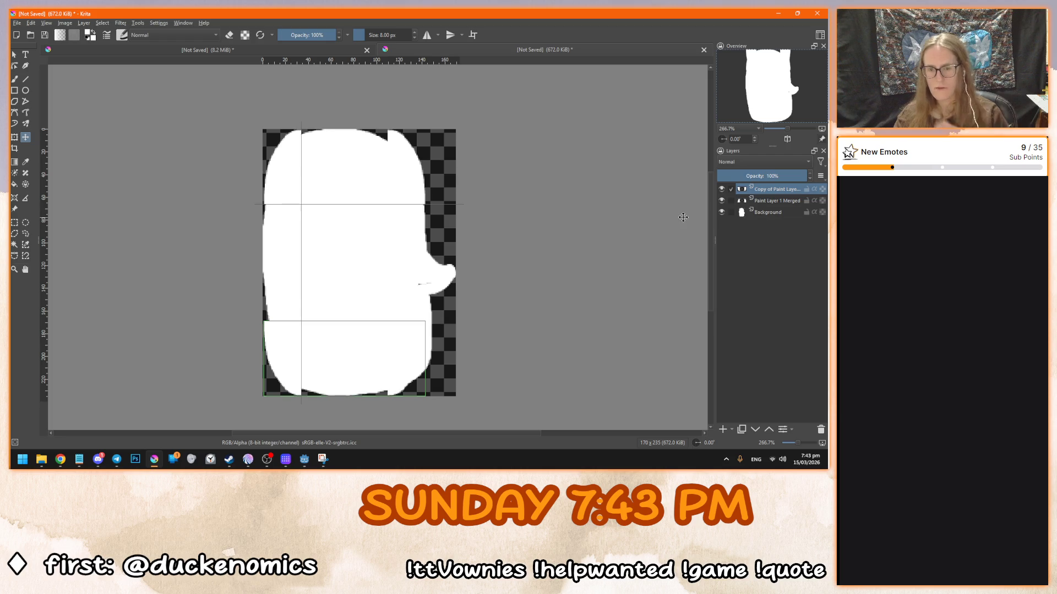
click(721, 212)
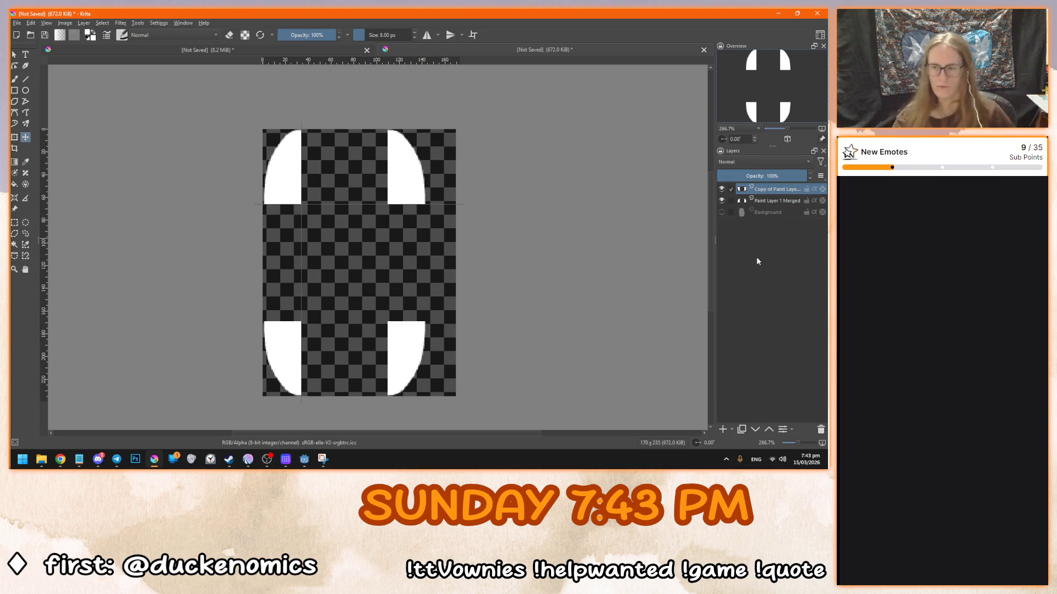
click(723, 213)
- Hide Background, add a new empty paint layer on top, and begin a rectangular selection
click(723, 213)
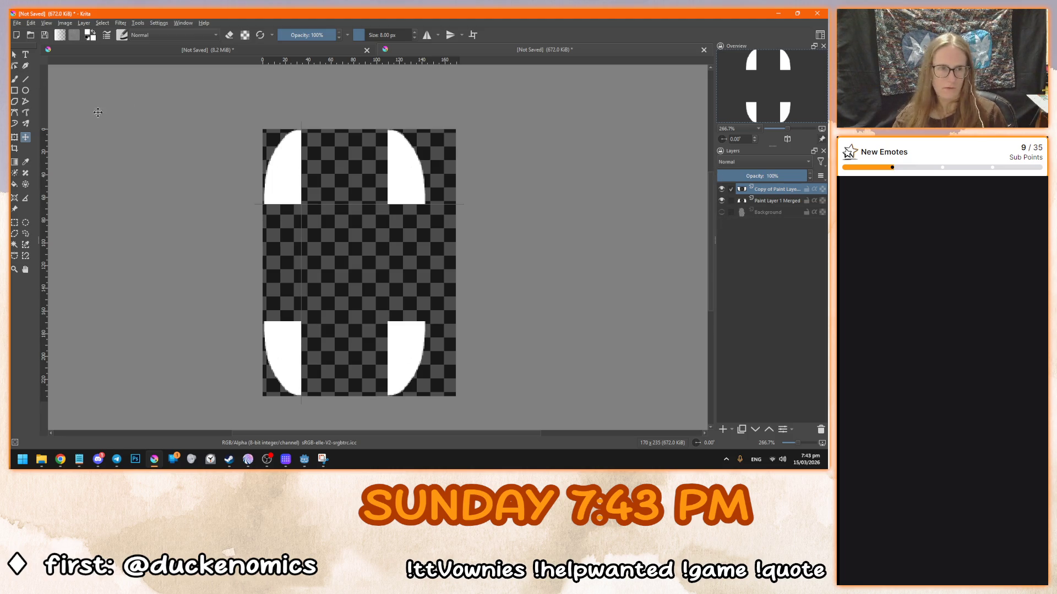
click(723, 429)
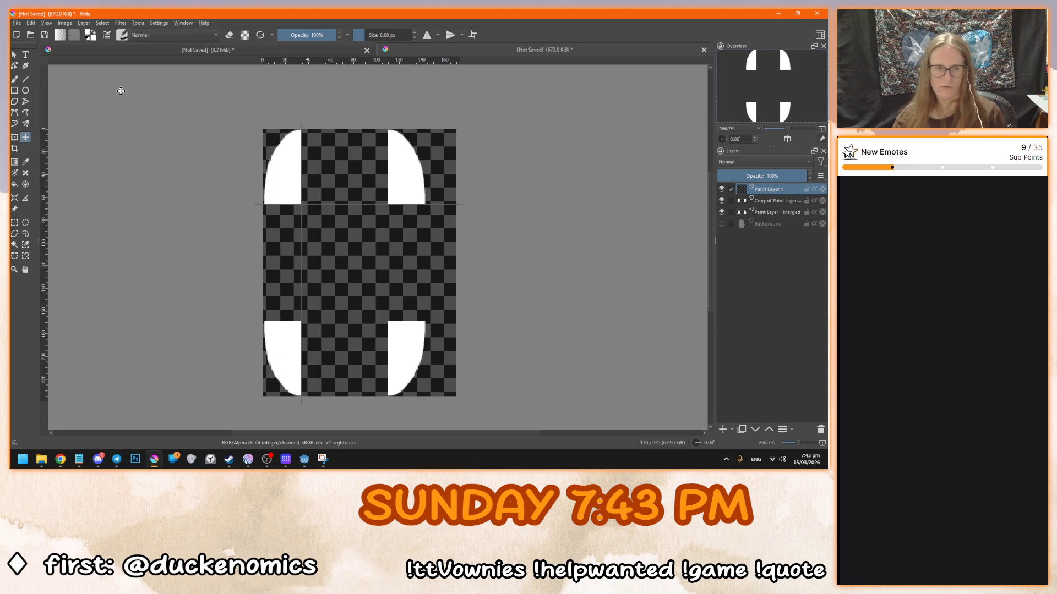
click(15, 223)
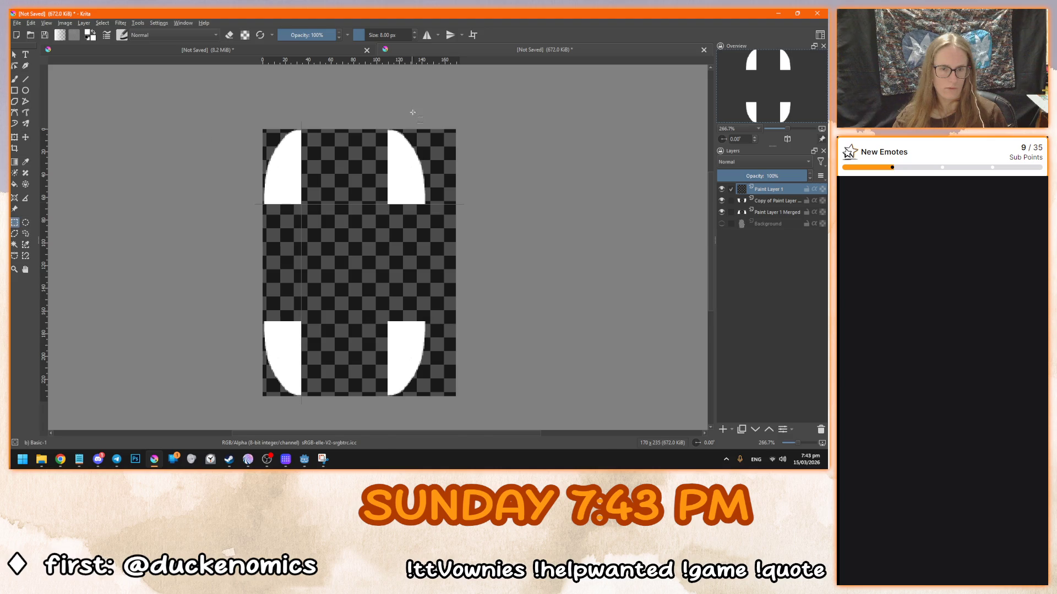
scroll(275, 127, up, 9)
mouse_move(255, 125)
mouse_down()
mouse_move(404, 255)
mouse_move(685, 430)
mouse_move(721, 442)
mouse_move(553, 365)
mouse_move(492, 165)
mouse_move(512, 174)
mouse_move(512, 164)
mouse_move(678, 302)
mouse_move(720, 367)
mouse_move(676, 469)
mouse_move(677, 251)
mouse_move(660, 126)
mouse_move(674, 58)
mouse_move(676, 430)
mouse_move(664, 391)
mouse_up()
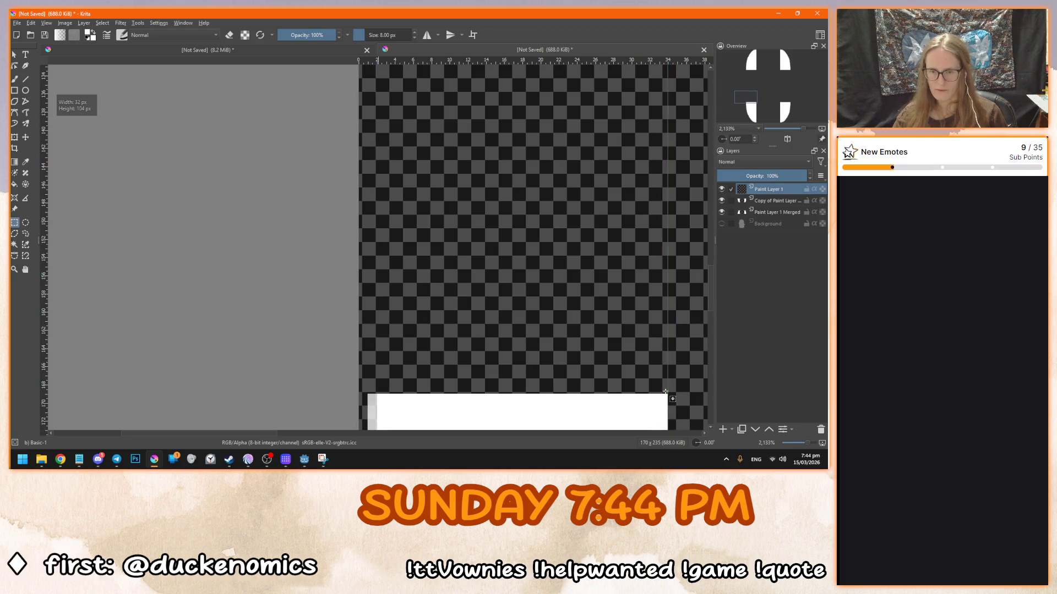
- Extend the rectangular selection to cover the whole area between the four corner pieces
click(755, 111)
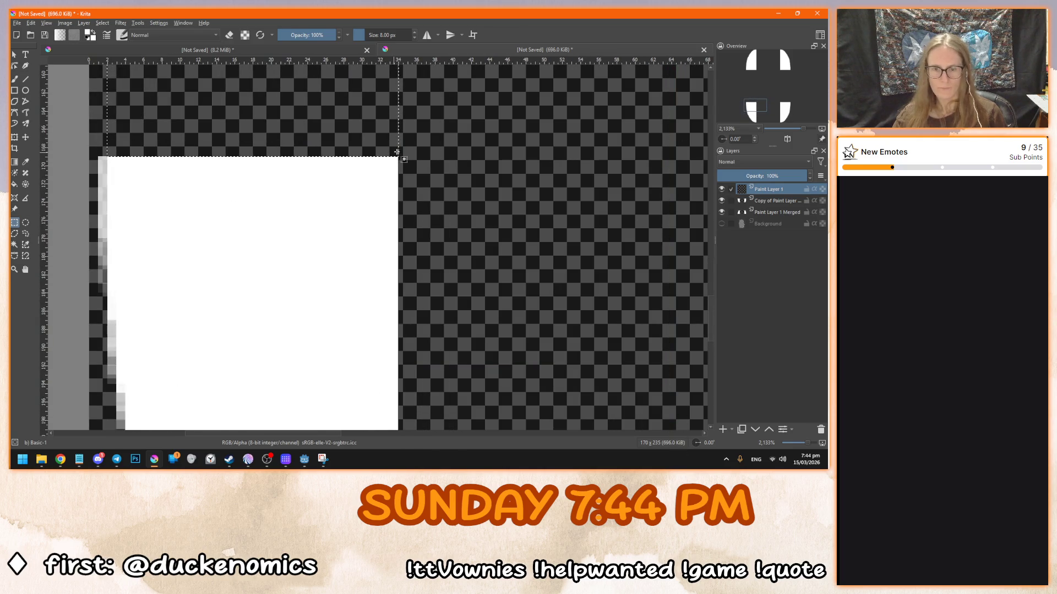
mouse_move(391, 158)
mouse_down()
mouse_move(704, 362)
mouse_move(706, 385)
mouse_move(633, 419)
mouse_move(534, 370)
mouse_move(582, 438)
mouse_move(585, 349)
mouse_move(584, 397)
mouse_up()
drag(774, 108, 779, 107)
mouse_move(646, 133)
mouse_down()
mouse_move(293, 13)
mouse_move(308, 110)
mouse_move(325, 132)
mouse_move(480, 154)
mouse_up()
key(minus)
key(minus)
key(minus)
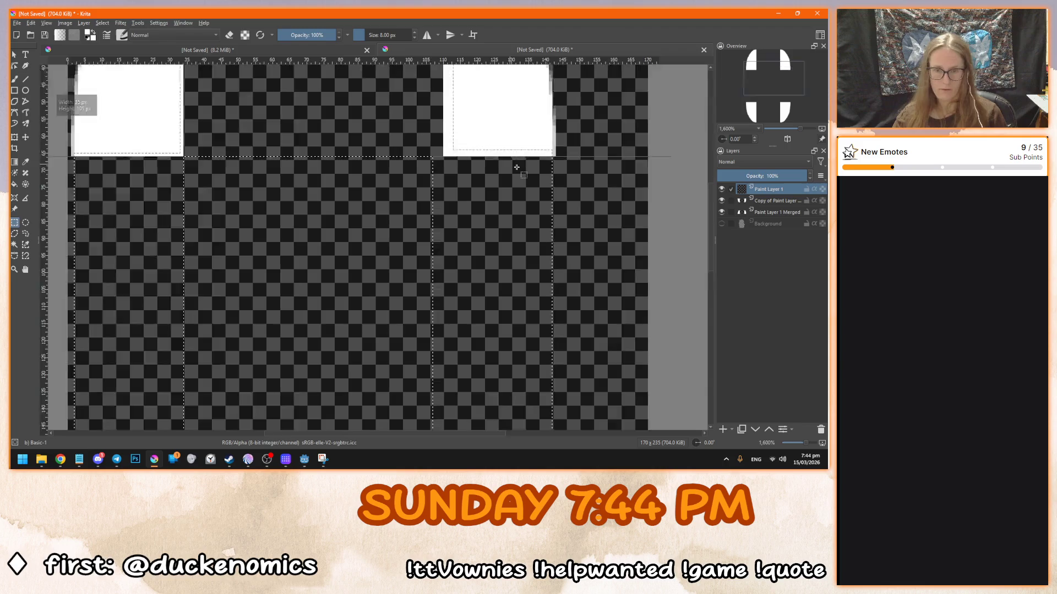
mouse_move(266, 140)
mouse_down()
mouse_move(413, 283)
mouse_move(506, 408)
mouse_up()
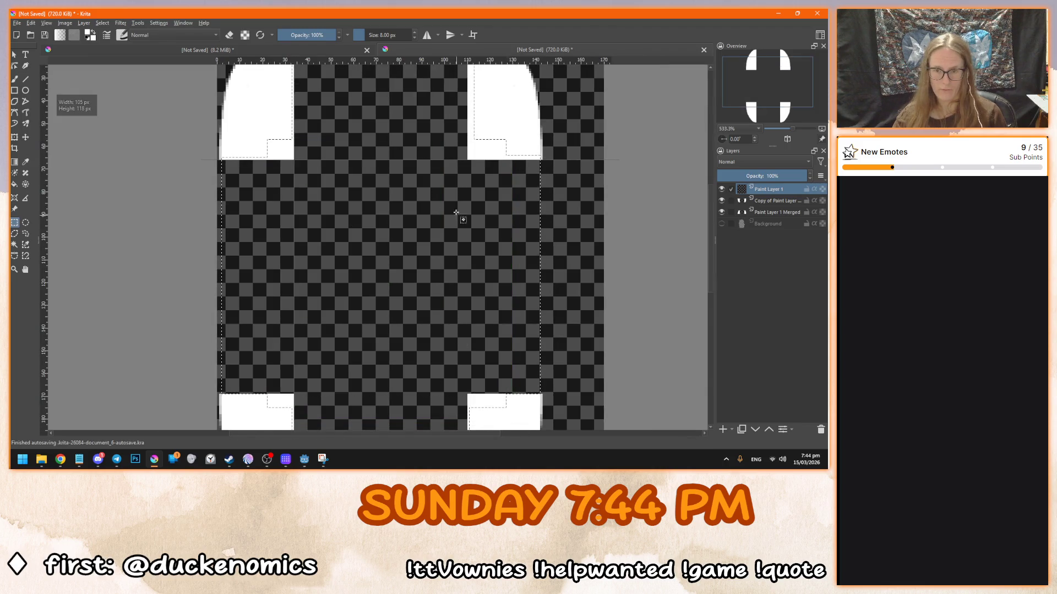
key(minus)
click(731, 429)
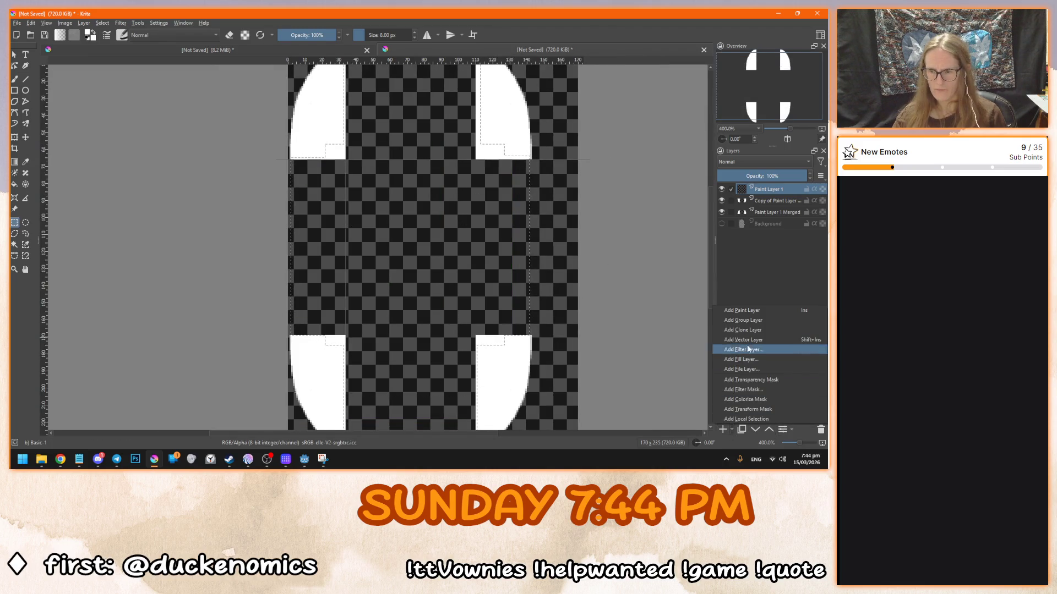
- Fill the selection with a white Fill Layer 2, deselect, and delete the empty paint layer
click(731, 359)
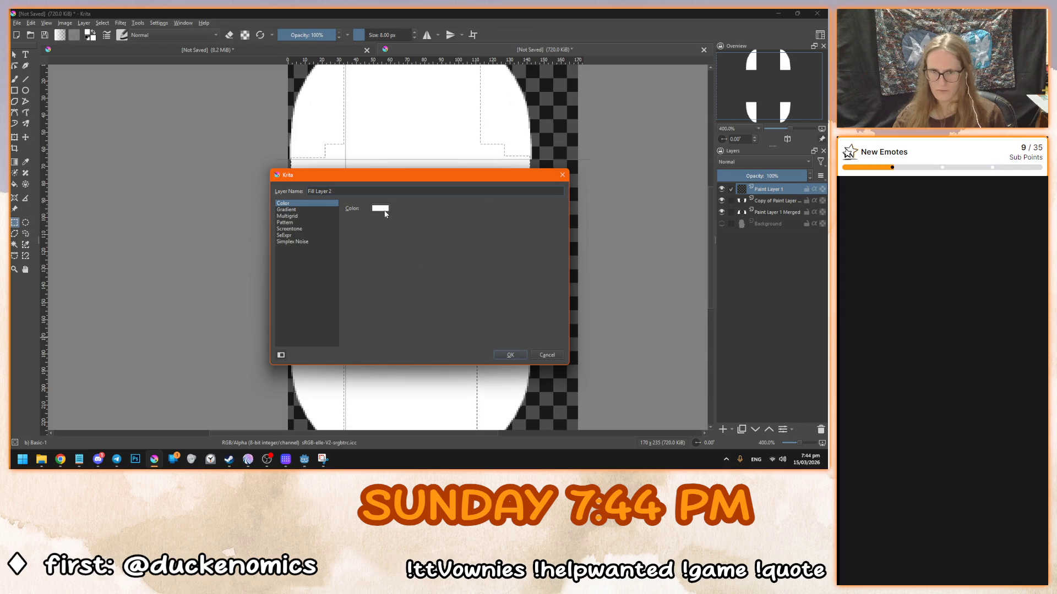
click(509, 356)
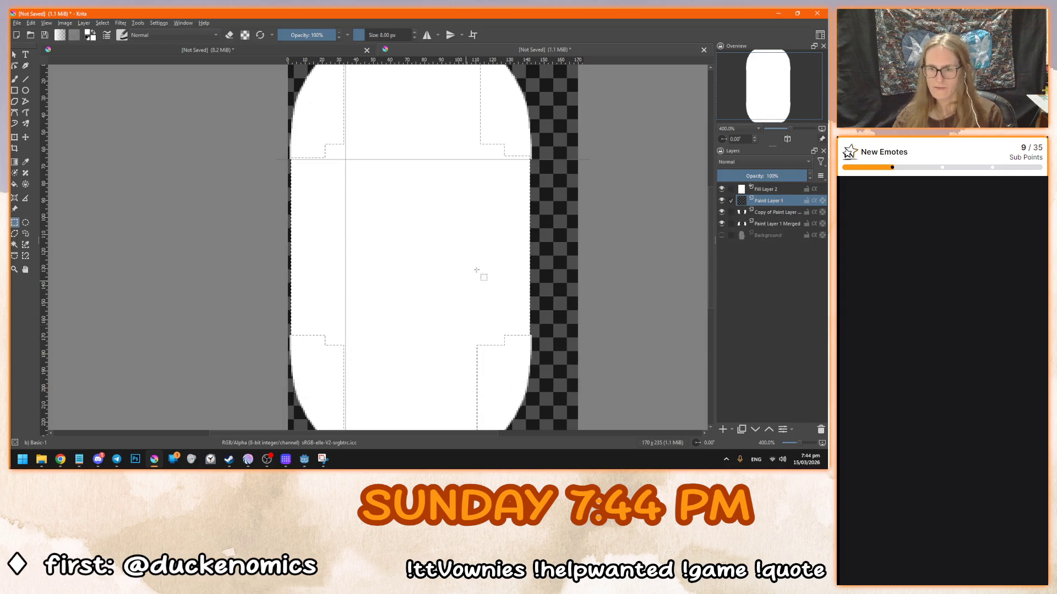
click(220, 213)
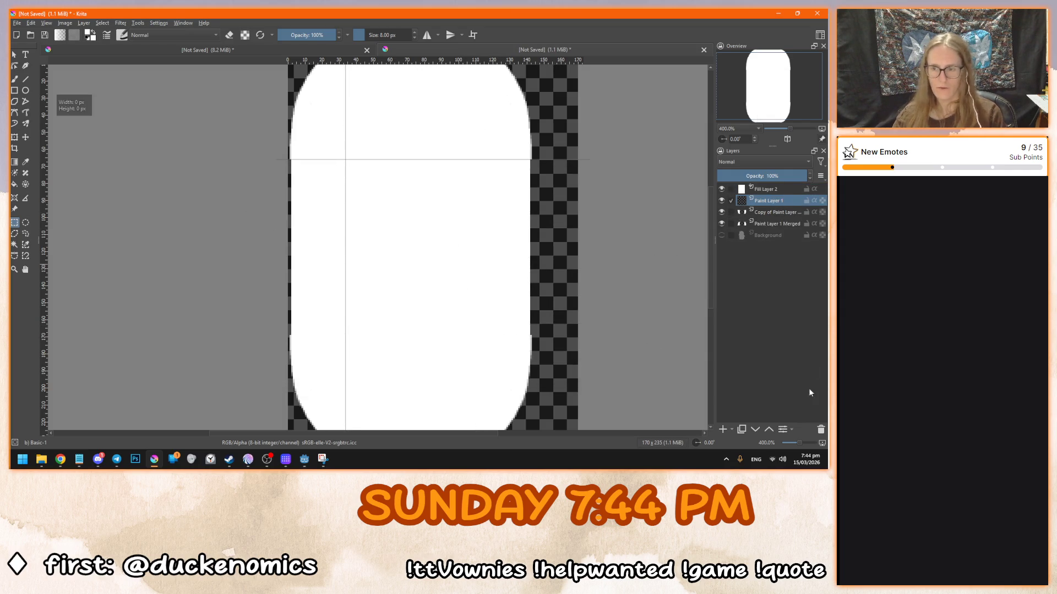
click(821, 429)
scroll(402, 189, down, 3)
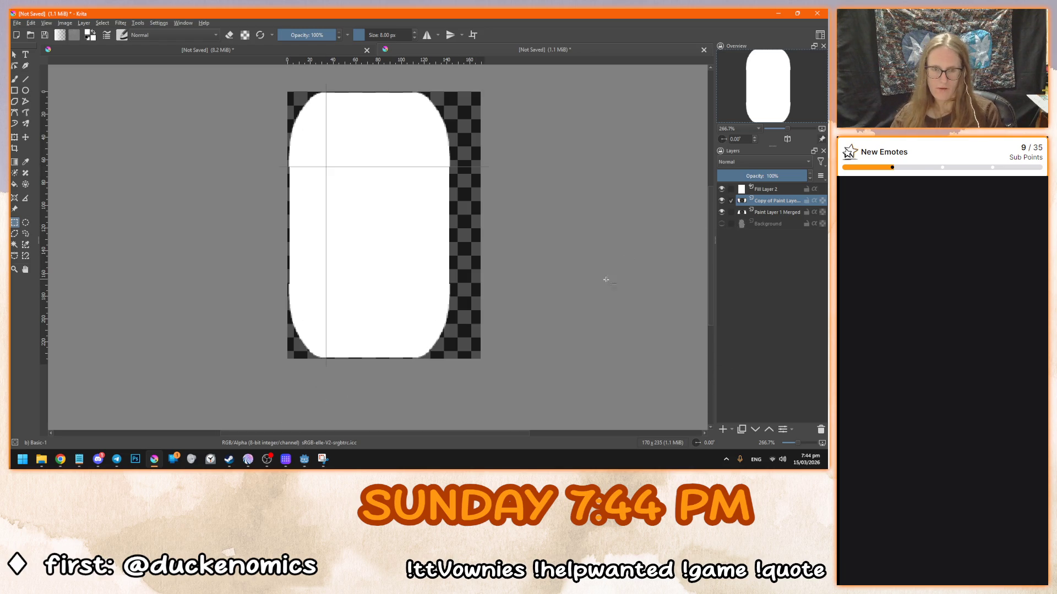
click(181, 49)
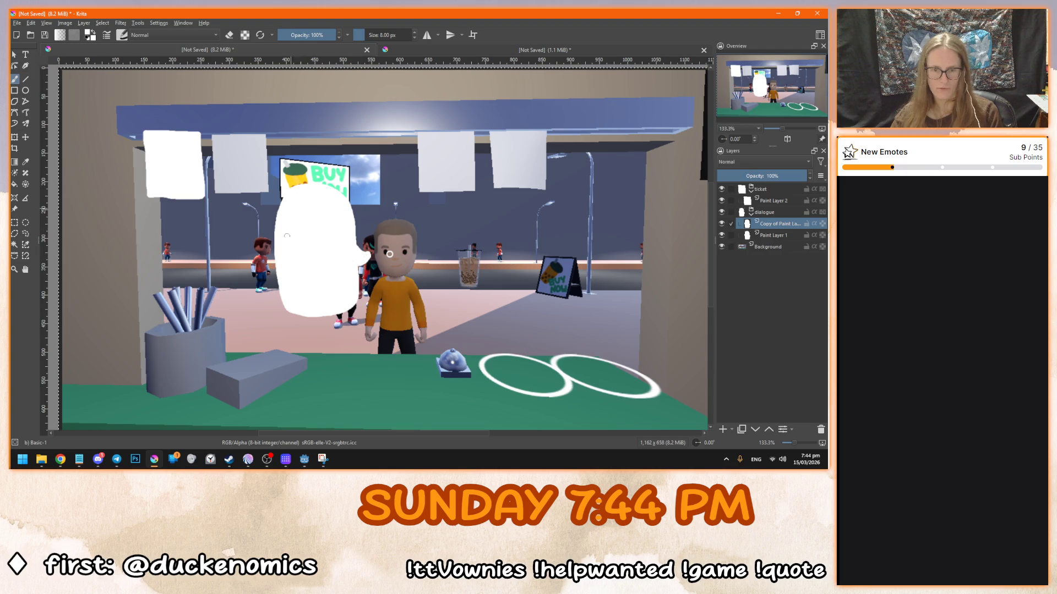
click(426, 51)
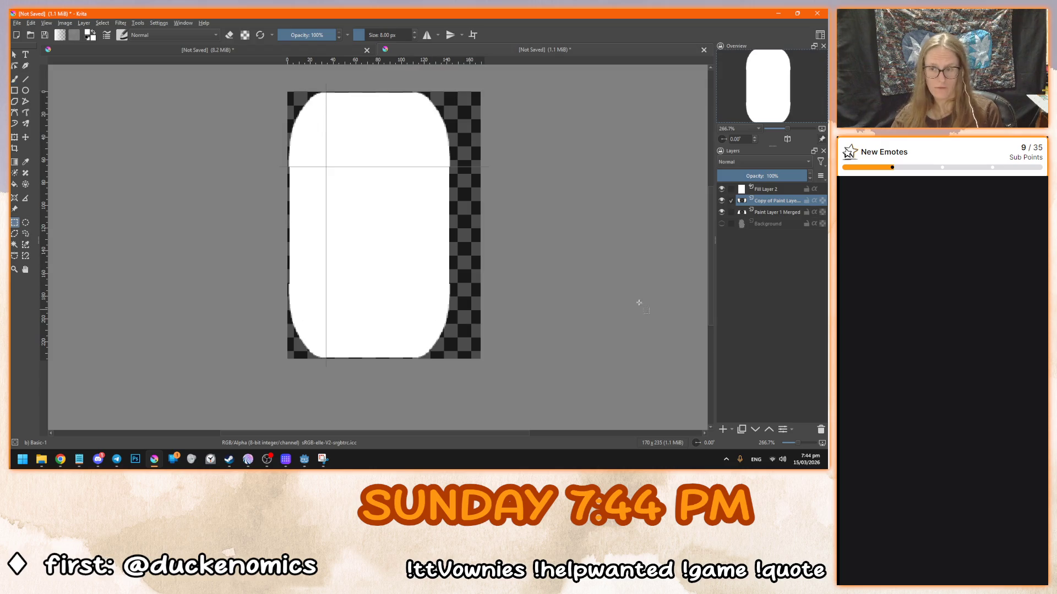
- Select Fill Layer 2, add a new paint layer for the tail, and pick the freehand brush
click(773, 192)
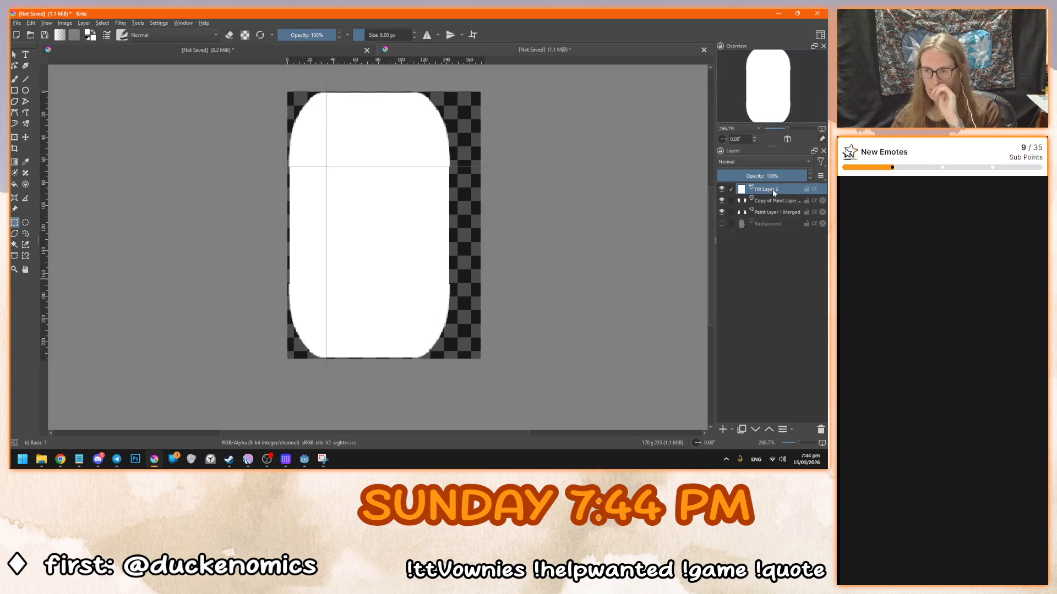
click(721, 430)
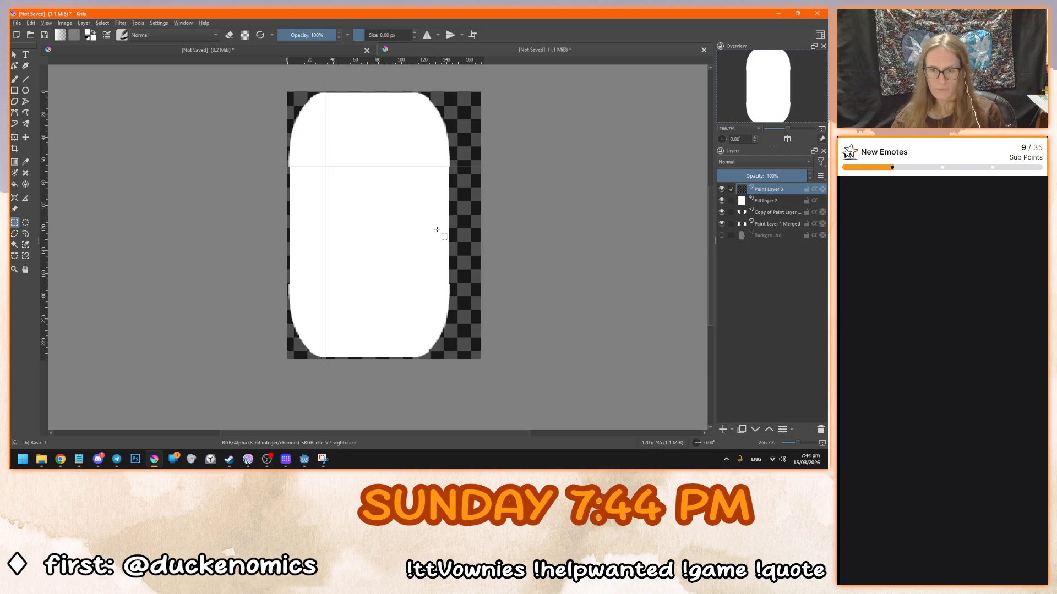
key(b)
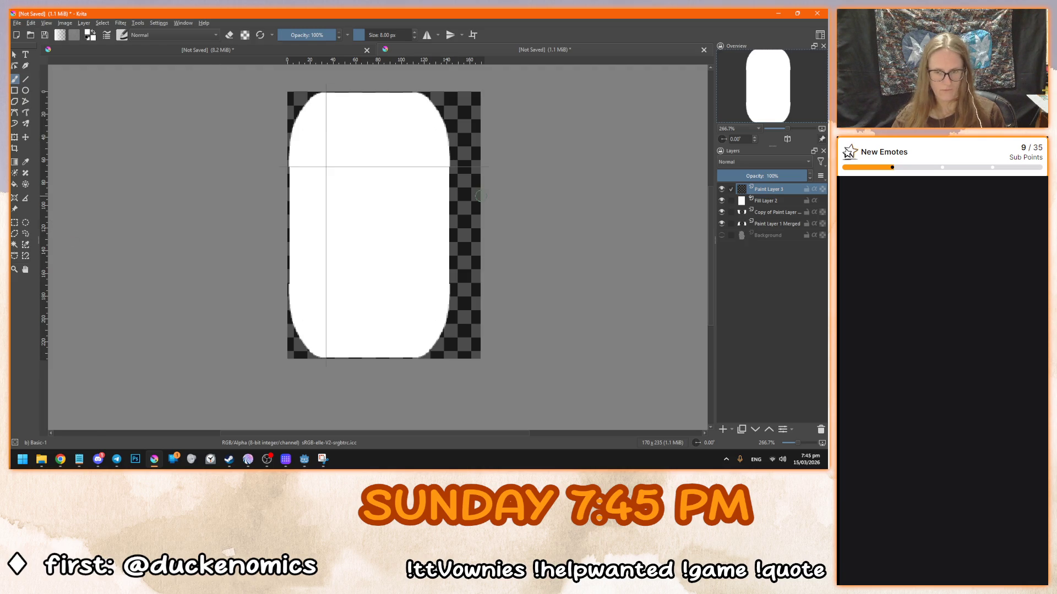
click(139, 23)
mouse_move(184, 24)
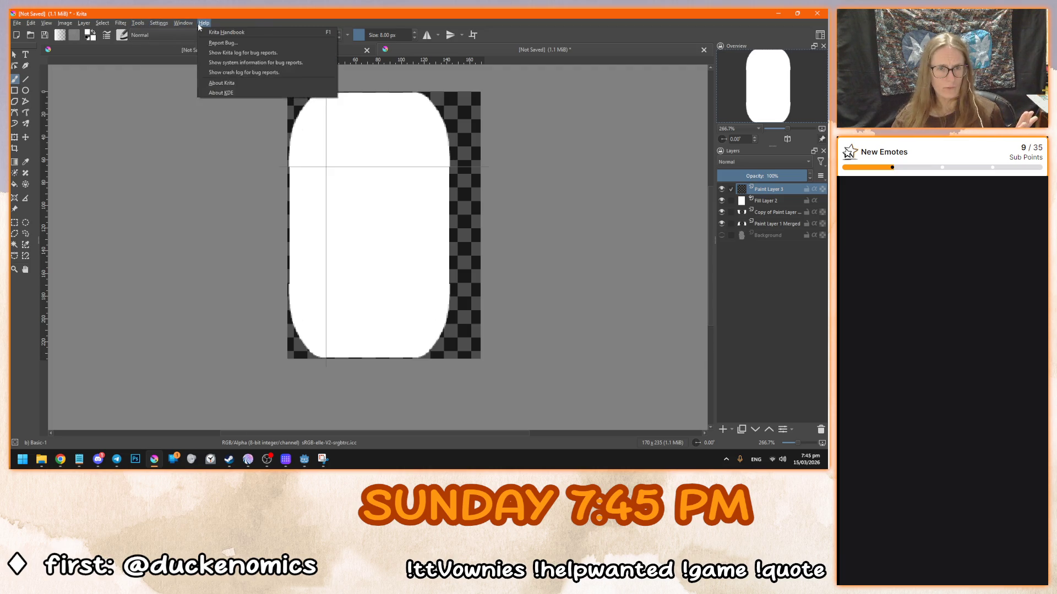
click(197, 23)
click(125, 24)
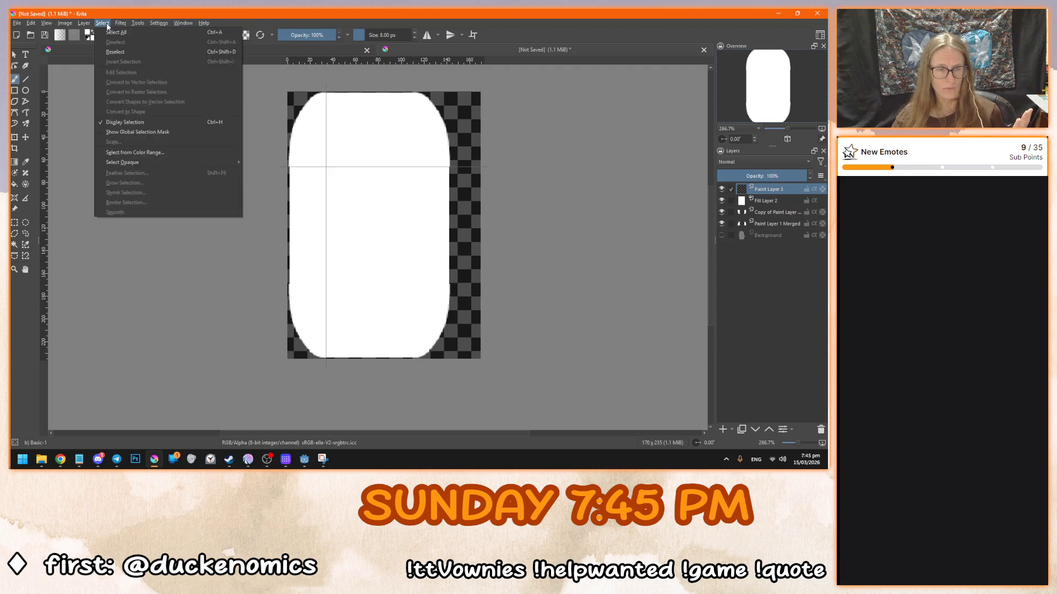
mouse_move(49, 26)
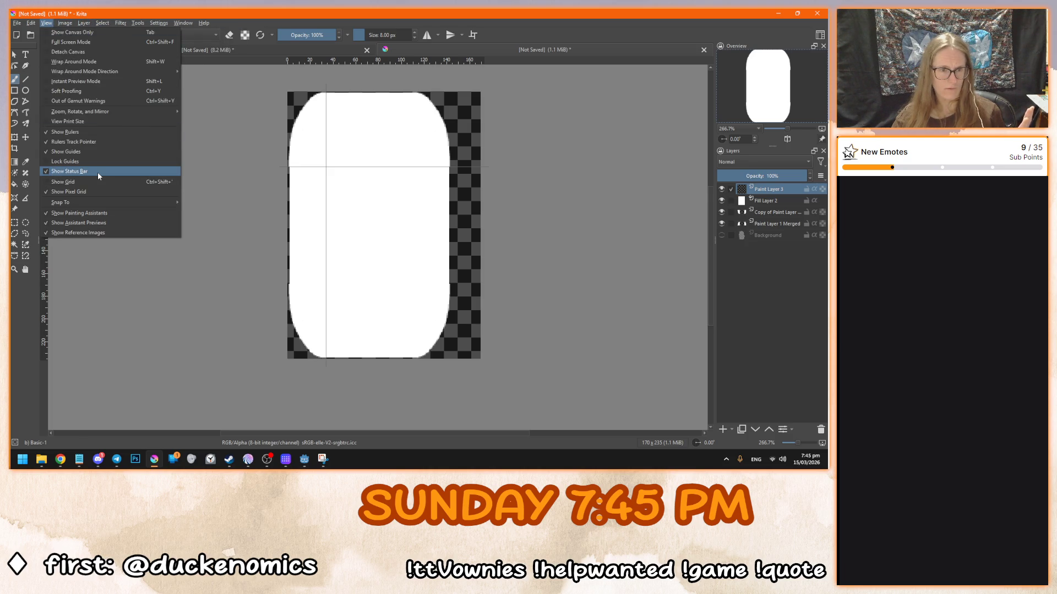
mouse_move(114, 202)
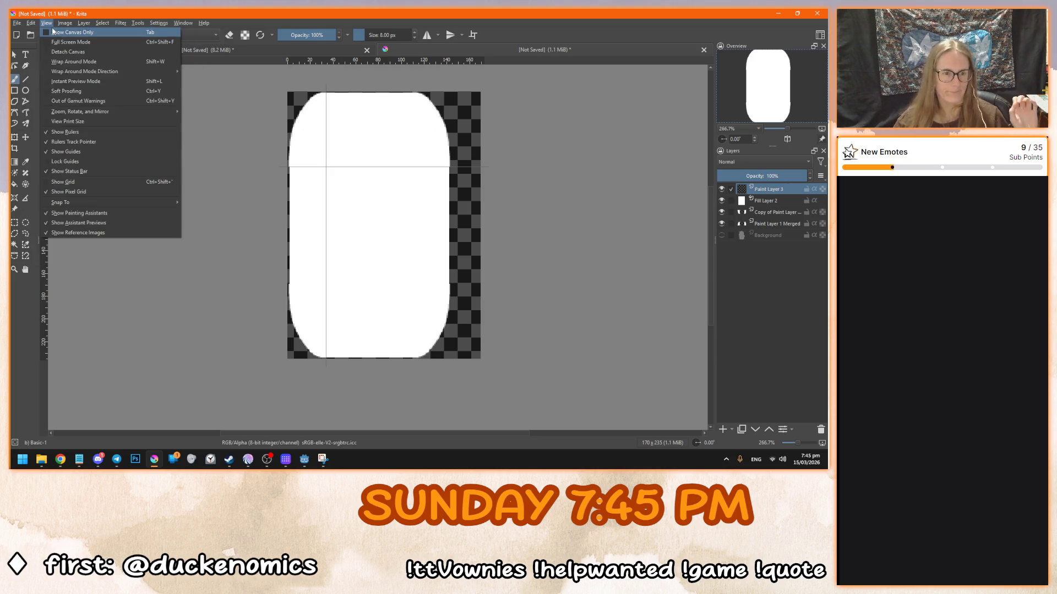
mouse_move(99, 112)
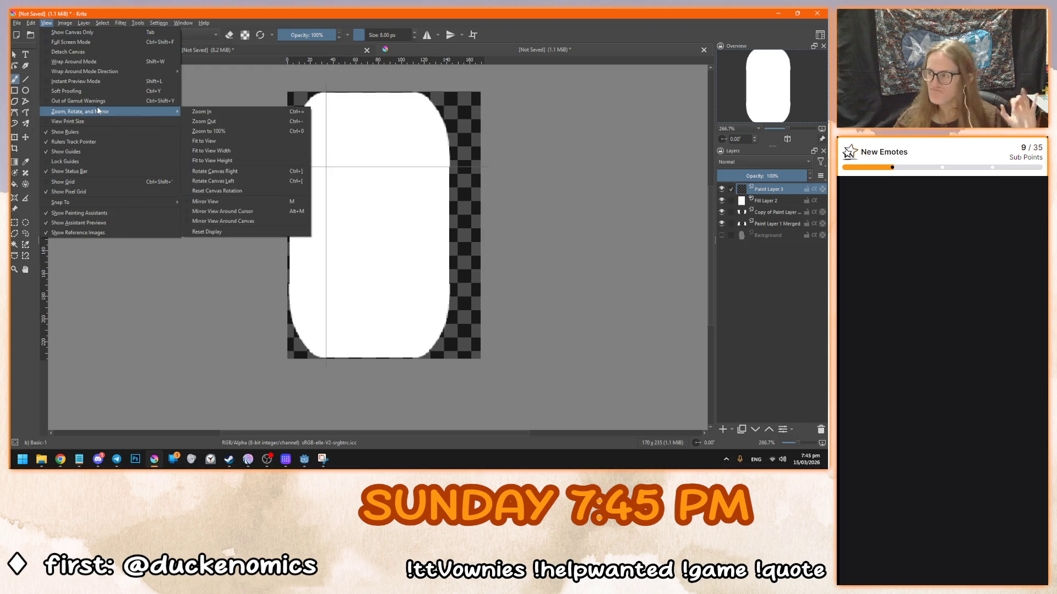
click(353, 253)
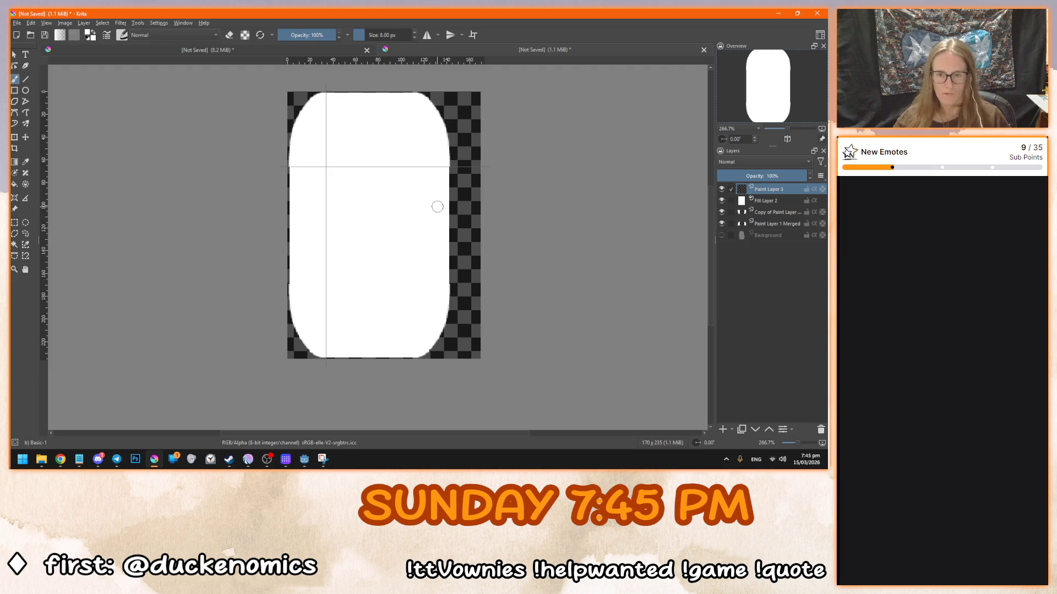
- Paint a small white tail stroke on the bubble's right edge
mouse_move(445, 224)
mouse_down()
mouse_move(465, 222)
mouse_move(443, 211)
mouse_move(440, 247)
mouse_move(459, 237)
mouse_move(450, 246)
mouse_up()
key(ctrl+z)
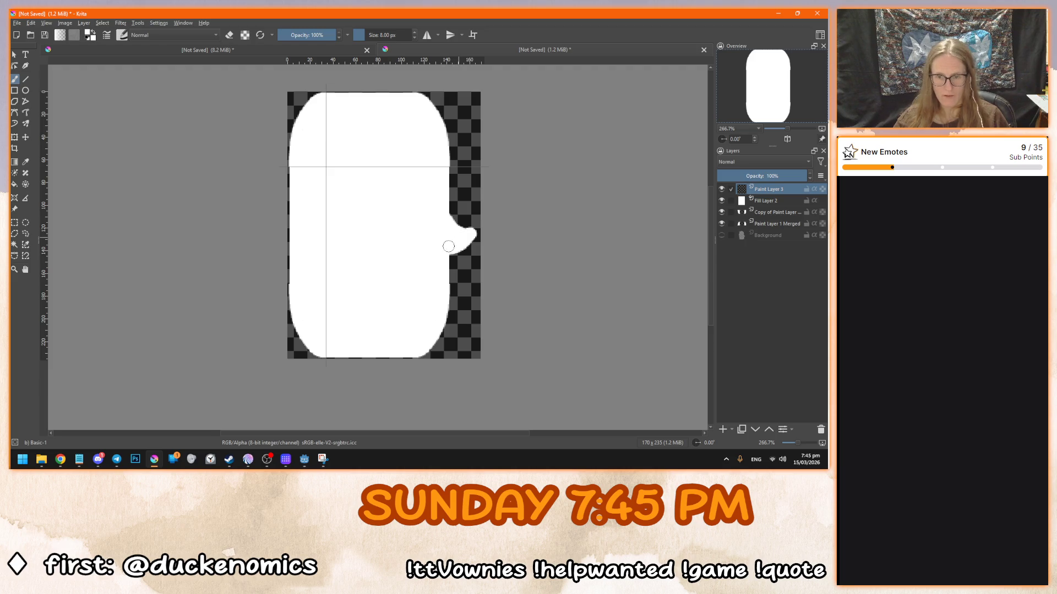
click(15, 54)
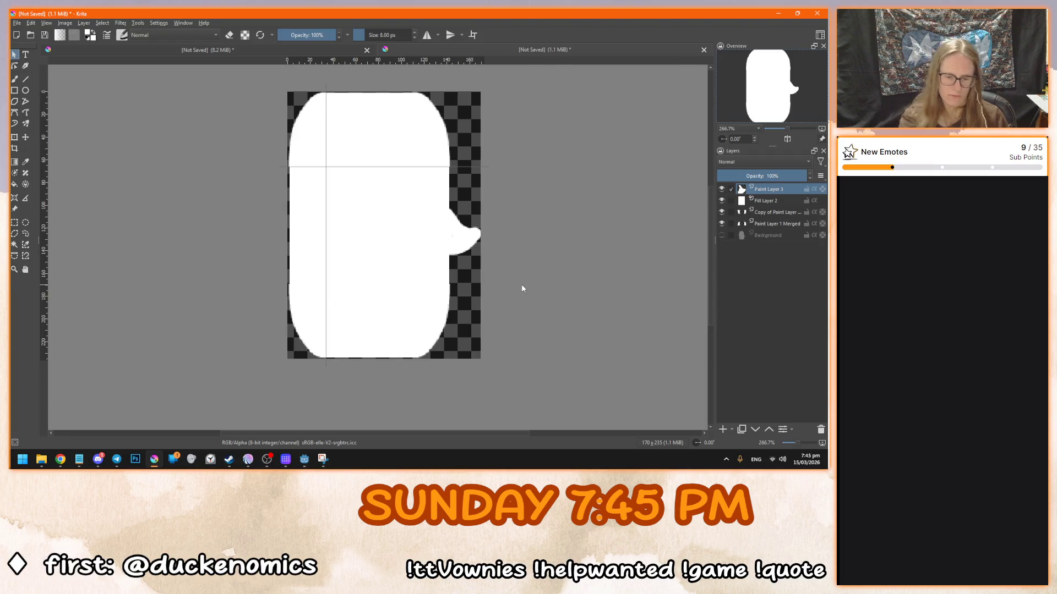
key(ctrl+shift+e)
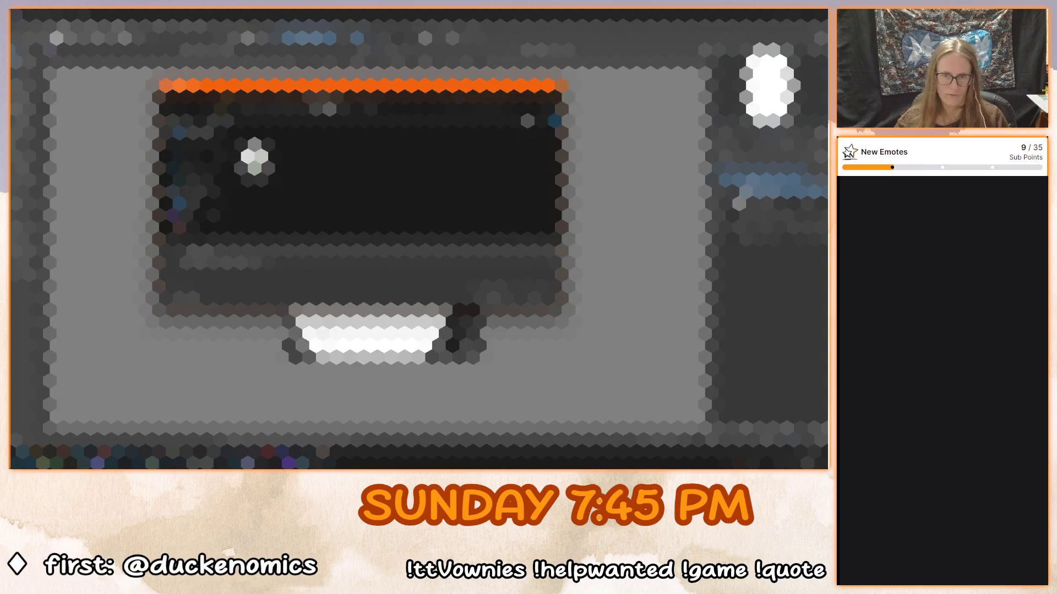
- Save the drawing as speech_bubble.kra in the bobarista/sprites folder
click(324, 108)
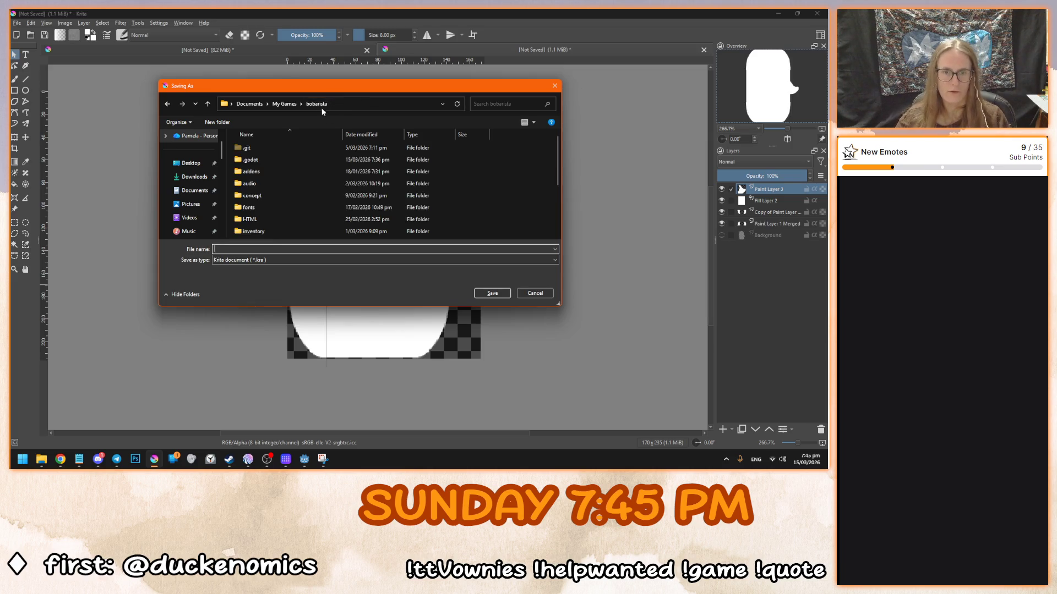
scroll(305, 208, down, 1)
scroll(317, 213, down, 1)
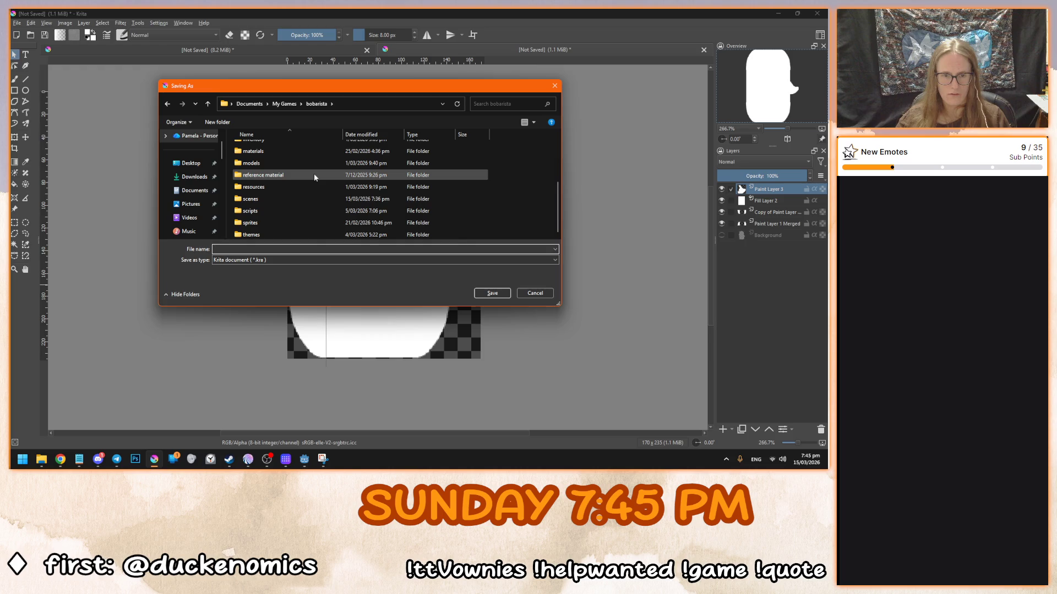
double_click(279, 225)
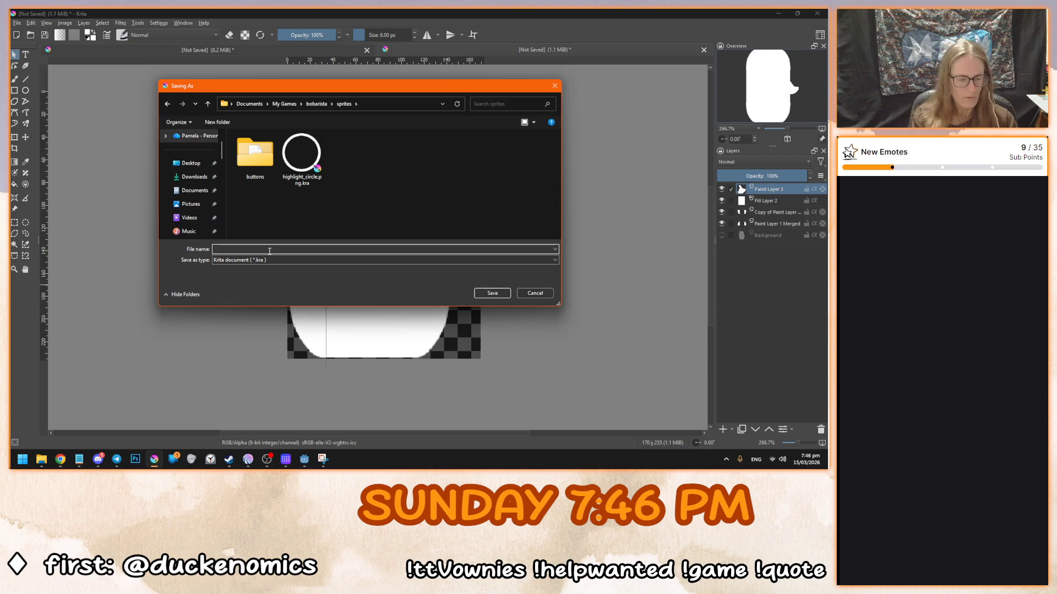
text(spech_bubble)
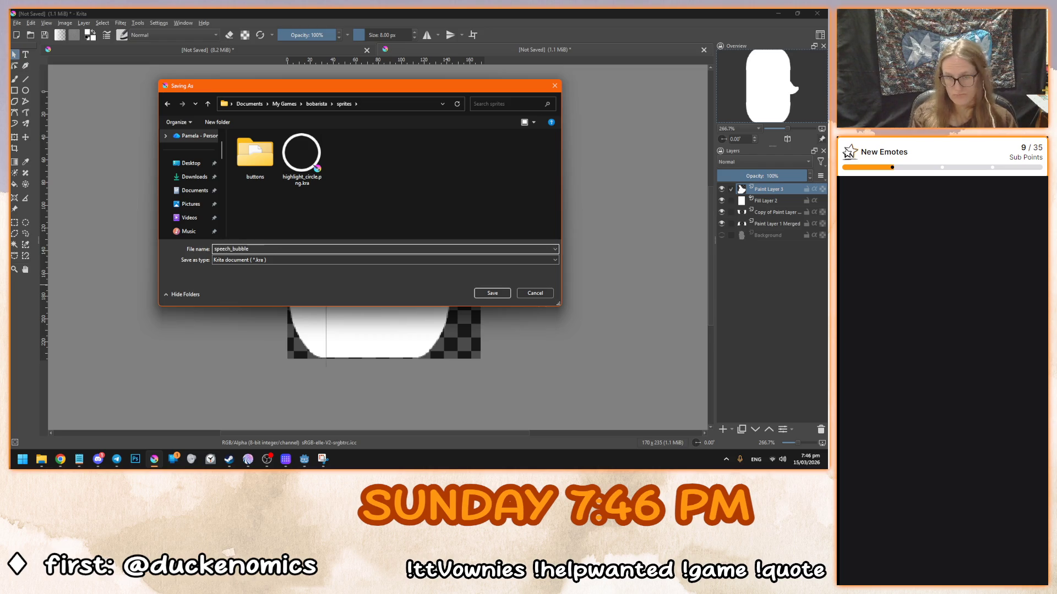
key(Return)
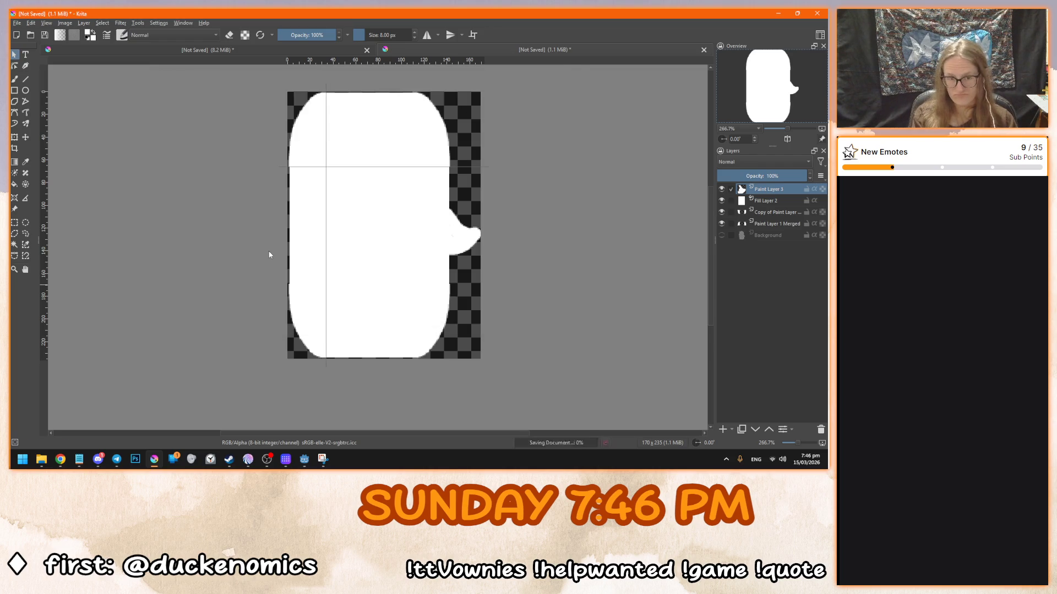
- Export a copy as speech_bubble.png, accepting the default PNG options
key(ctrl+shift+s)
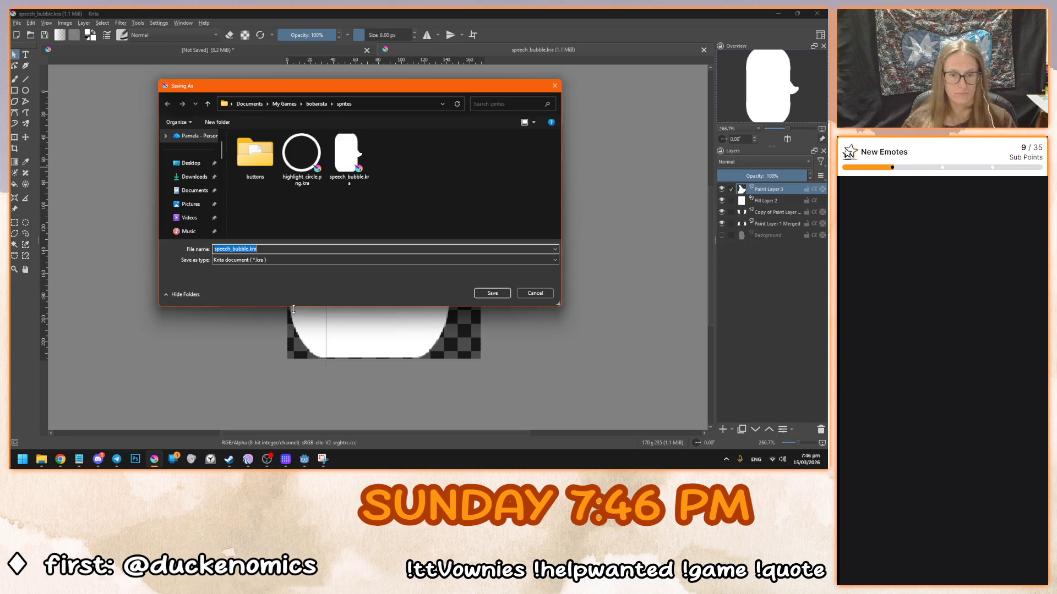
click(280, 261)
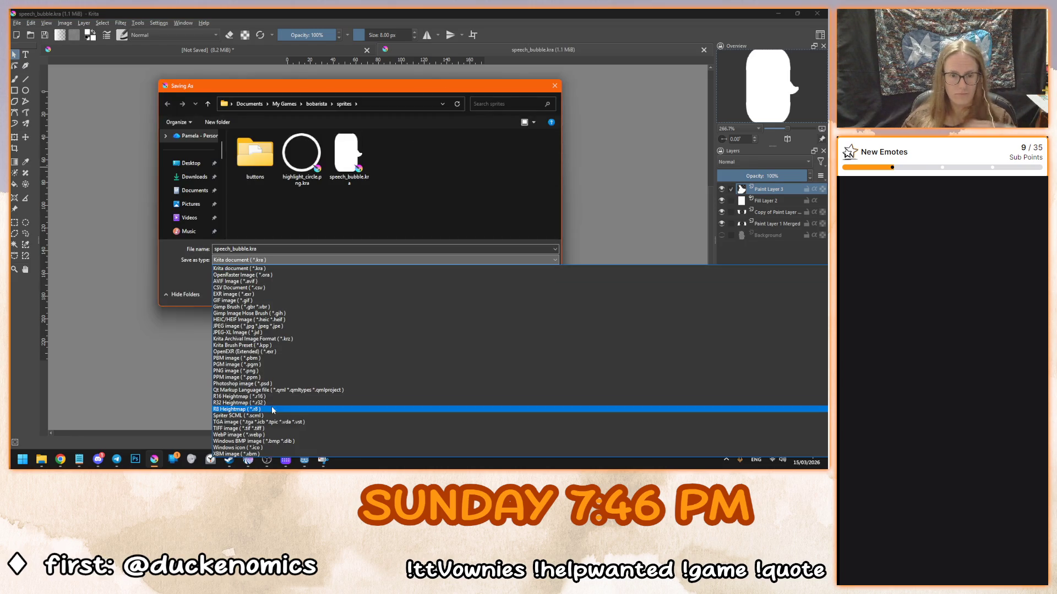
click(259, 371)
click(487, 294)
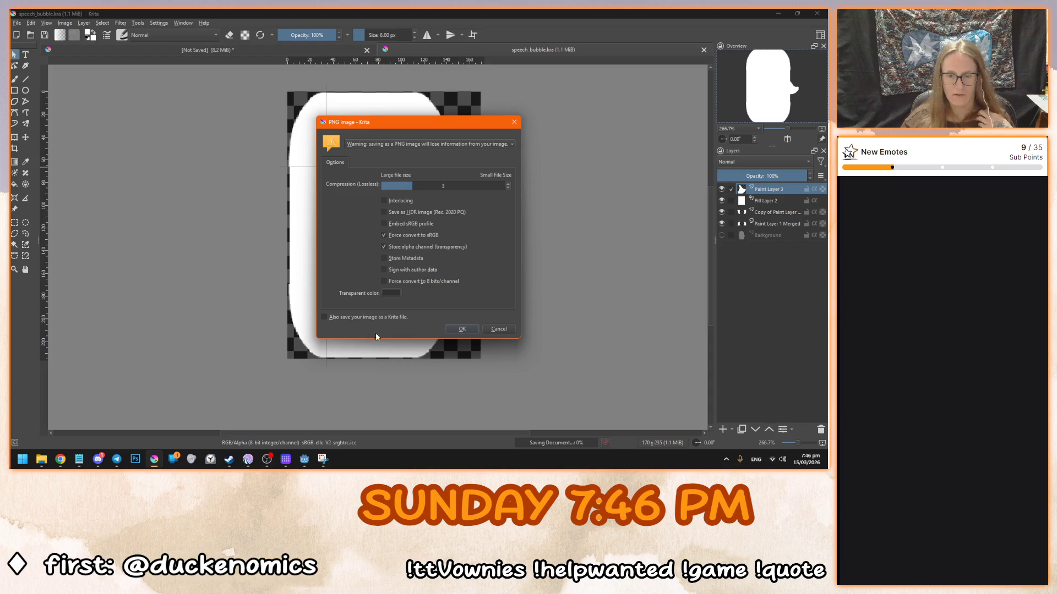
click(461, 330)
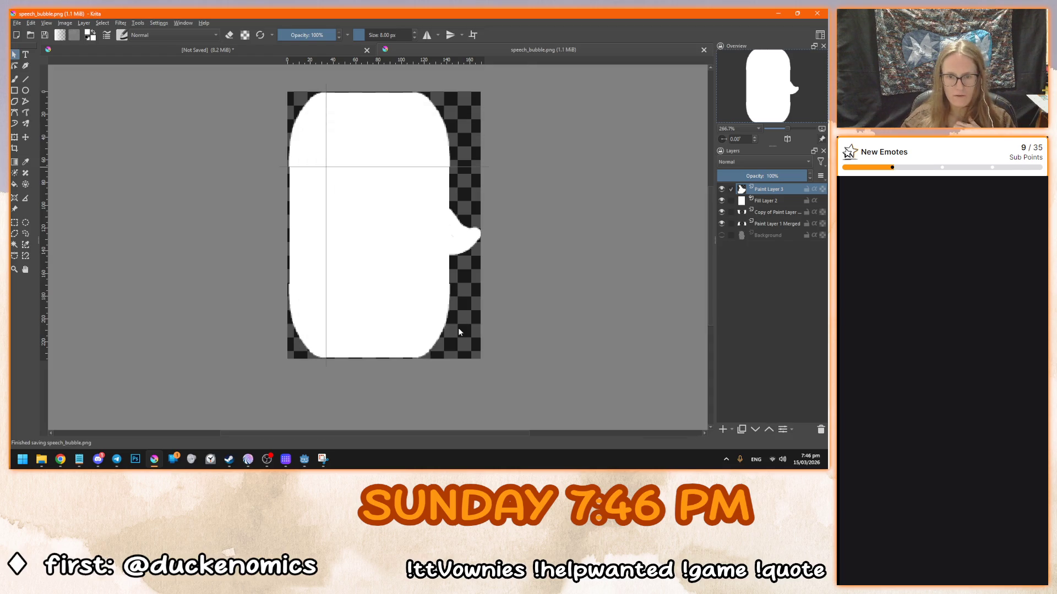
- In Godot, set speech_bubble.png from the sprites folder as the NinePatchRect's texture
key(alt+Tab)
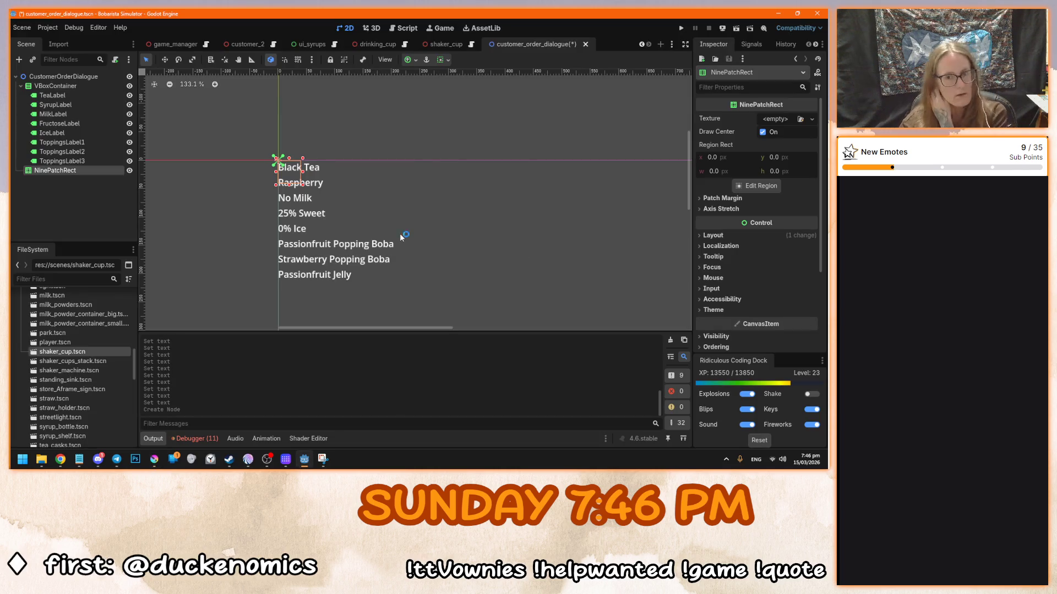
scroll(108, 368, down, 10)
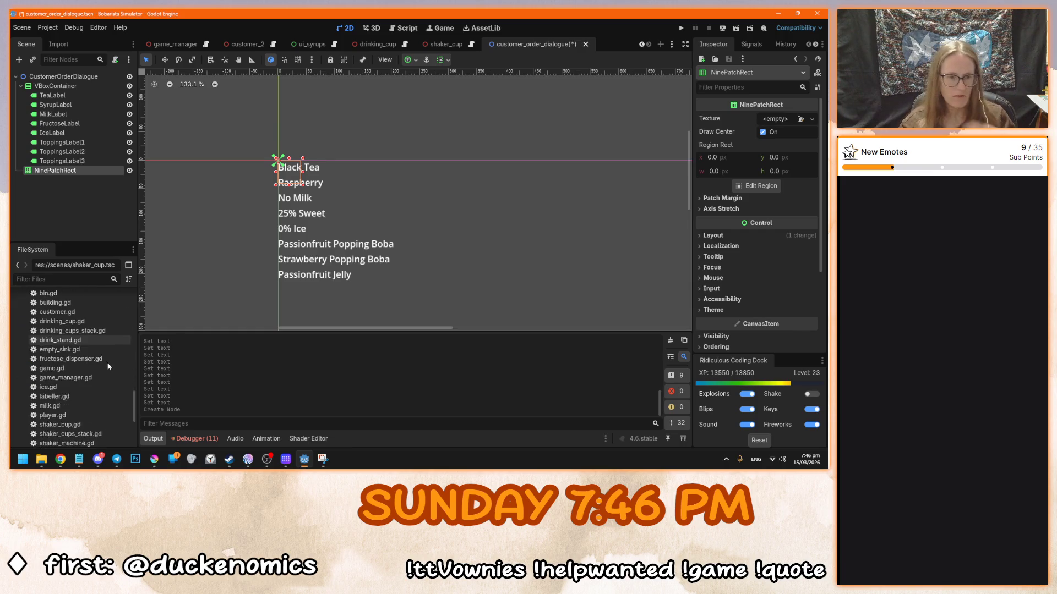
double_click(44, 354)
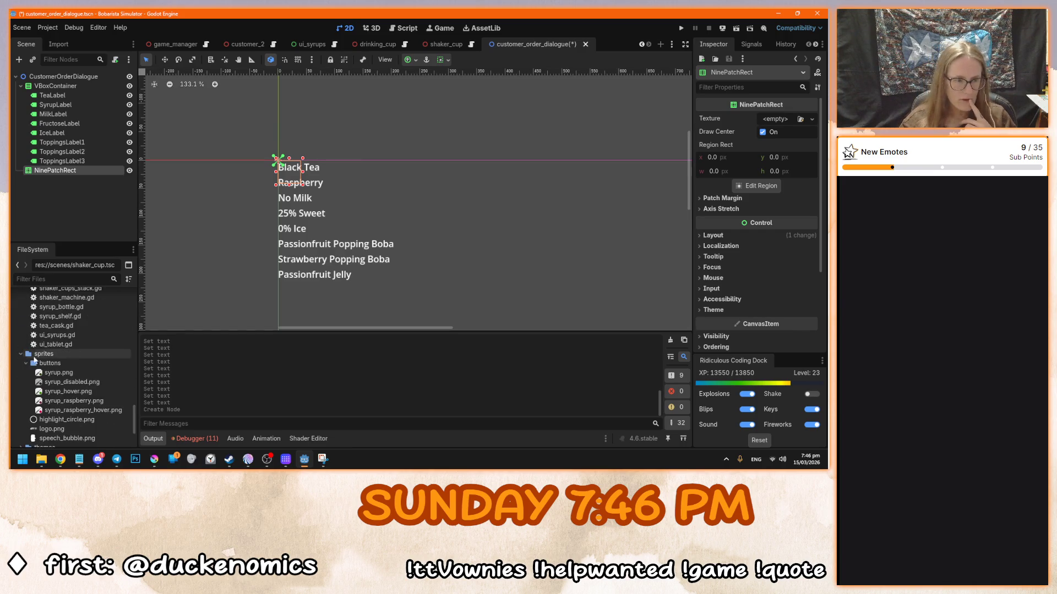
scroll(94, 381, down, 3)
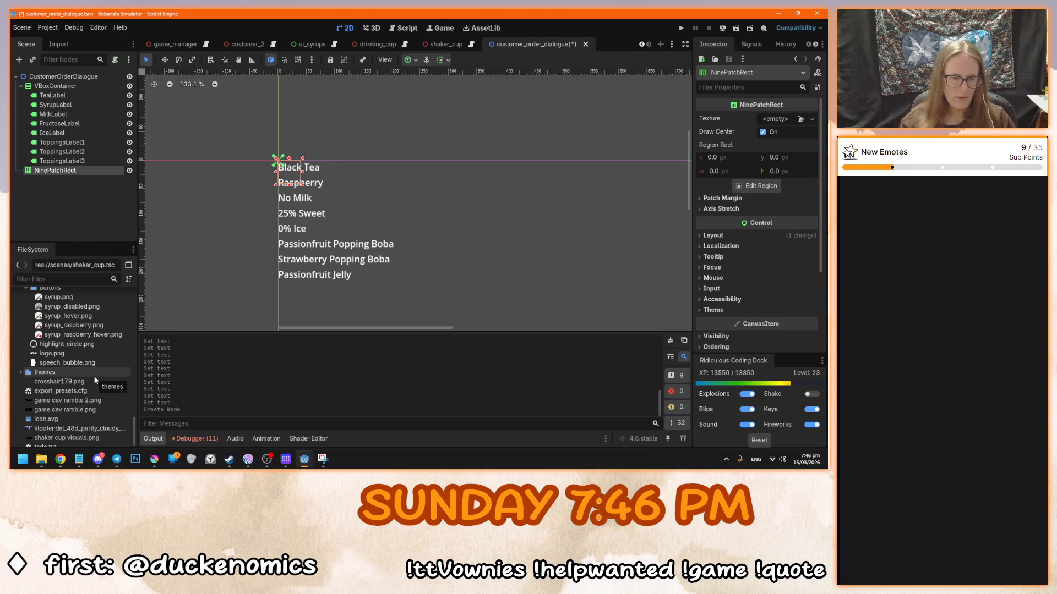
drag(95, 363, 83, 174)
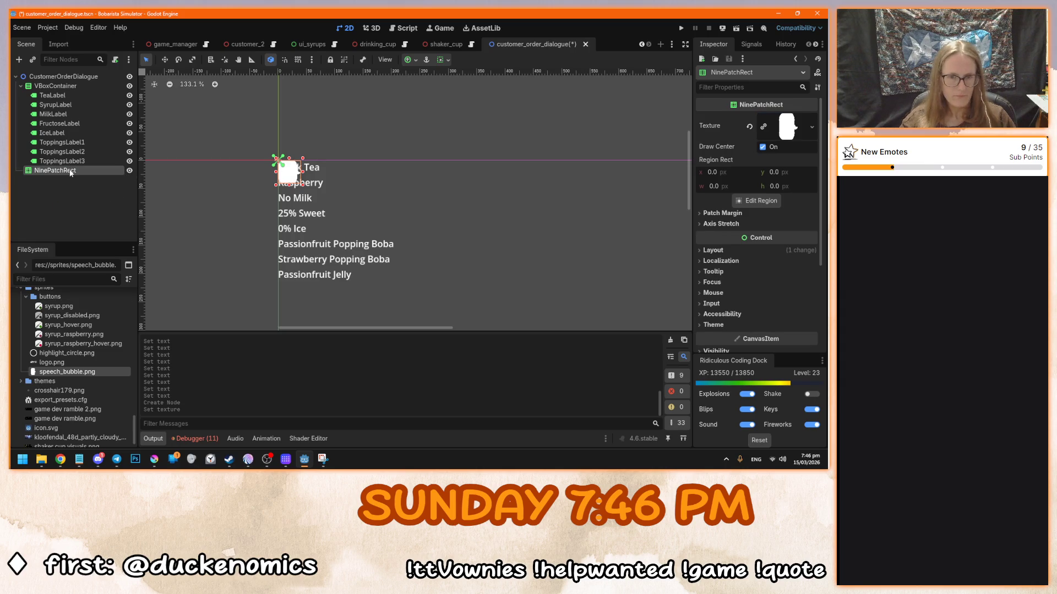
- Enlarge the NinePatchRect to about 211 × 225
scroll(291, 168, up, 12)
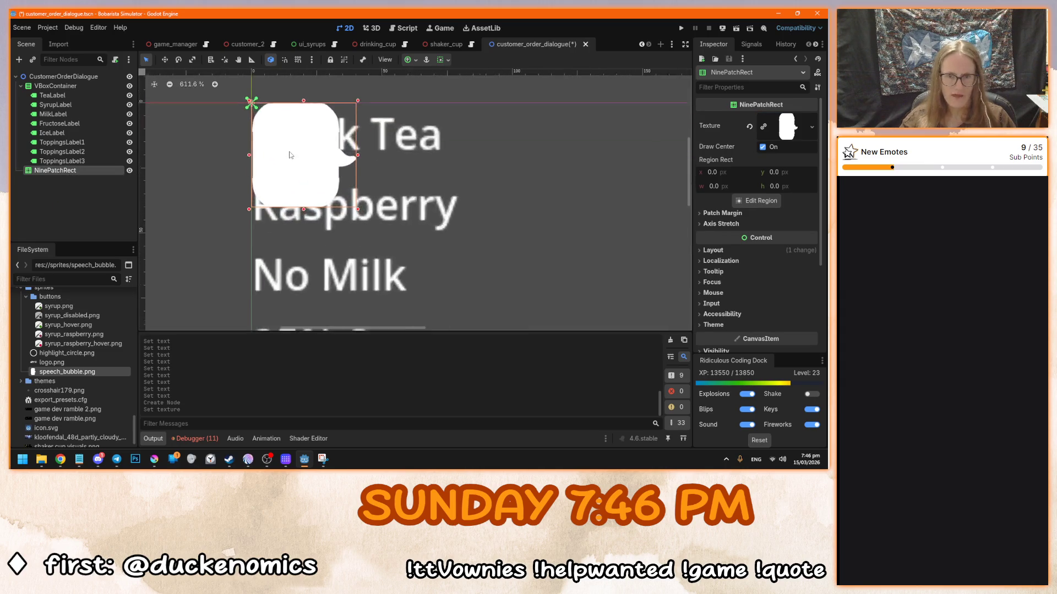
scroll(289, 164, down, 3)
scroll(288, 165, up, 4)
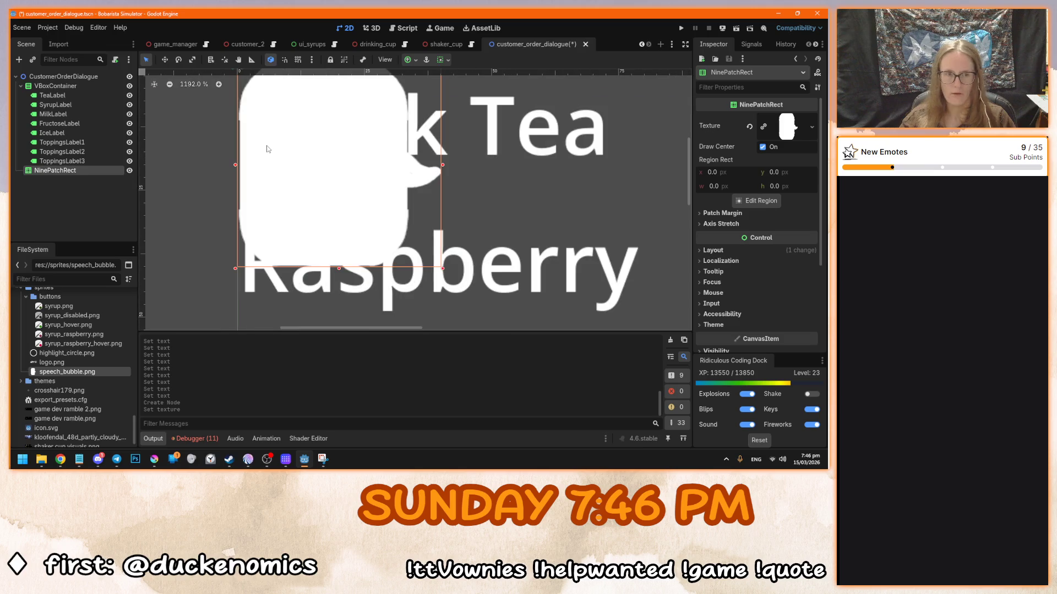
scroll(268, 148, down, 14)
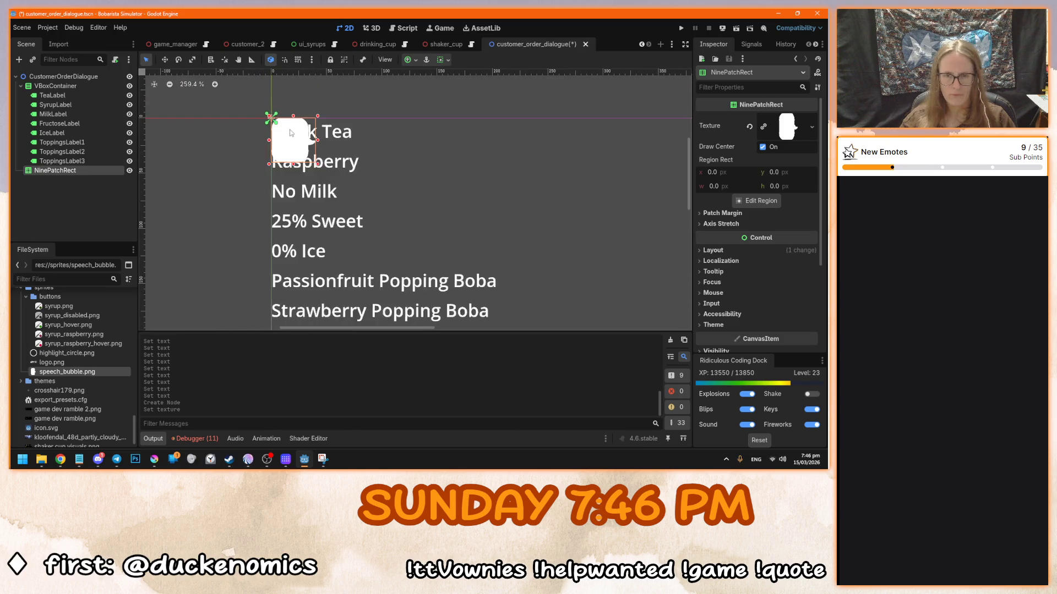
drag(303, 146, 382, 232)
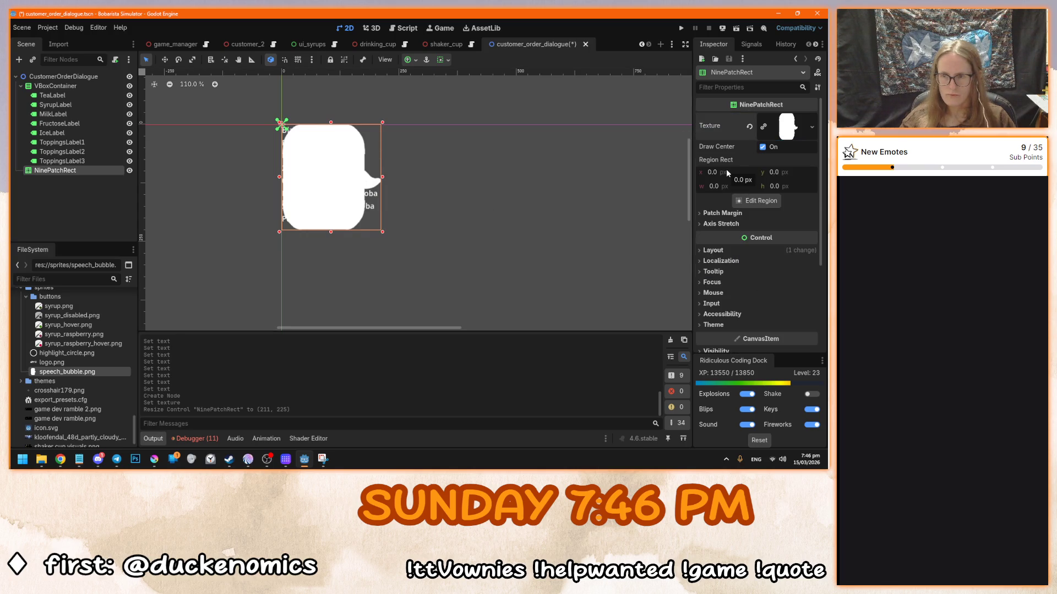
- Set Patch Margin Left to 32 and widen the bubble to about 530 × 248
click(725, 215)
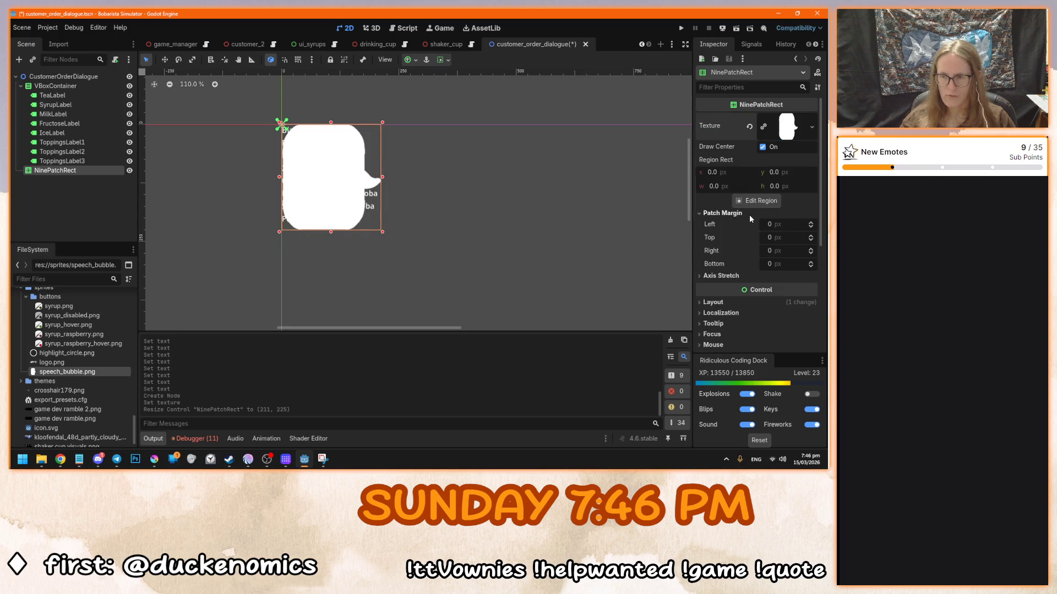
click(792, 224)
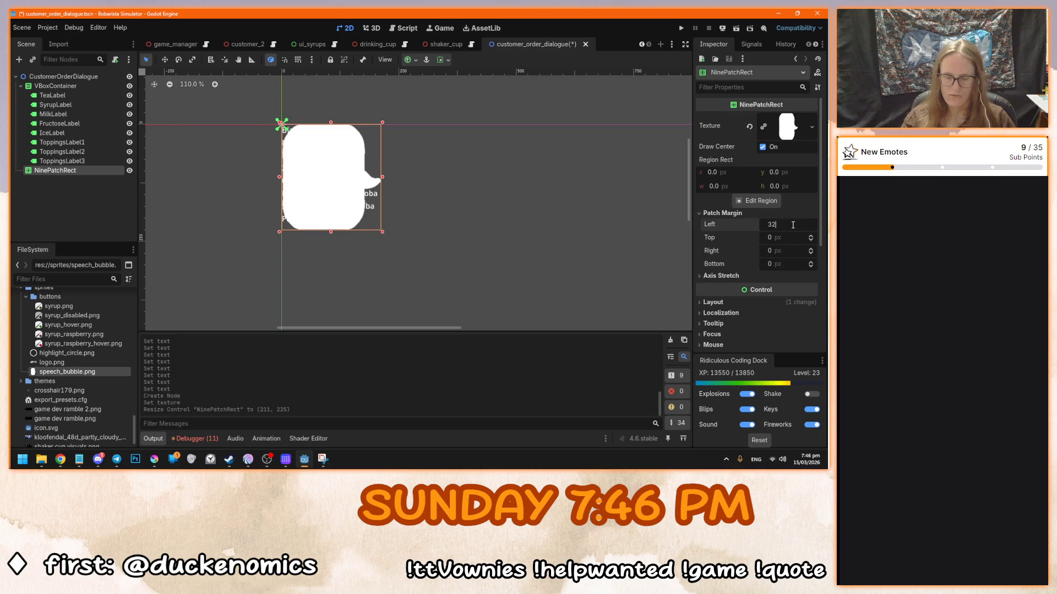
key(Return)
scroll(417, 215, up, 4)
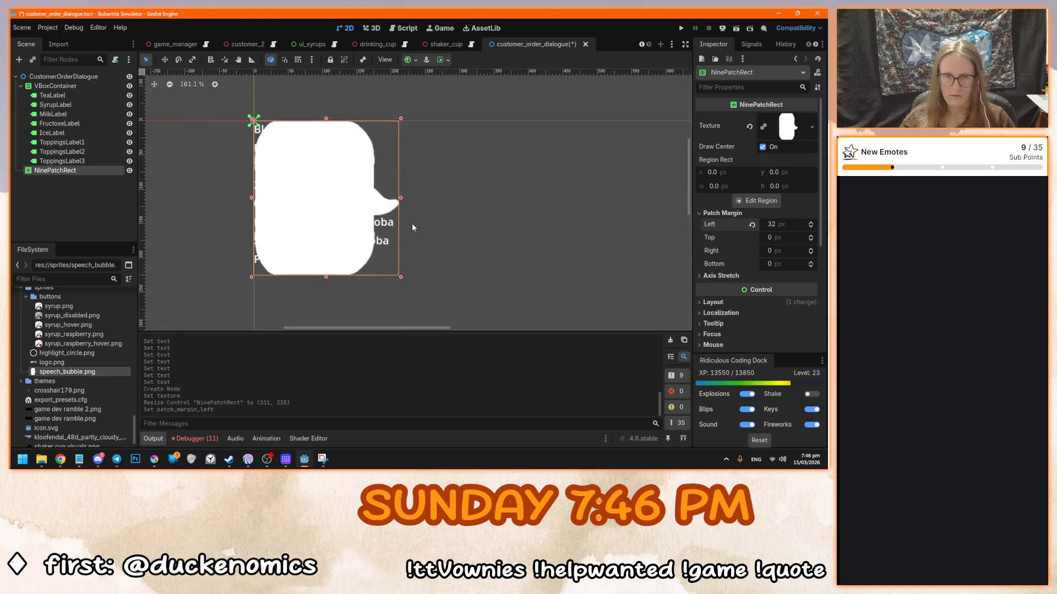
mouse_move(401, 278)
mouse_down()
mouse_move(487, 296)
mouse_move(620, 296)
mouse_up()
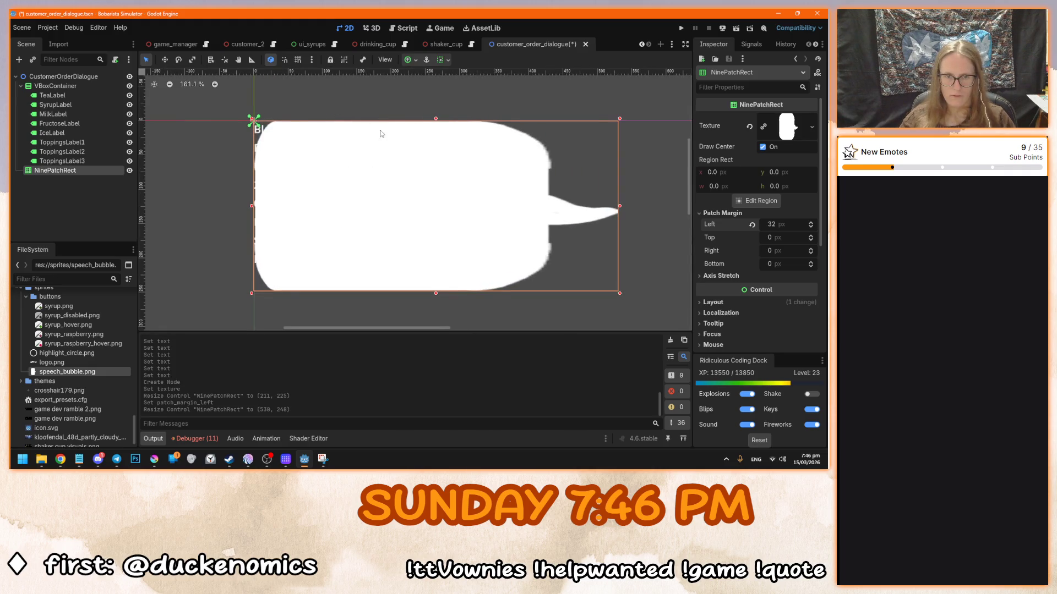
scroll(381, 130, down, 2)
- Re-enter Patch Margin Left as 32 and set Patch Margin Top to 64
click(781, 224)
text(0)
key(Return)
click(786, 224)
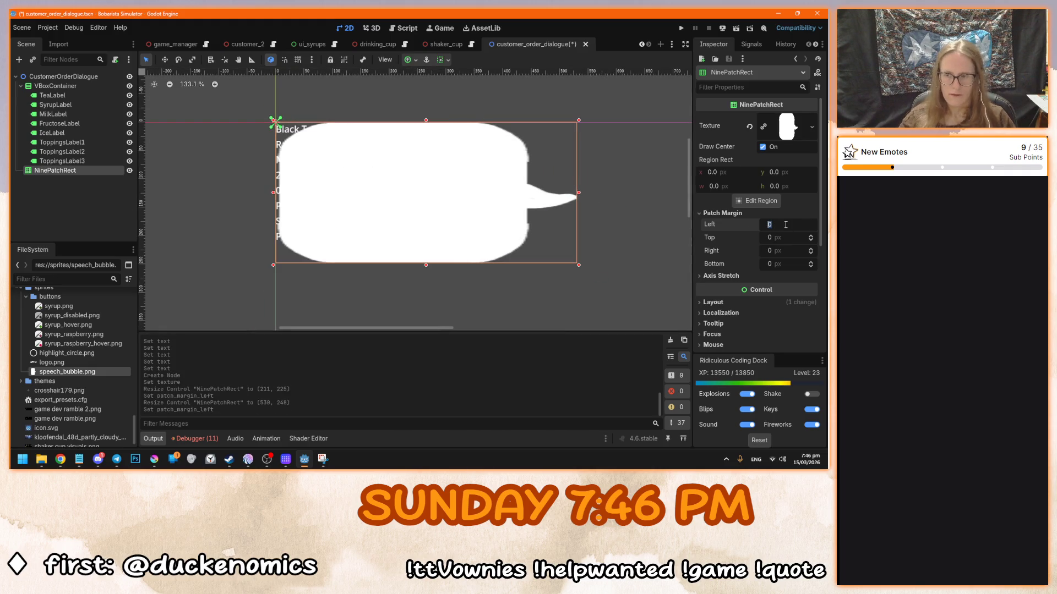
text(32)
key(Return)
click(789, 238)
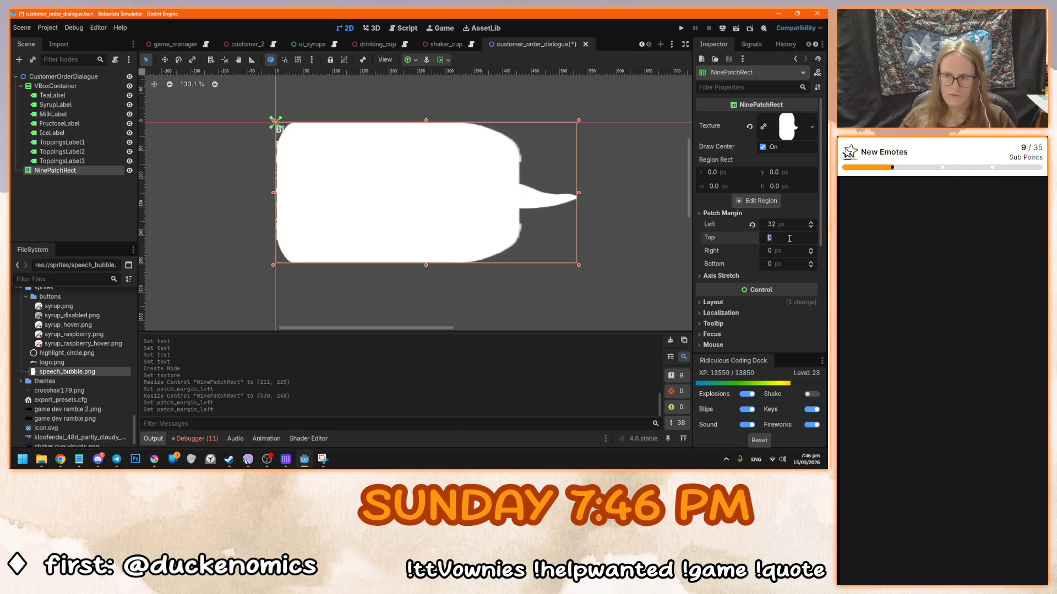
text(4)
key(Return)
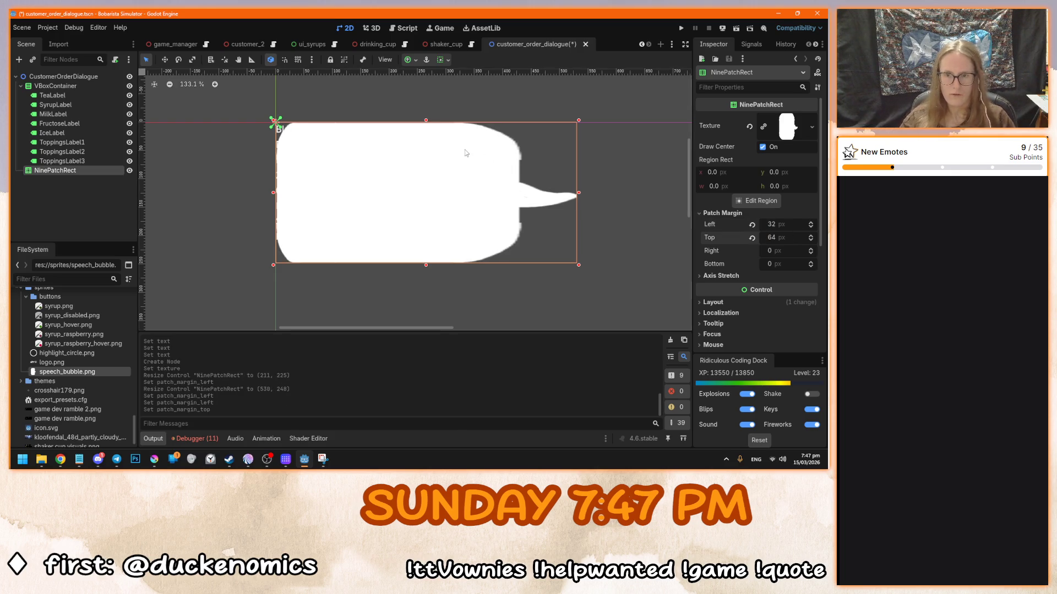
- Nudge the speech bubble down slightly and enlarge it to 583 × 301
drag(465, 153, 475, 167)
drag(579, 269, 609, 300)
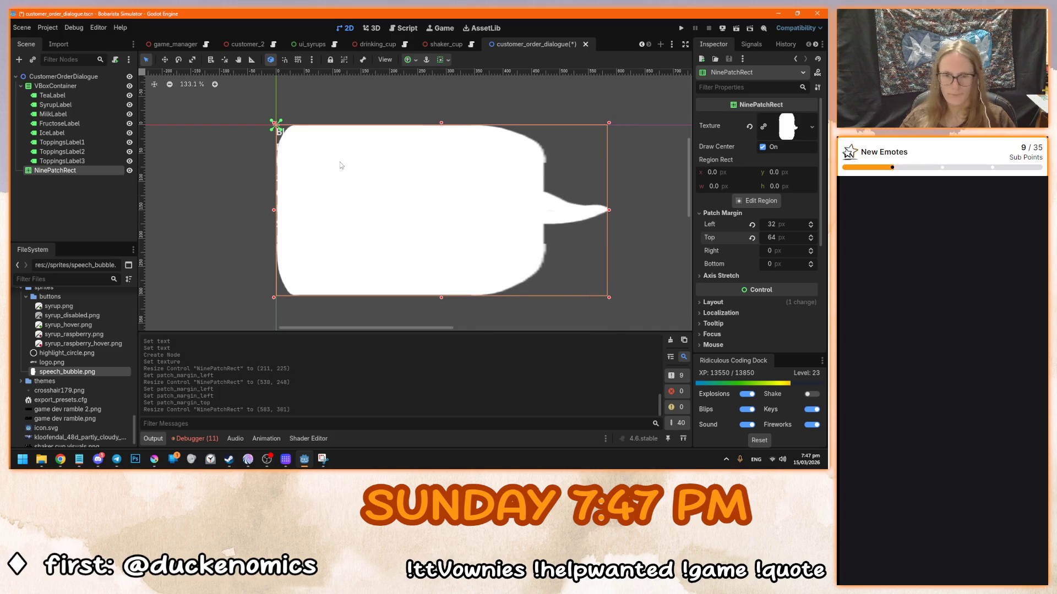
scroll(340, 165, right, 3)
scroll(532, 266, up, 1)
scroll(482, 248, left, 3)
scroll(437, 157, up, 2)
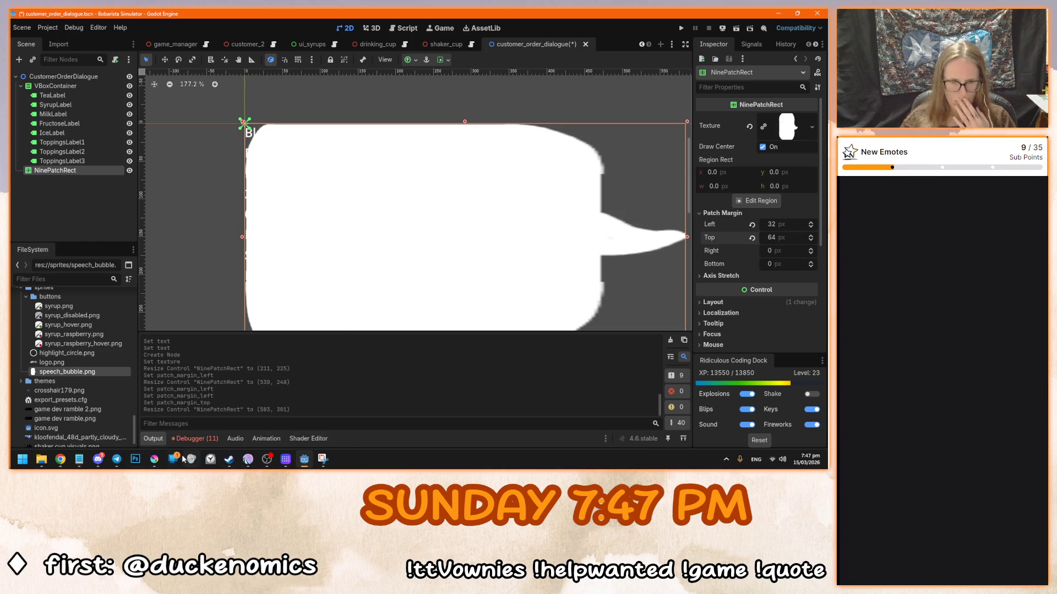
click(154, 462)
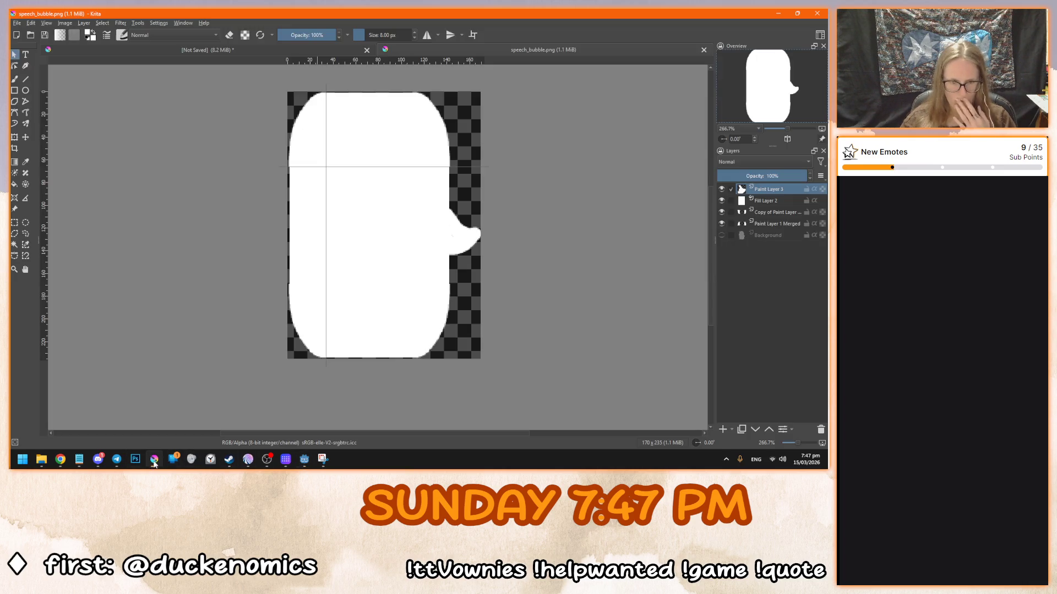
- Hide the bubble's white fill layer and add guides at X 110, X 55 and Y 170 px
click(721, 201)
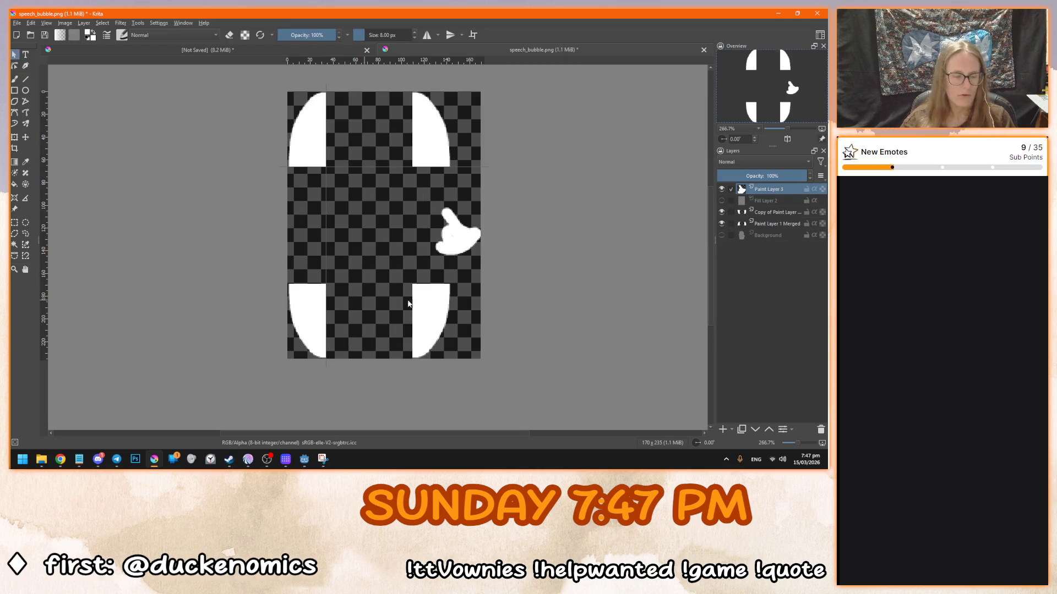
mouse_move(46, 173)
mouse_down()
mouse_move(416, 177)
mouse_move(414, 186)
mouse_up()
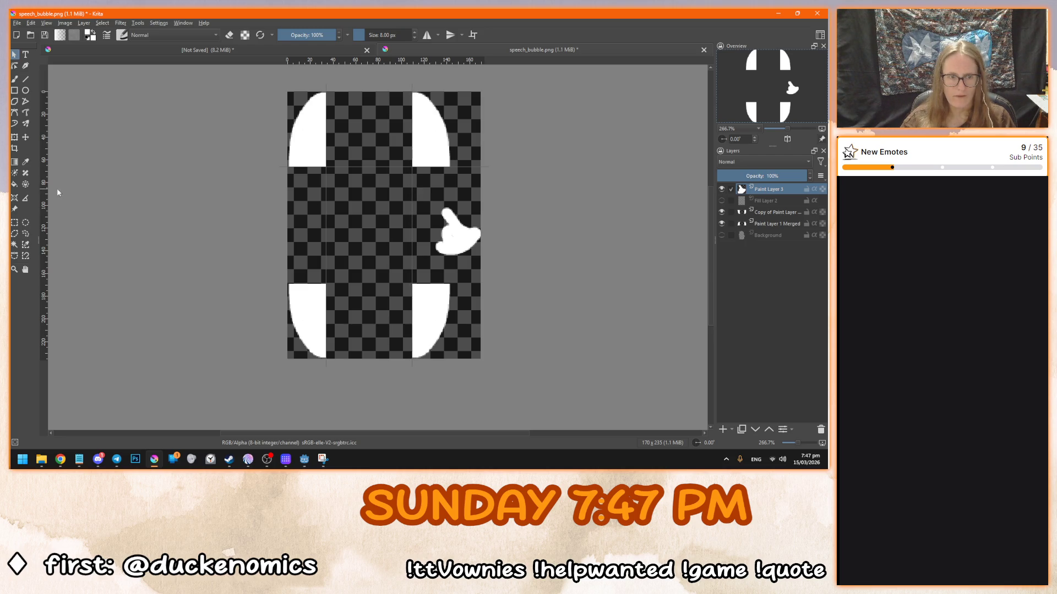
mouse_move(46, 194)
mouse_down()
mouse_move(471, 237)
mouse_move(350, 251)
mouse_up()
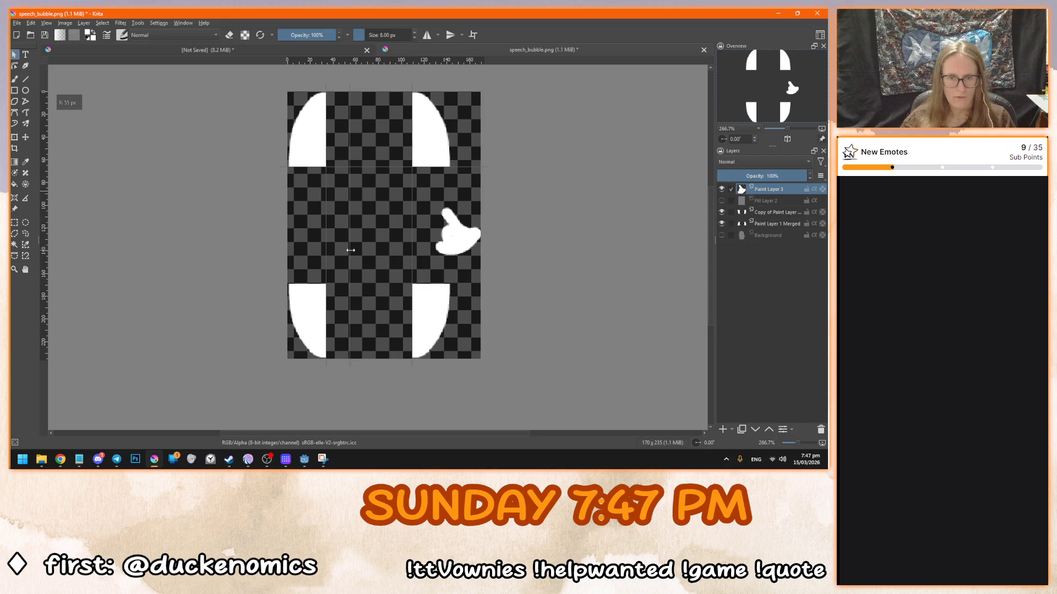
drag(379, 62, 432, 288)
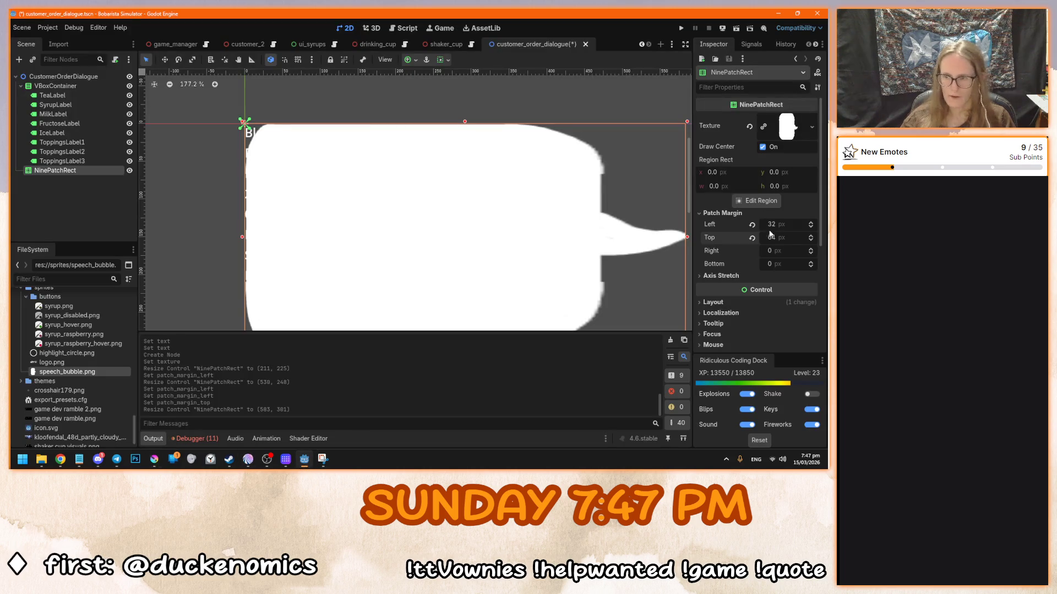
- Set the NinePatchRect's Patch Margin Right to 110 and Bottom to 169
click(782, 249)
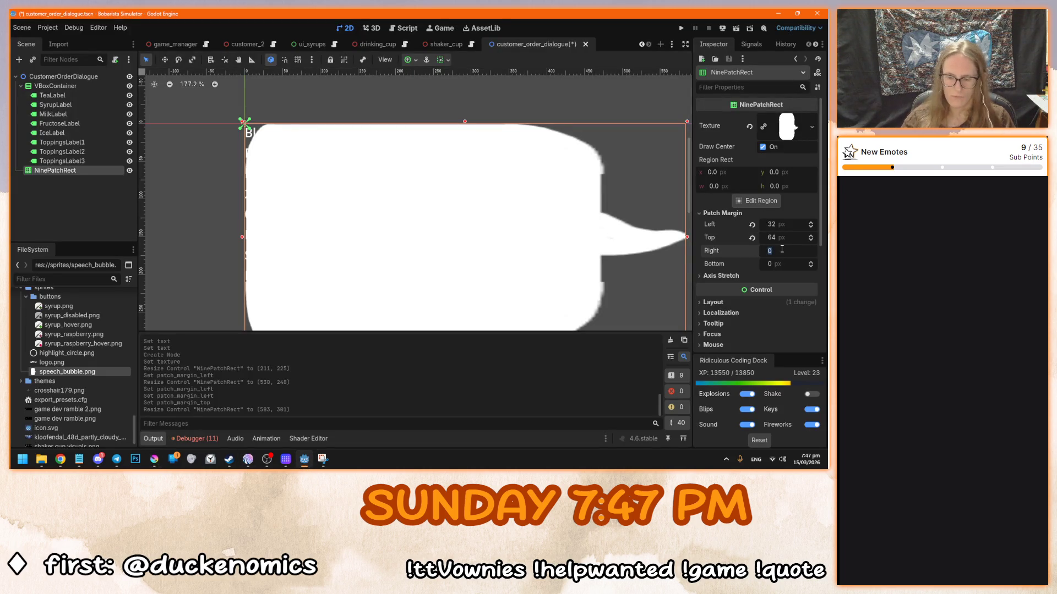
text(110)
key(Return)
scroll(511, 229, down, 3)
click(790, 263)
key(Return)
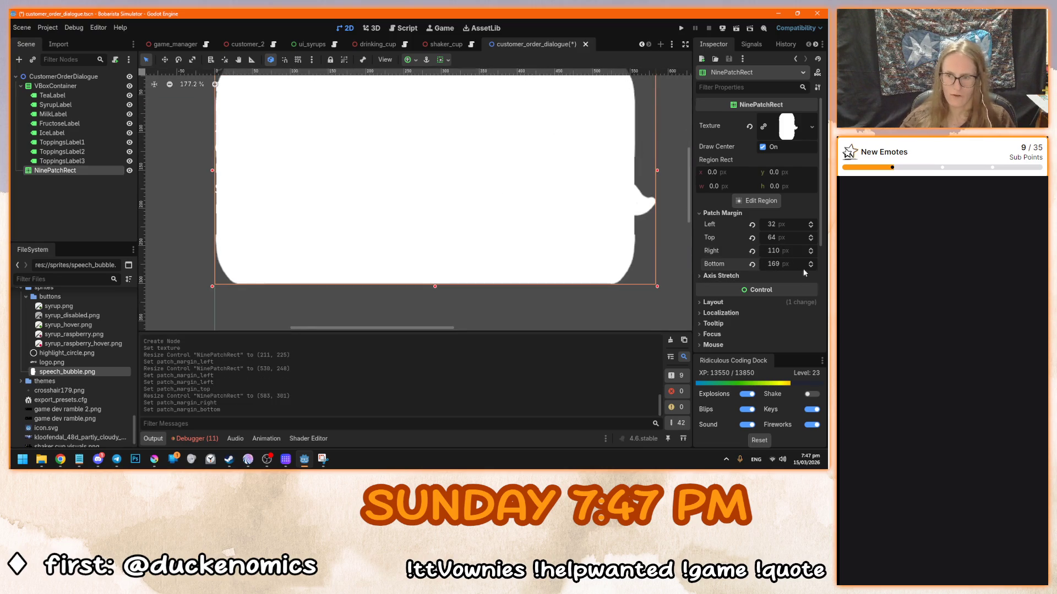
scroll(550, 209, down, 3)
- Resize the speech bubble with its handles to 255 × 233
drag(603, 278, 490, 307)
scroll(490, 307, down, 3)
mouse_move(465, 242)
mouse_down()
mouse_move(468, 307)
mouse_move(445, 246)
mouse_move(461, 308)
mouse_move(430, 307)
mouse_move(435, 197)
mouse_up()
scroll(444, 246, down, 3)
scroll(435, 157, up, 3)
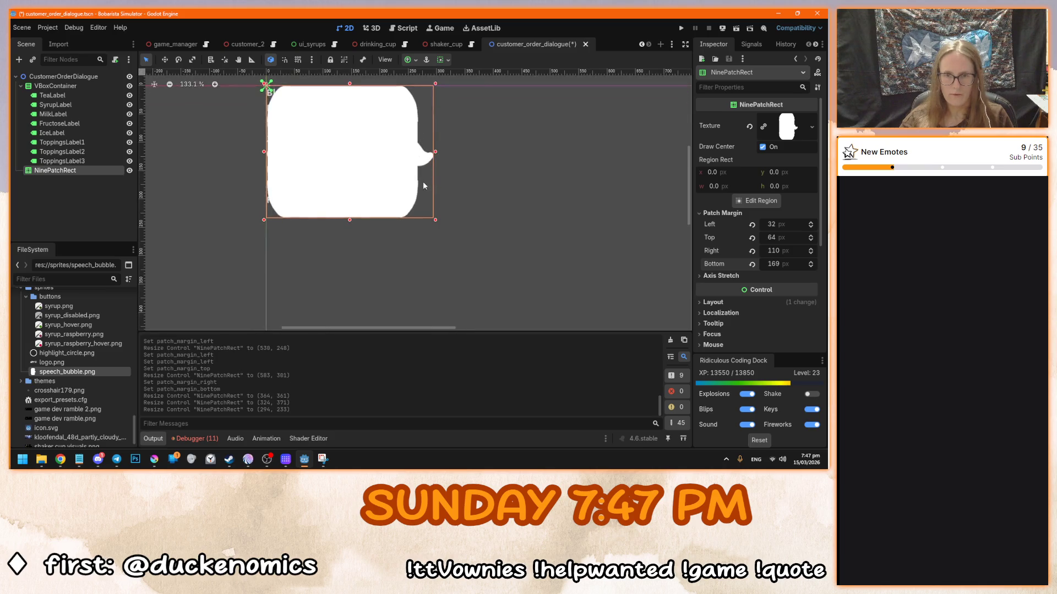
drag(435, 153, 346, 152)
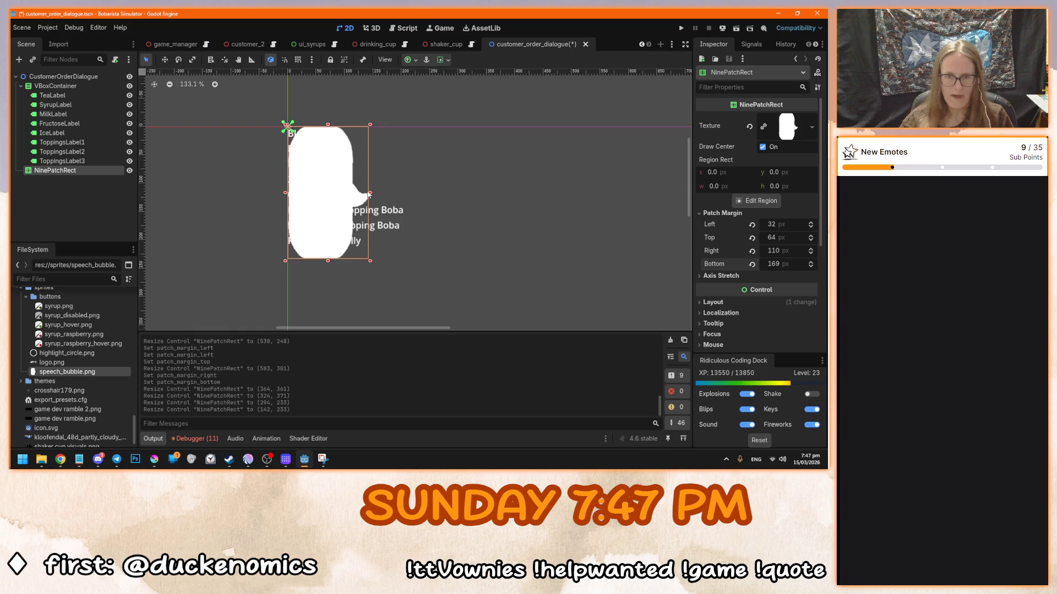
drag(371, 194, 436, 193)
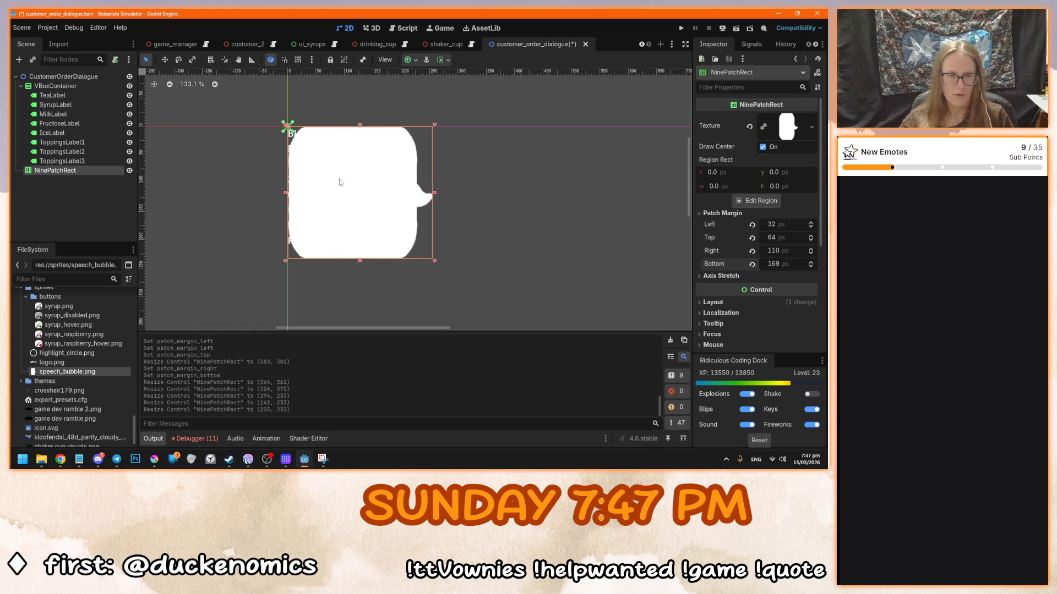
drag(337, 181, 390, 195)
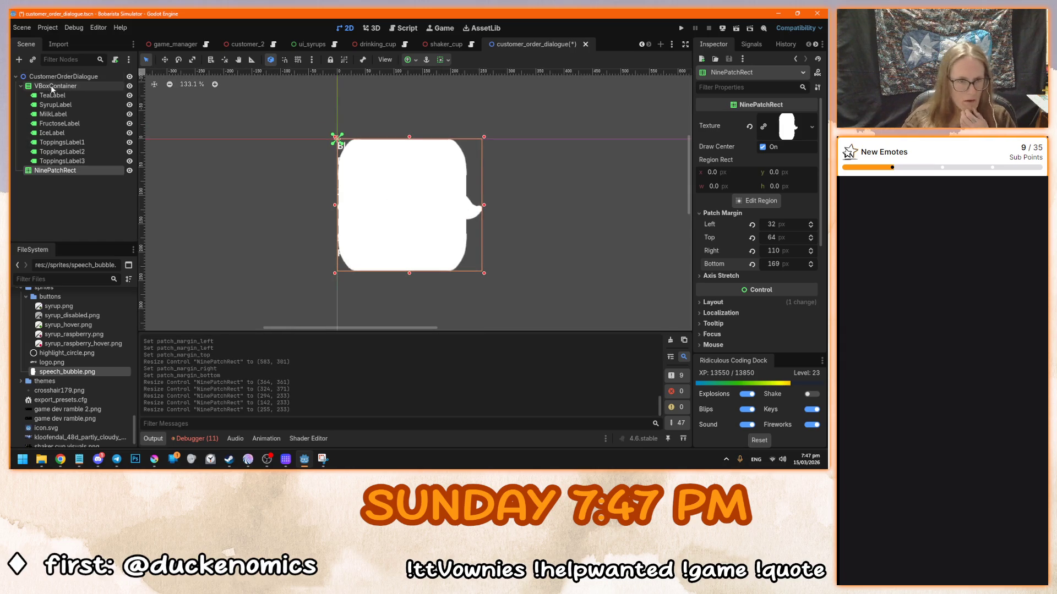
- Move NinePatchRect ahead of VBoxContainer in the Scene tree so it draws behind the labels
drag(73, 173, 87, 82)
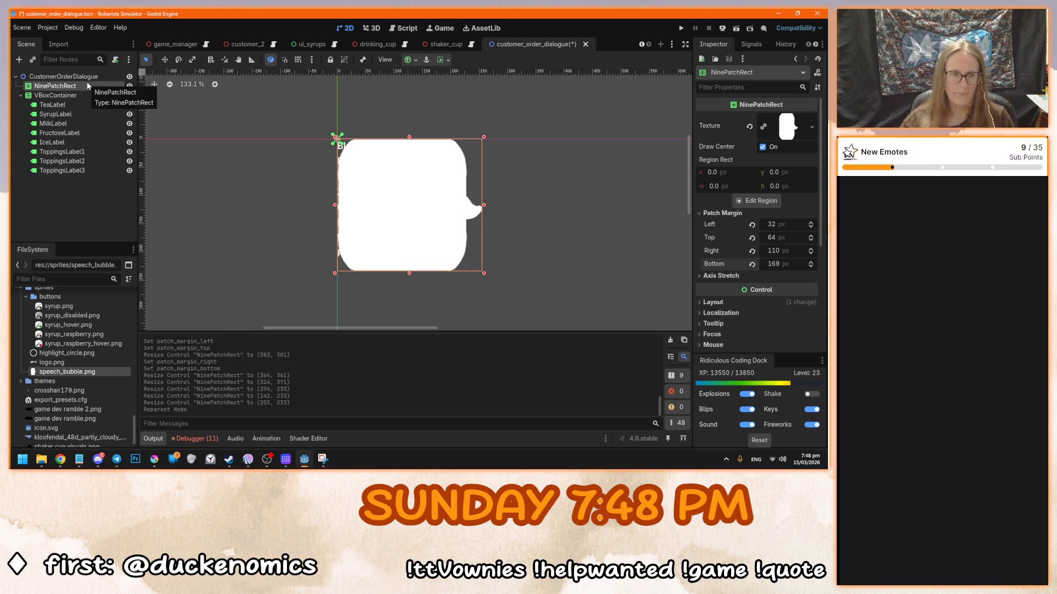
click(76, 97)
click(66, 86)
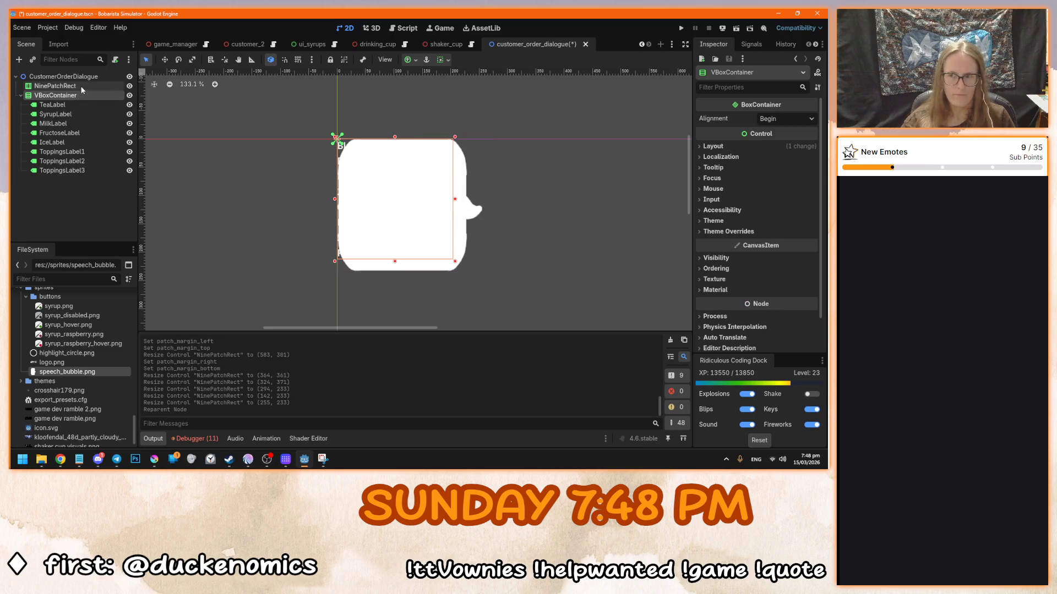
scroll(724, 253, down, 3)
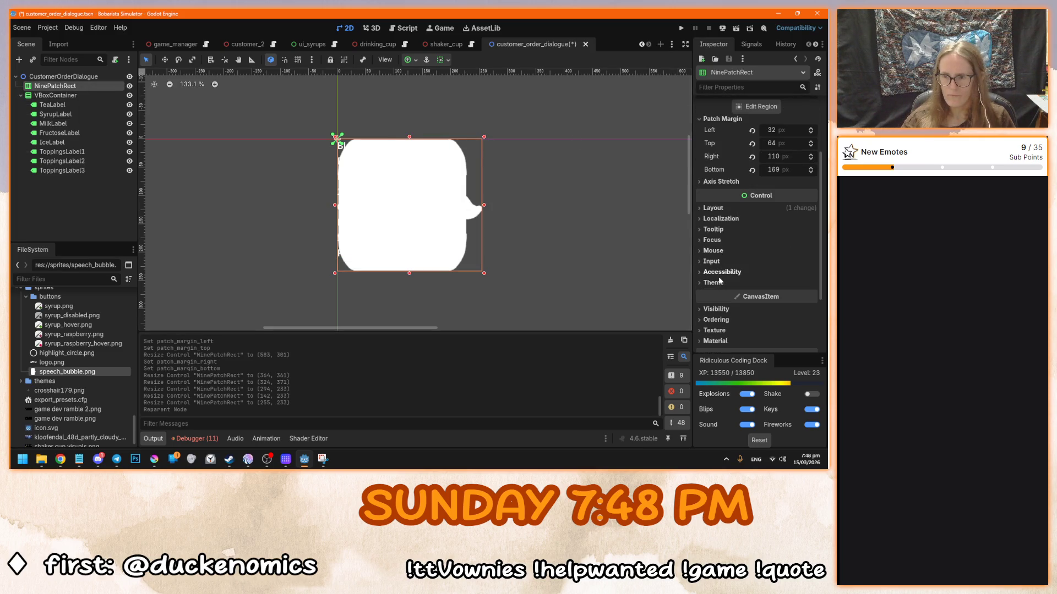
scroll(724, 292, down, 2)
click(732, 266)
click(731, 268)
click(731, 278)
click(731, 278)
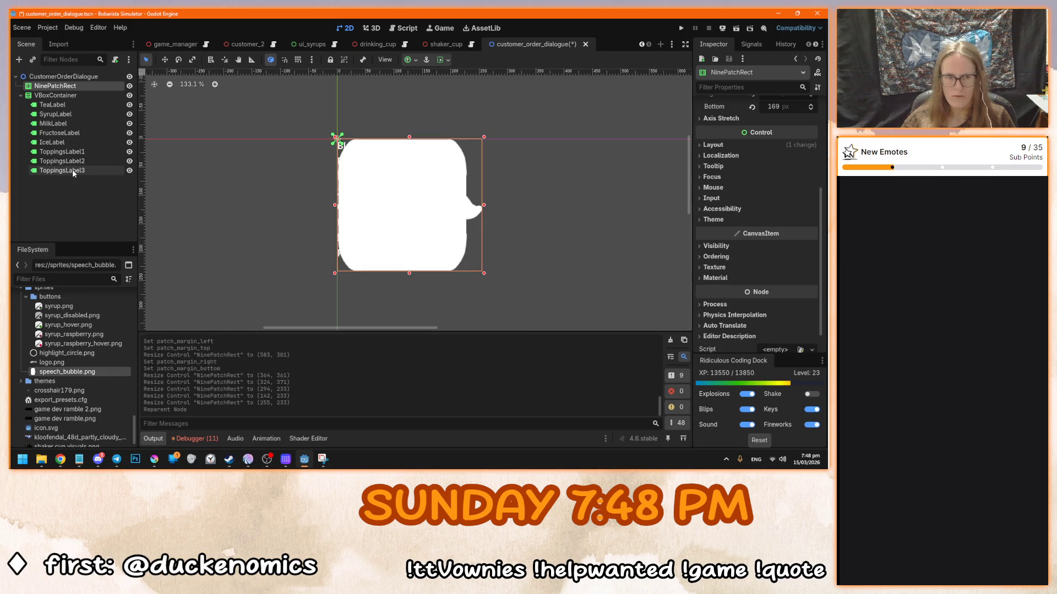
click(70, 97)
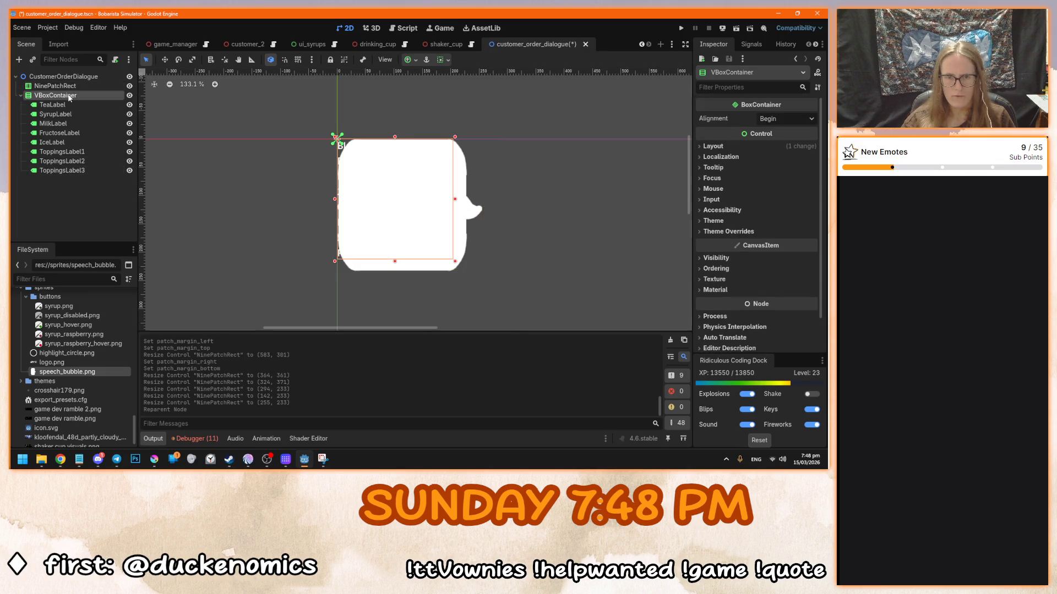
click(69, 86)
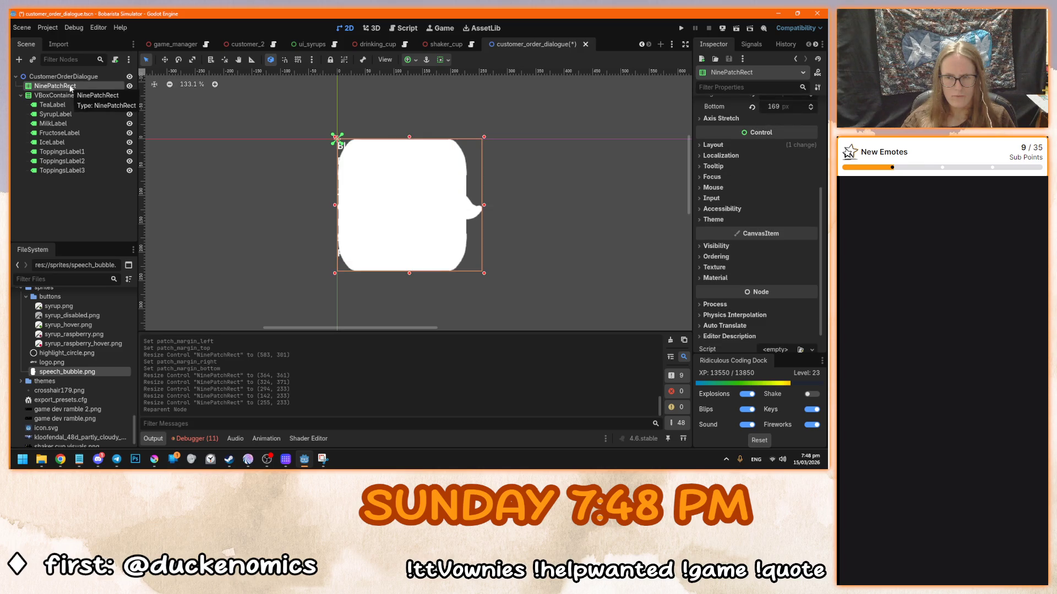
scroll(720, 272, down, 1)
scroll(720, 271, up, 1)
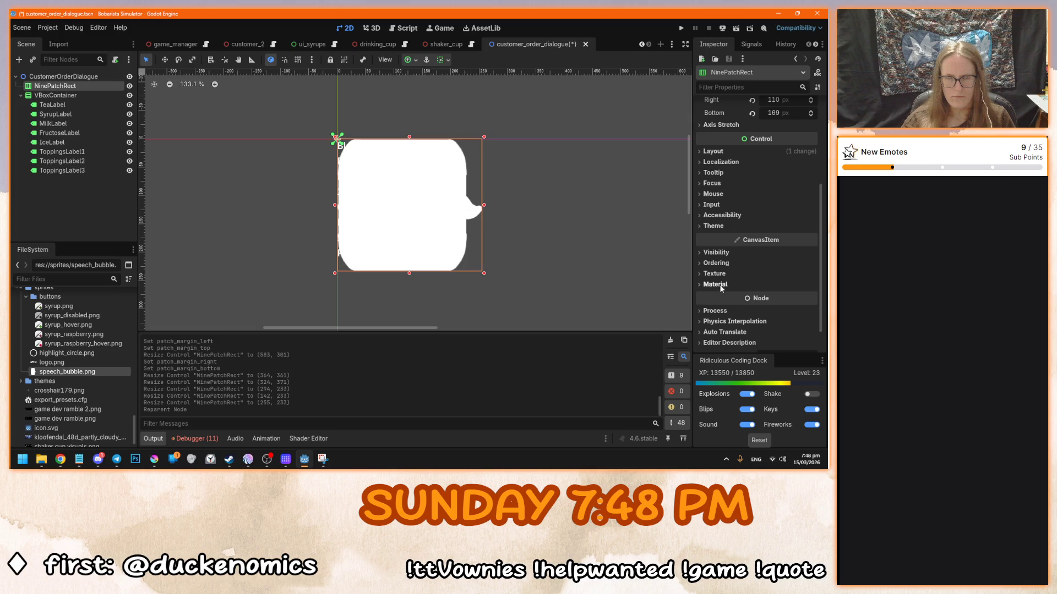
click(720, 286)
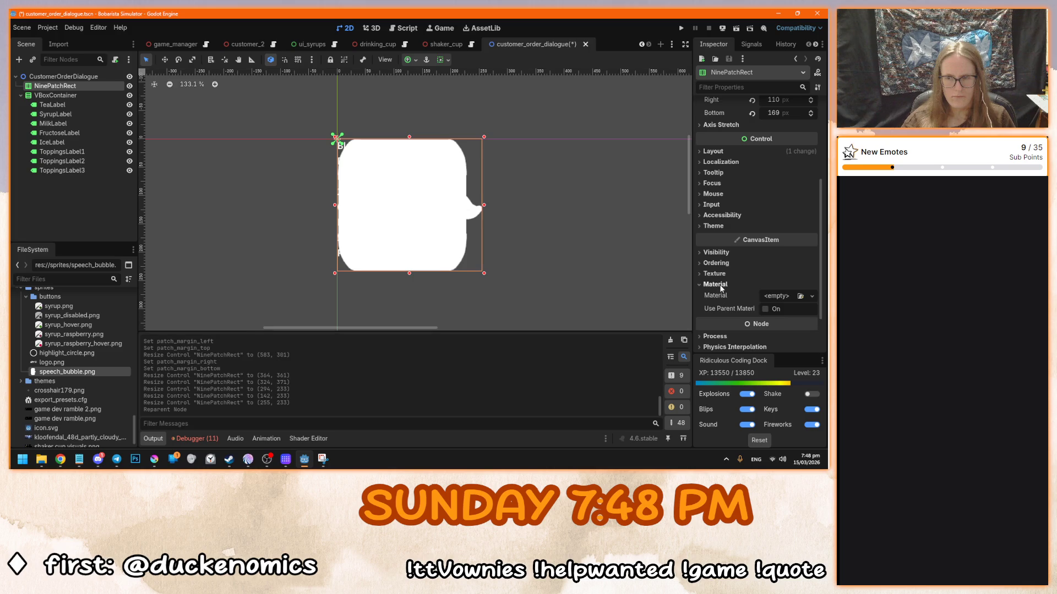
click(776, 297)
click(753, 319)
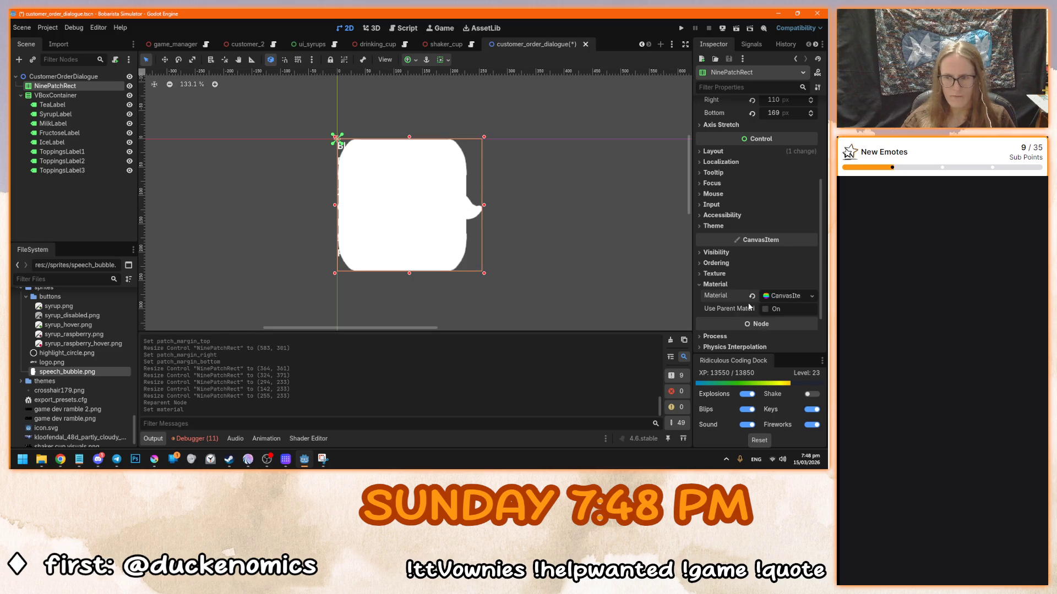
scroll(748, 307, down, 5)
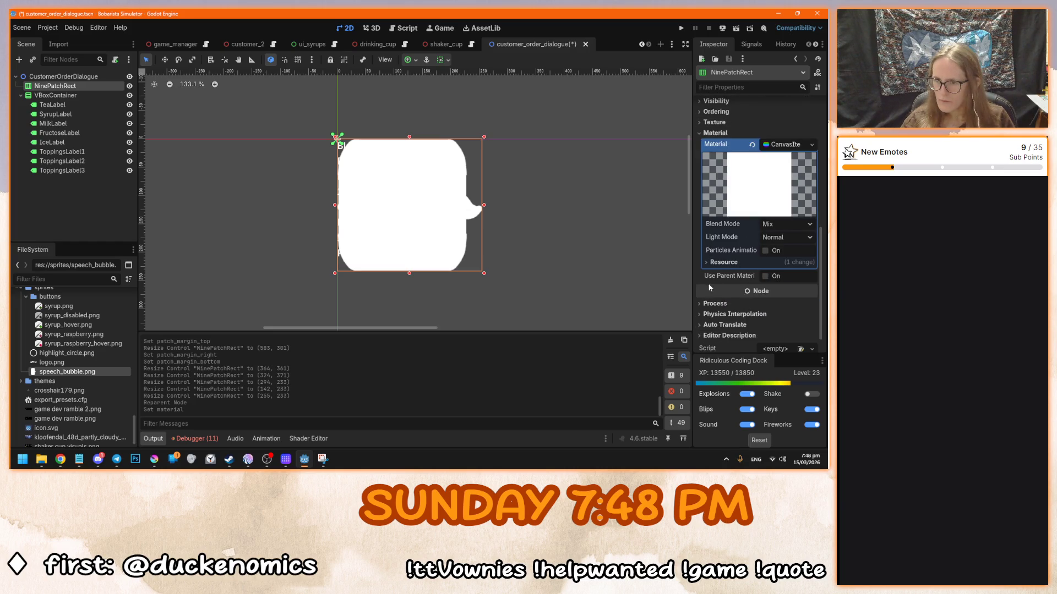
scroll(737, 248, up, 3)
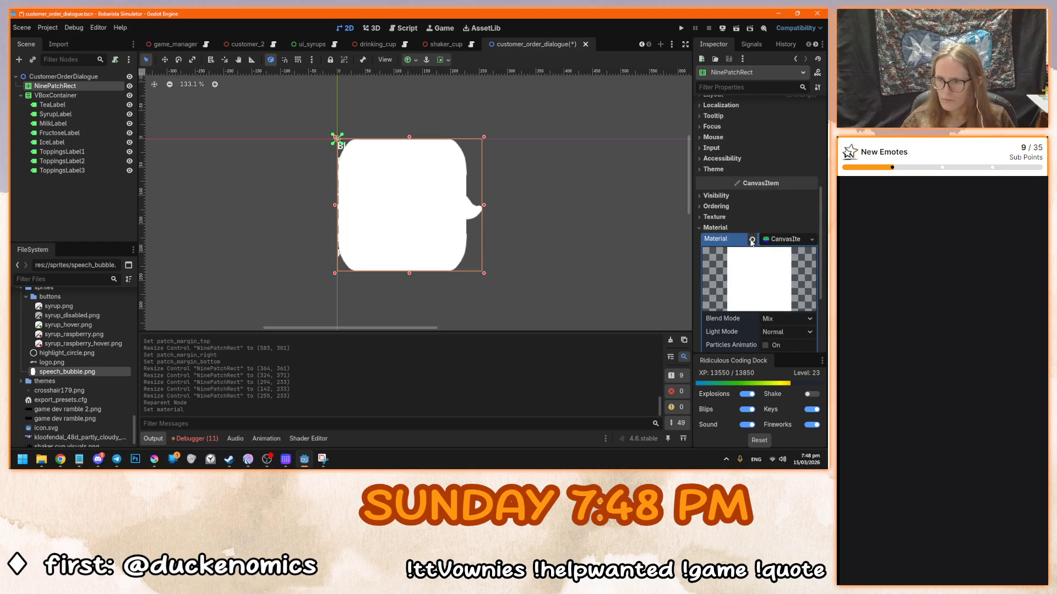
click(751, 240)
click(715, 231)
click(723, 243)
click(723, 243)
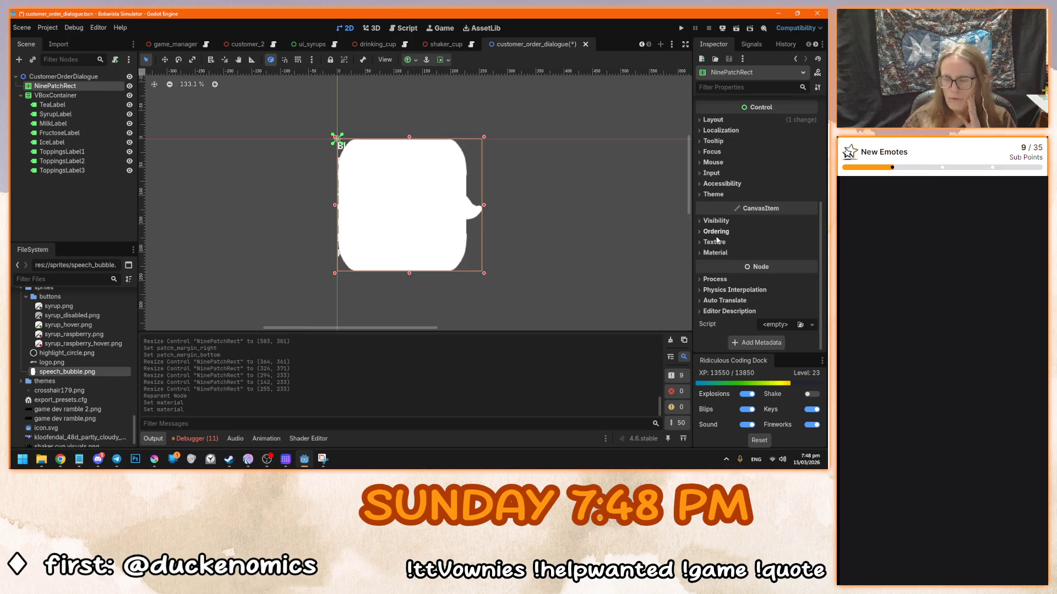
- Inspect TeaLabel and the VBoxContainer's theme override constants
click(75, 105)
scroll(728, 258, down, 4)
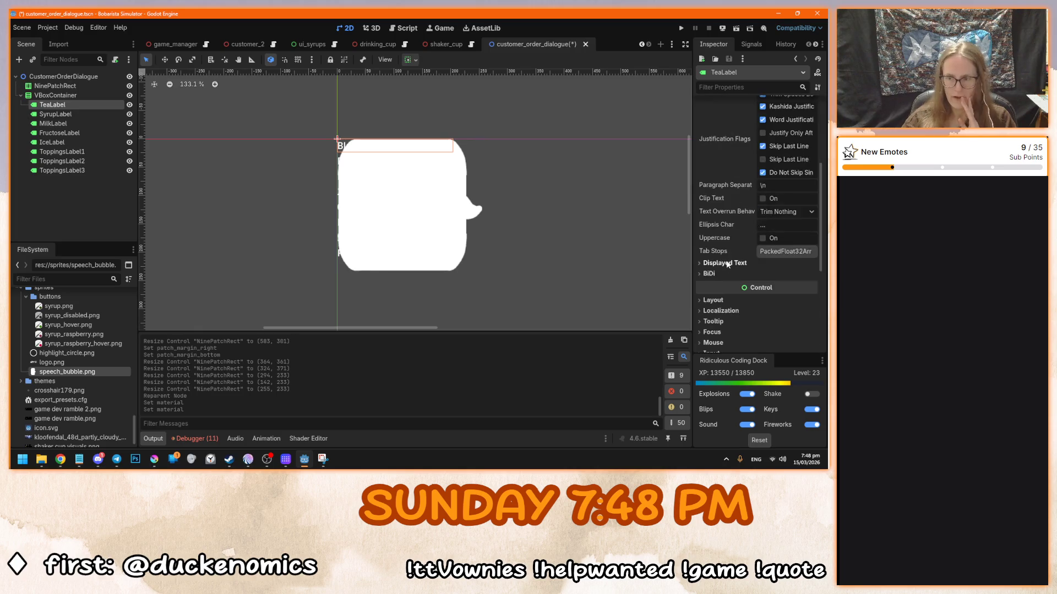
scroll(726, 262, down, 3)
click(77, 96)
click(726, 232)
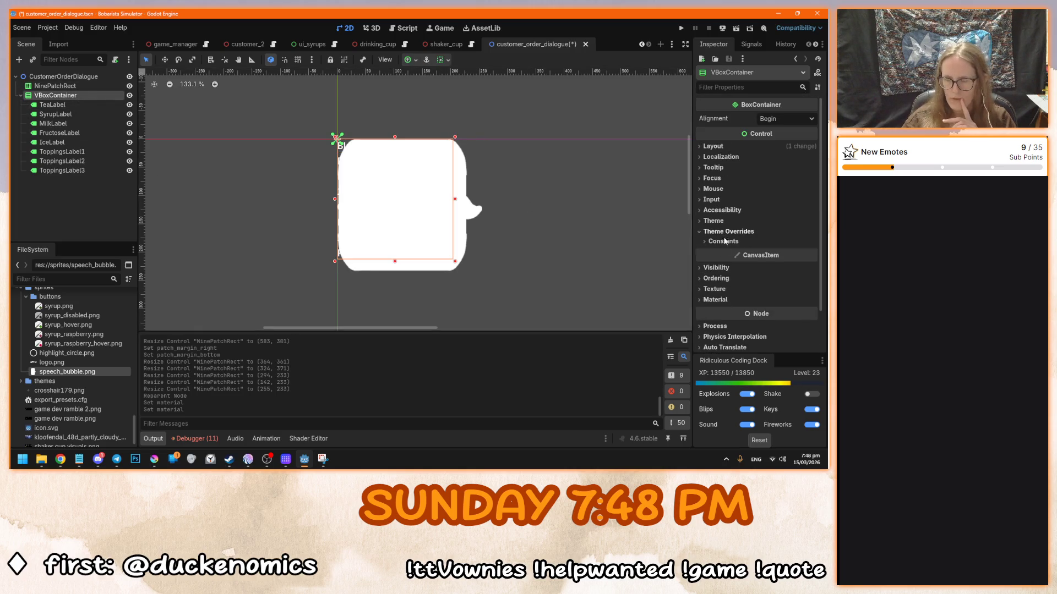
click(723, 241)
click(723, 241)
click(727, 231)
- Apply res://themes/ui.tres as TeaLabel's Theme
click(49, 104)
scroll(738, 278, down, 2)
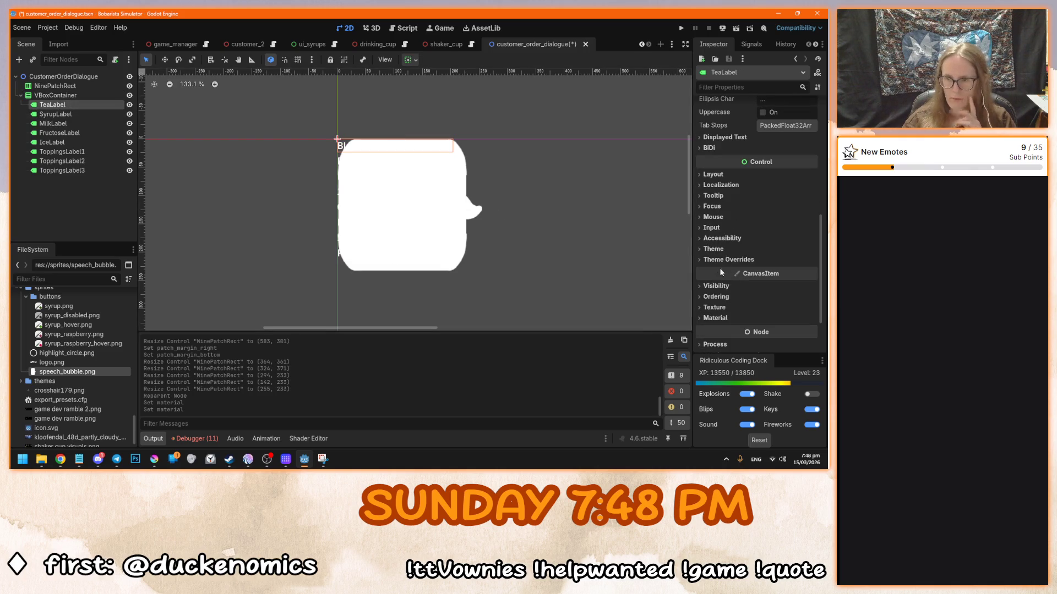
click(728, 260)
click(728, 260)
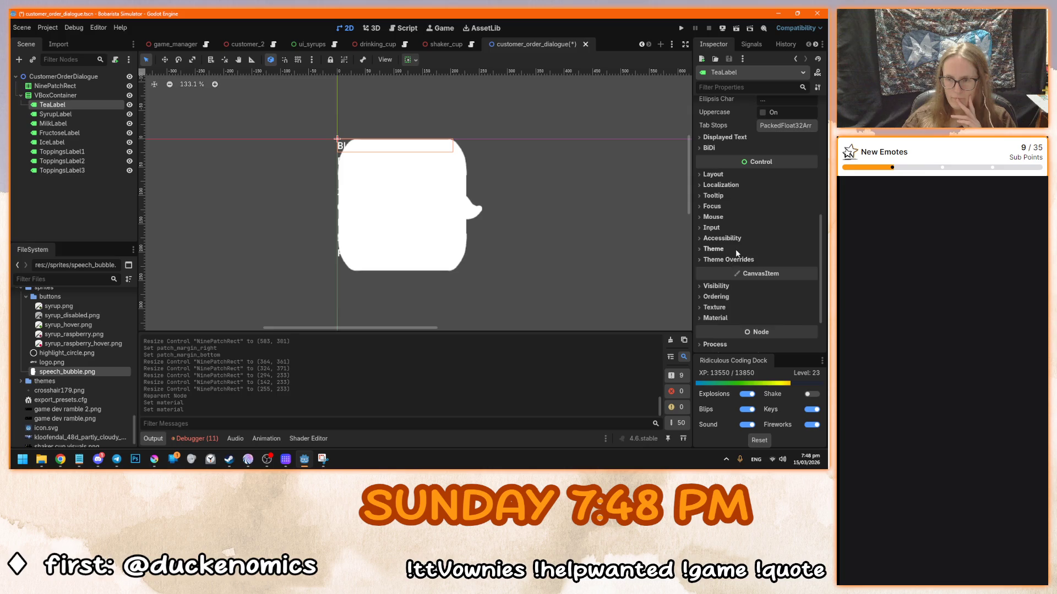
click(736, 250)
click(811, 262)
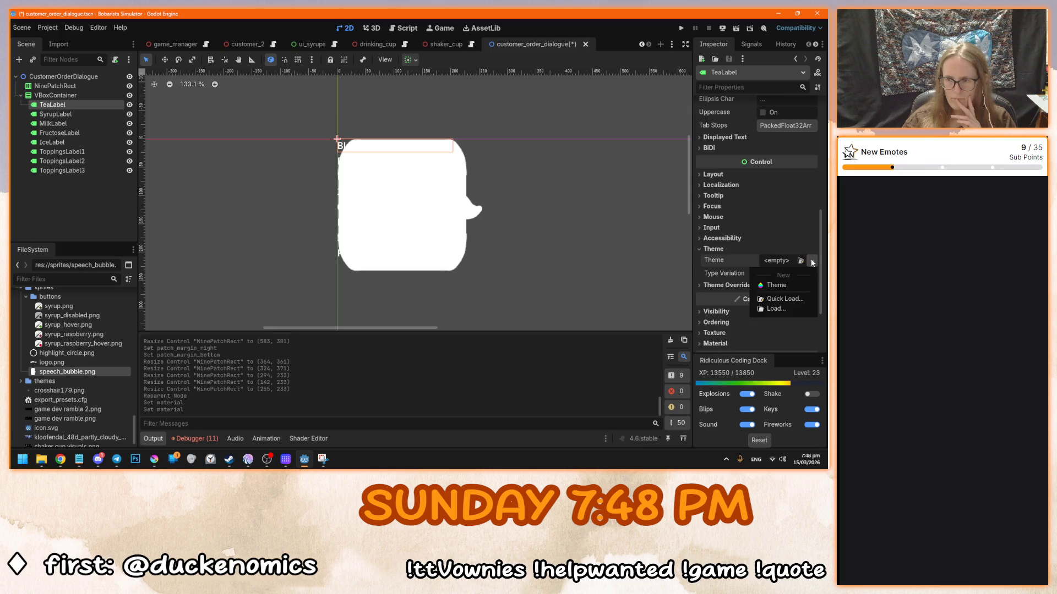
click(22, 381)
click(22, 362)
click(22, 363)
drag(55, 382, 778, 262)
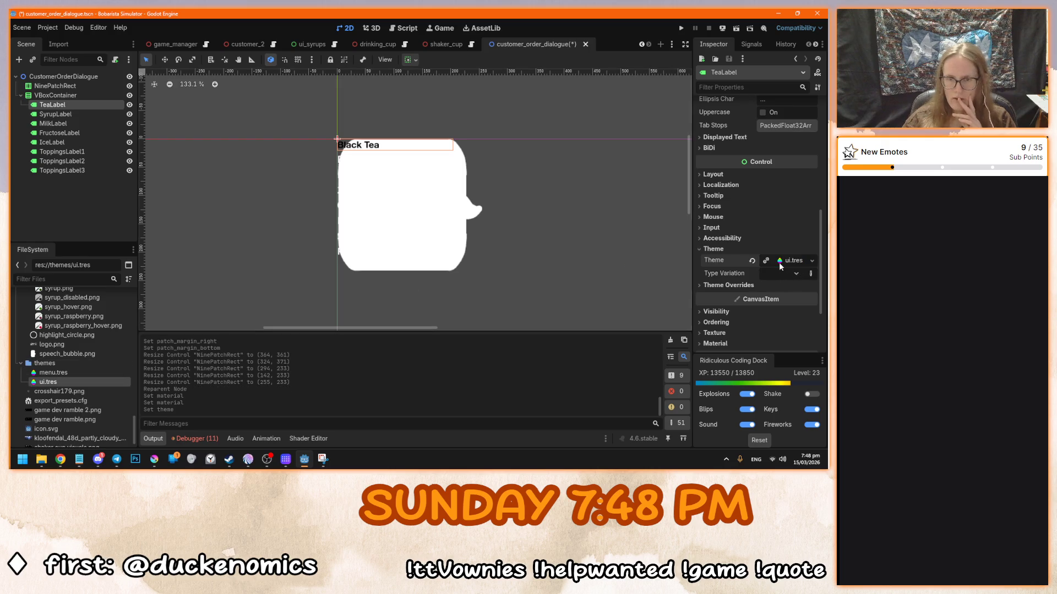
- Give SyrupLabel, MilkLabel, FructoseLabel and ToppingsLabel1–3 the ui.tres theme
click(55, 114)
mouse_move(55, 381)
mouse_down()
mouse_move(385, 308)
mouse_move(699, 281)
mouse_move(435, 303)
mouse_move(66, 114)
mouse_up()
drag(65, 342, 71, 123)
mouse_move(33, 382)
mouse_down()
mouse_move(60, 320)
mouse_move(66, 142)
mouse_up()
drag(43, 388, 62, 151)
mouse_move(48, 391)
mouse_down()
mouse_move(48, 173)
mouse_move(65, 161)
mouse_up()
drag(47, 392, 71, 170)
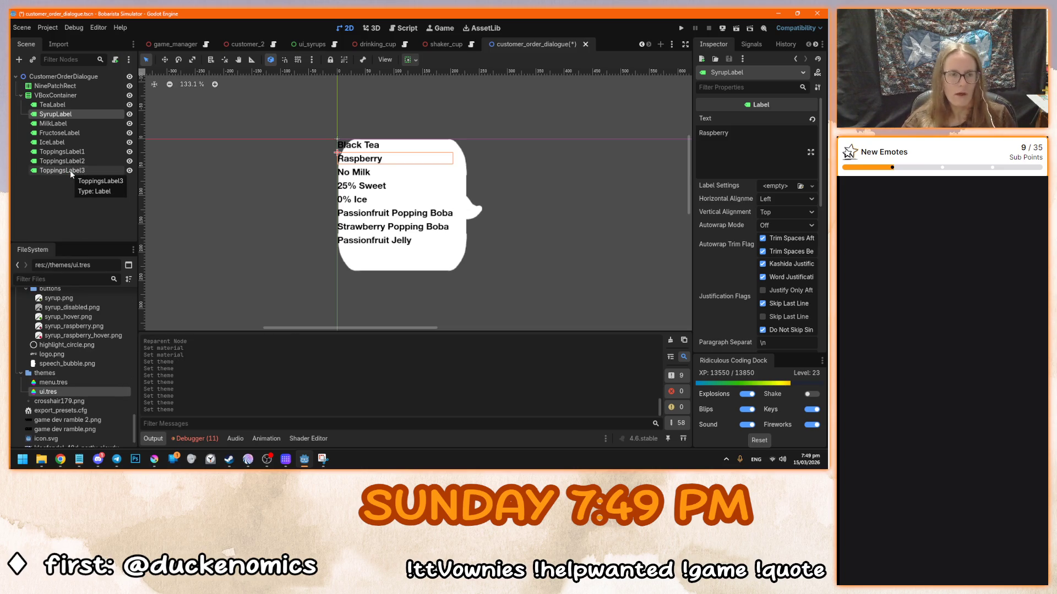
click(79, 94)
- Reparent VBoxContainer under NinePatchRect, trying an 8 px separation override then removing it
drag(79, 94, 82, 86)
key(F2)
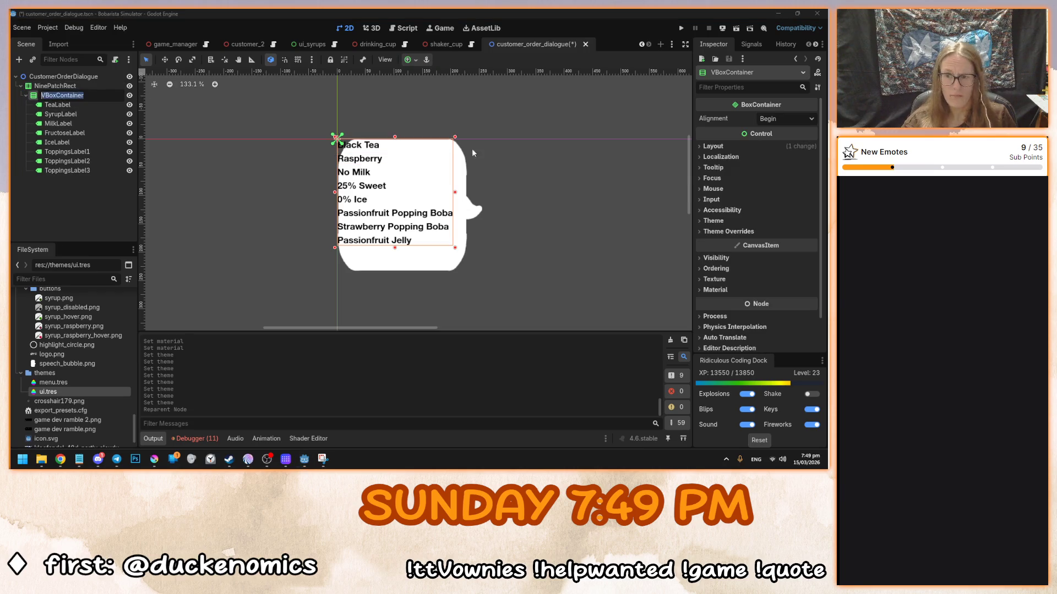
key(Return)
click(728, 231)
click(723, 242)
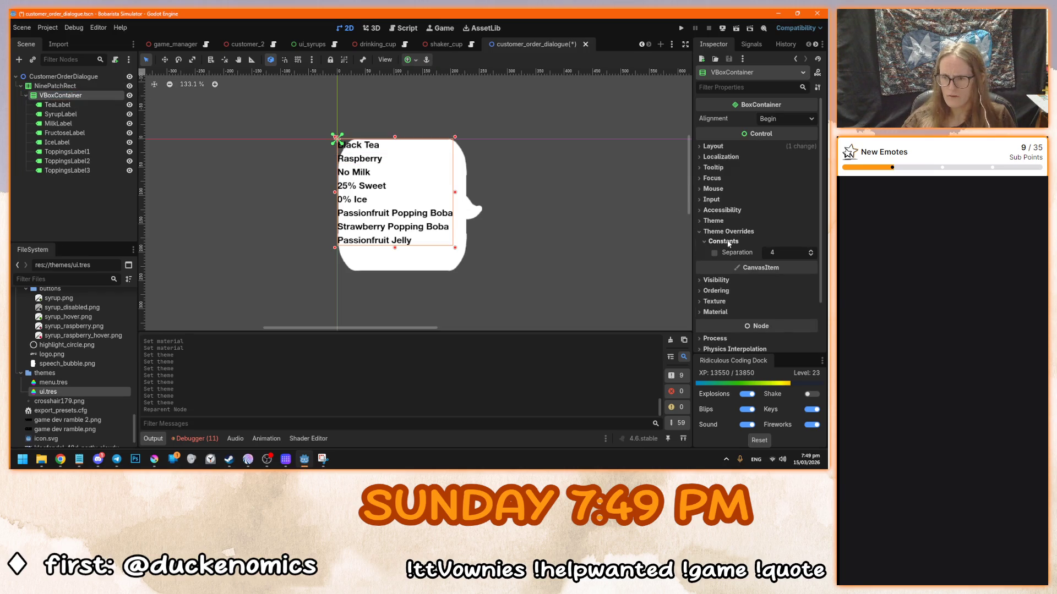
click(716, 254)
click(771, 254)
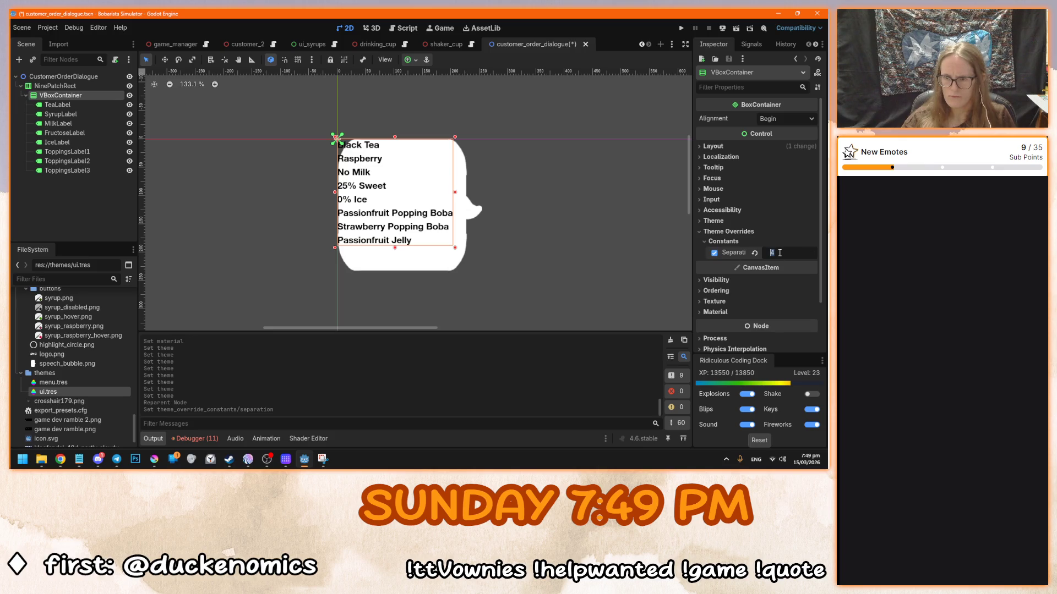
text(8)
key(Return)
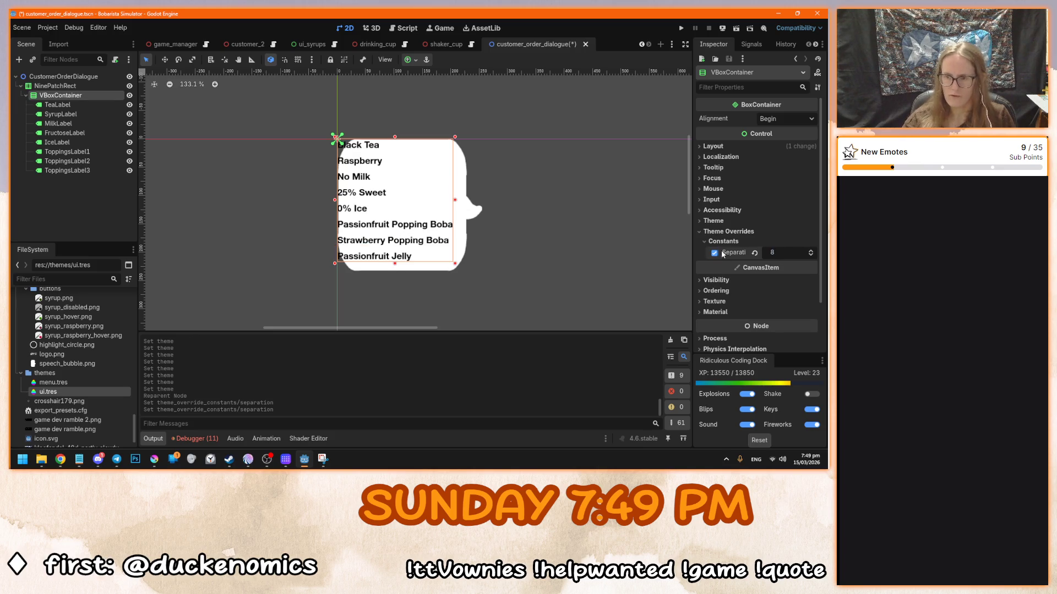
click(714, 253)
click(705, 242)
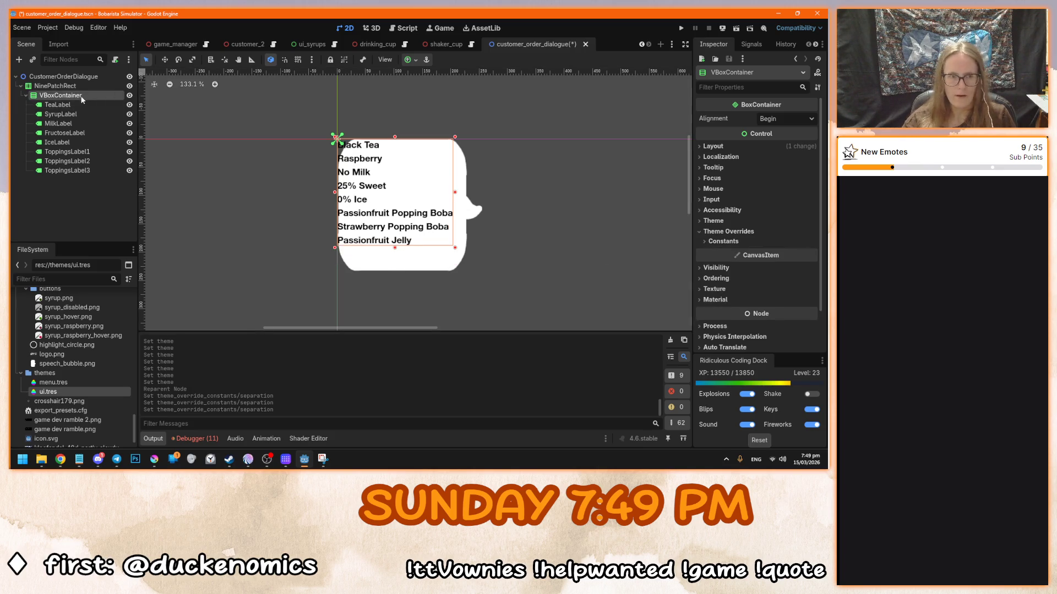
- Add a MarginContainer and place it under NinePatchRect around the labels
key(ctrl+a)
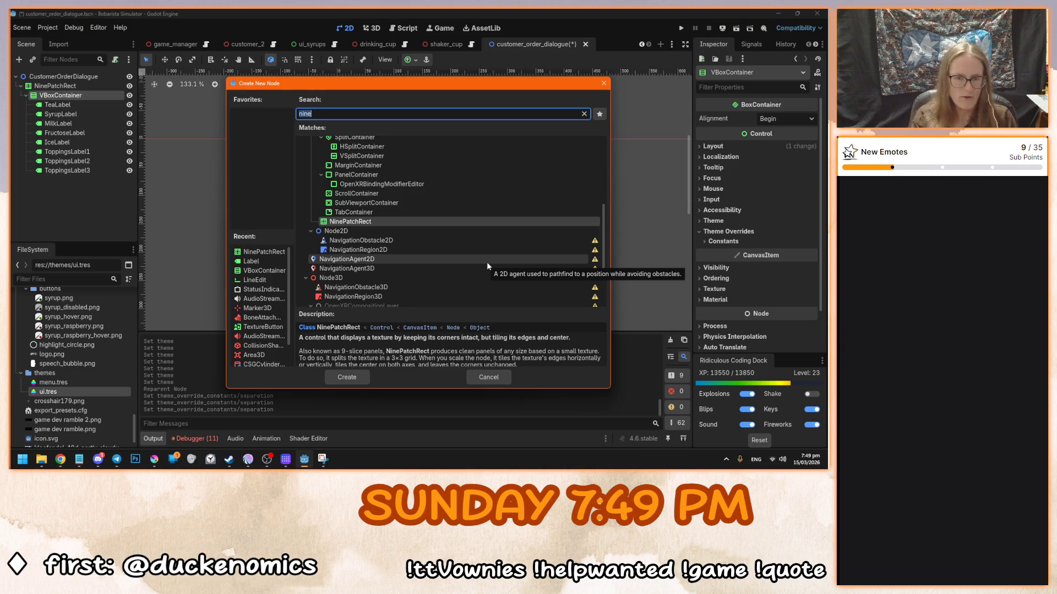
double_click(374, 165)
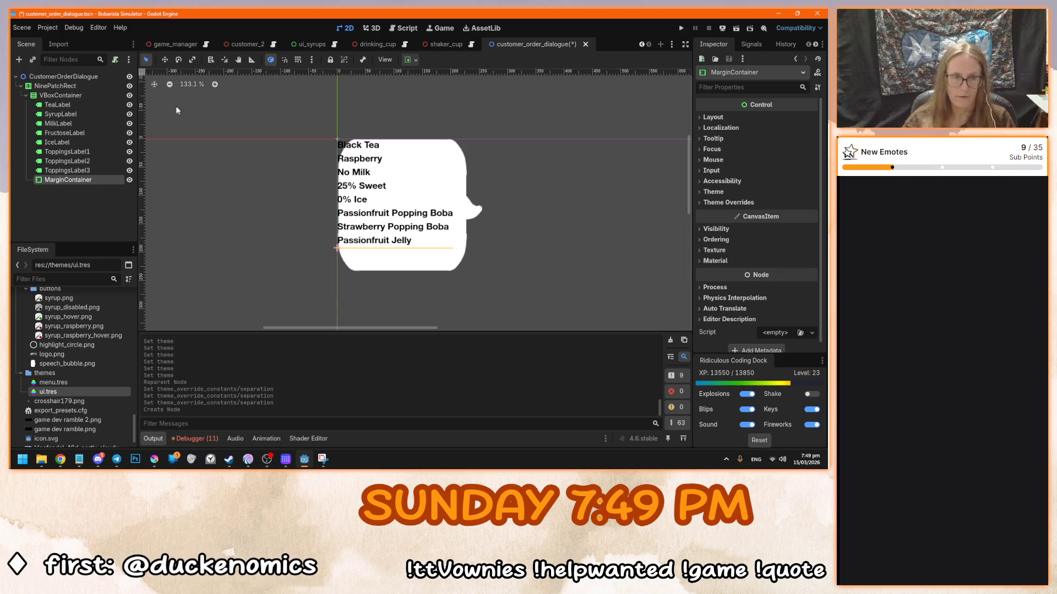
drag(63, 183, 55, 97)
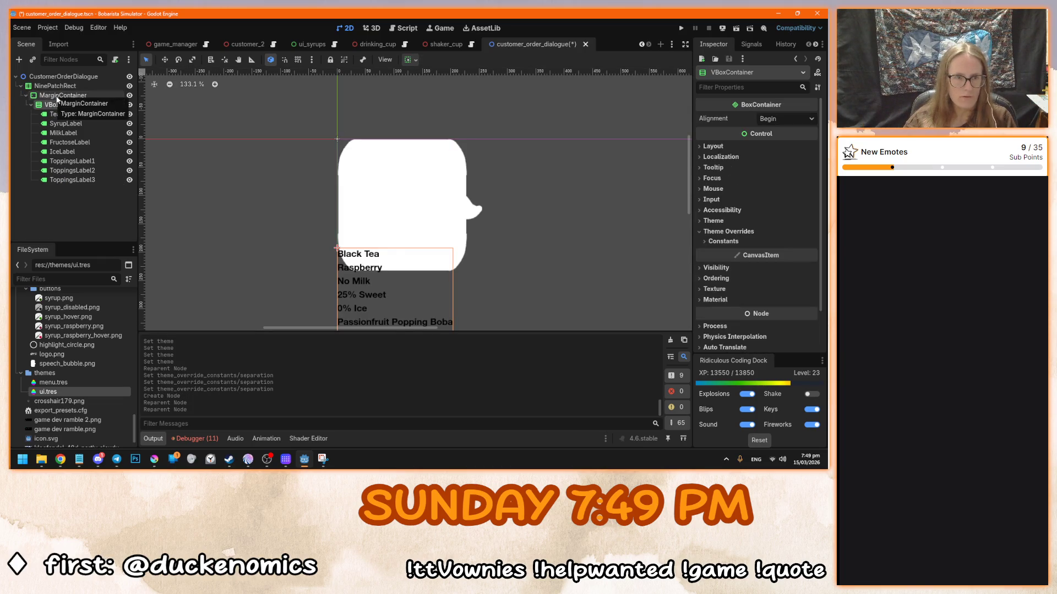
scroll(285, 194, down, 3)
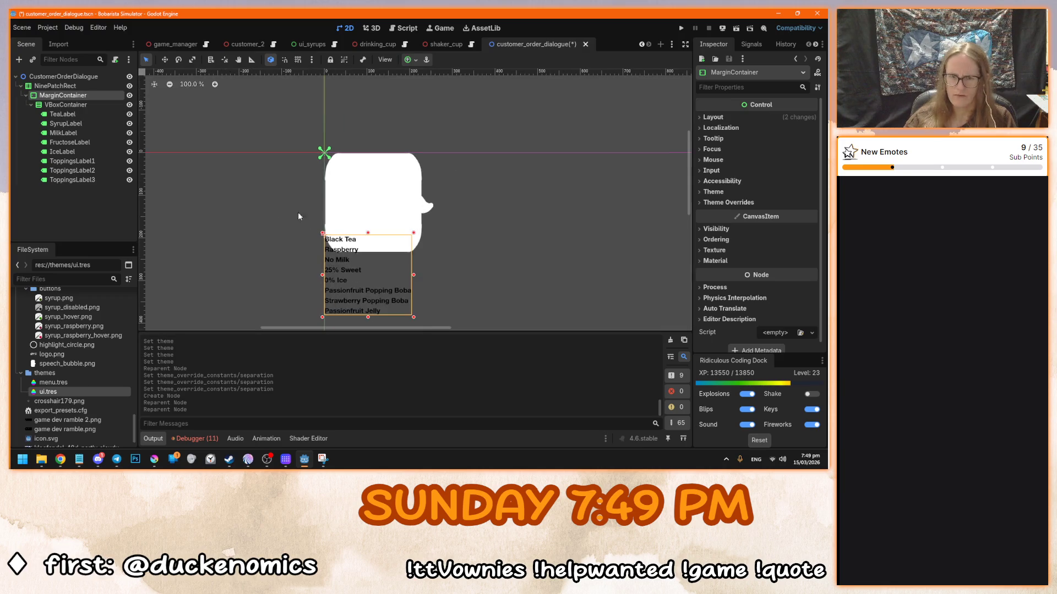
- Change the VBoxContainer's horizontal and vertical size flags
click(106, 103)
click(406, 61)
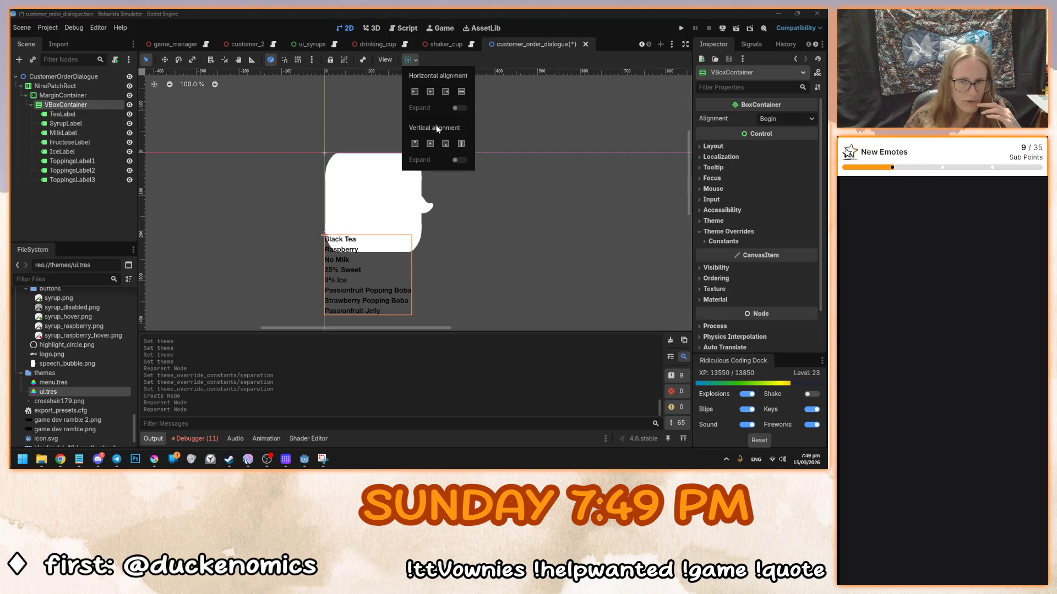
click(430, 92)
click(431, 143)
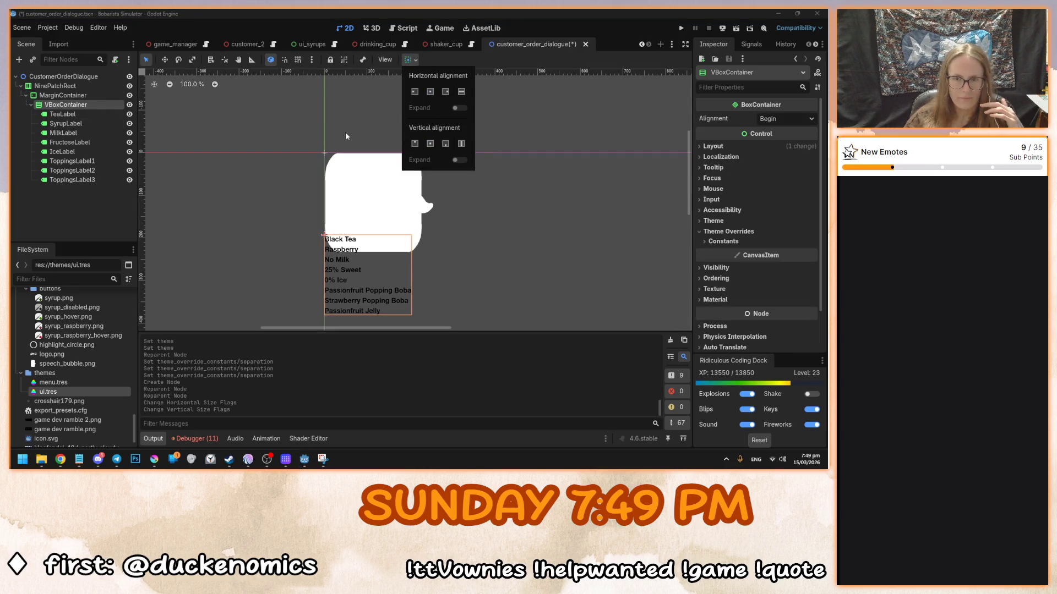
- Stretch the MarginContainer to Full Rect and give it a 110 px right margin
click(82, 96)
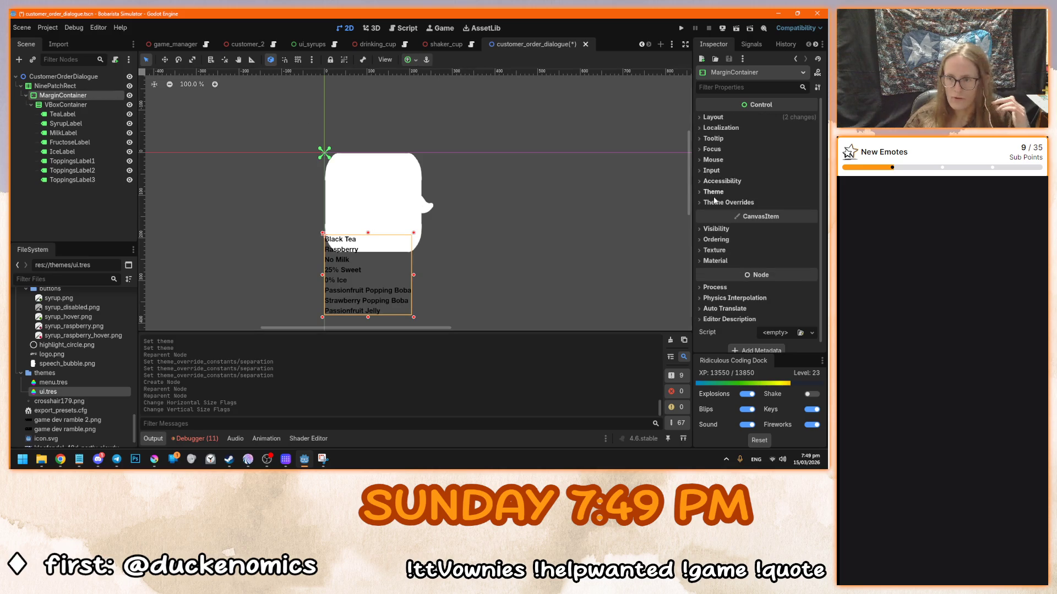
click(717, 214)
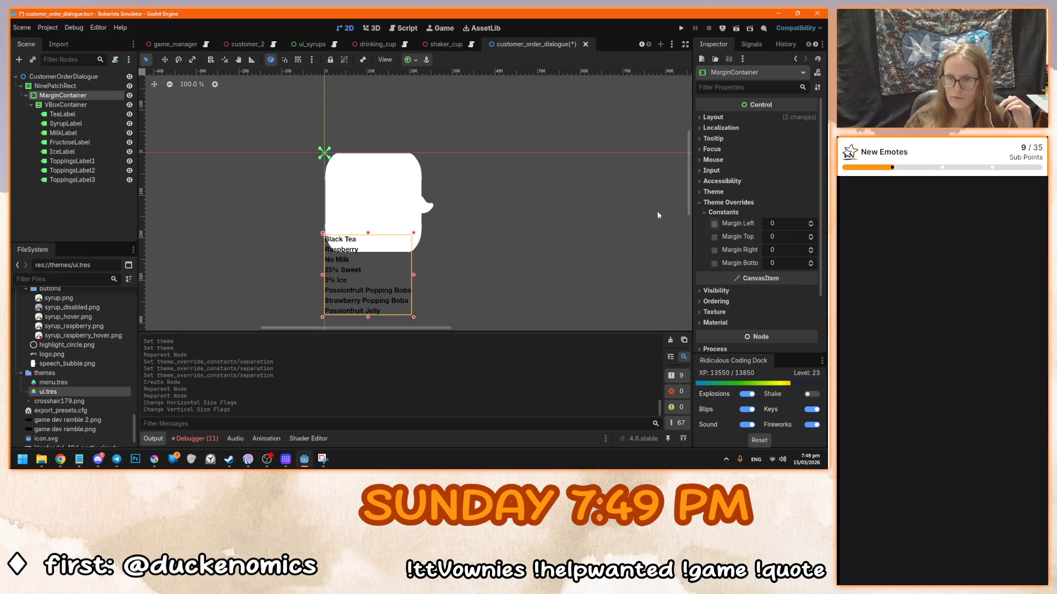
click(410, 59)
click(459, 139)
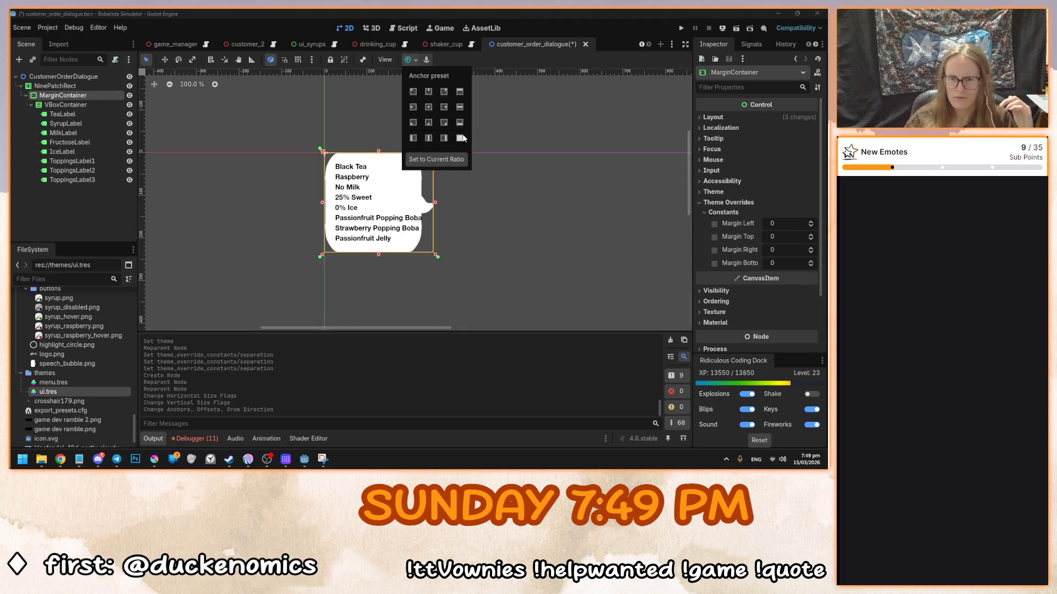
key(f)
scroll(378, 200, up, 1)
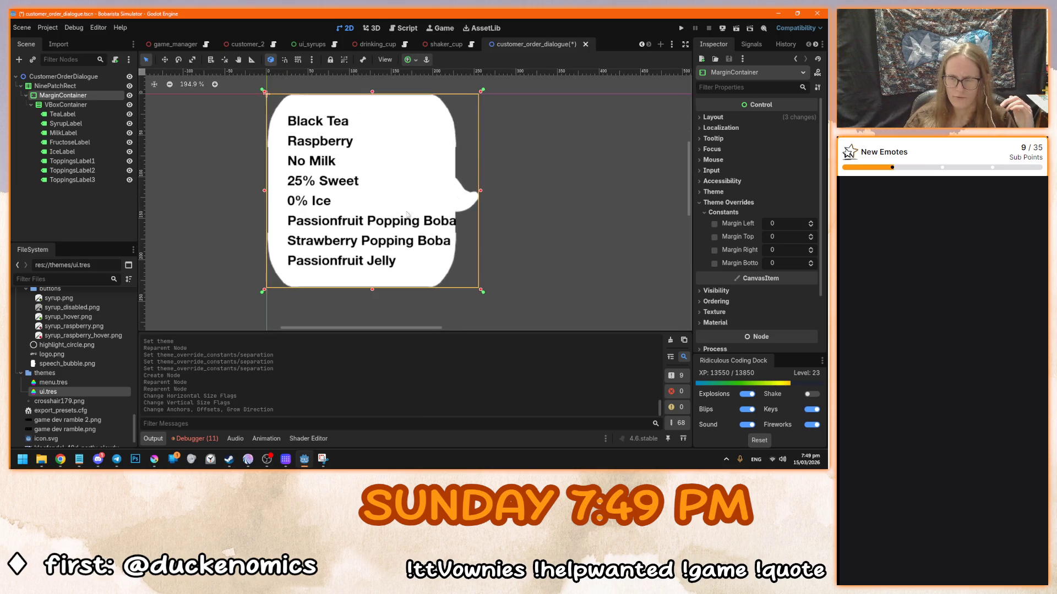
click(782, 255)
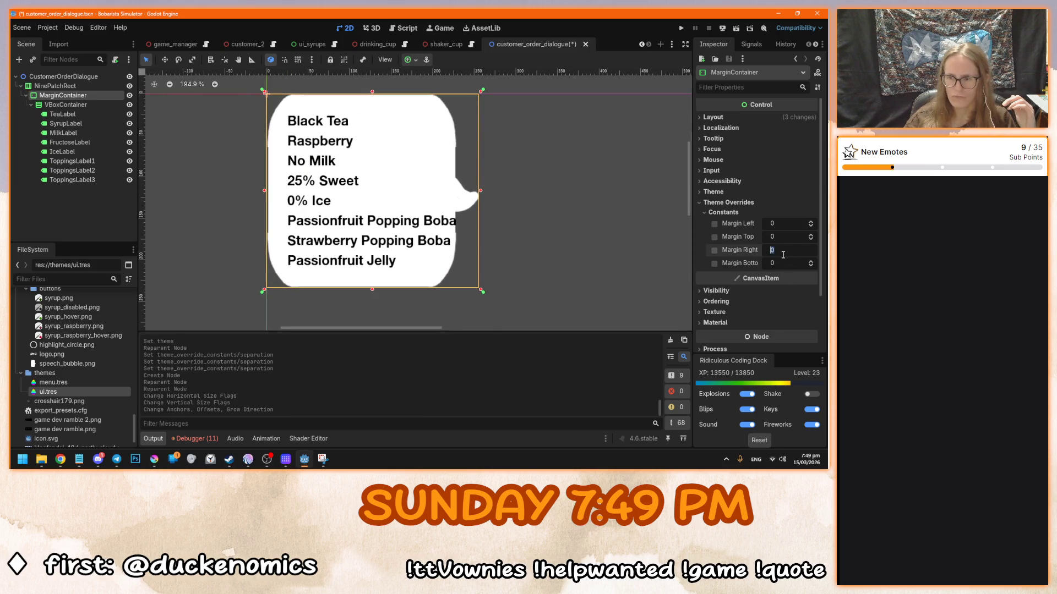
text(10)
key(Return)
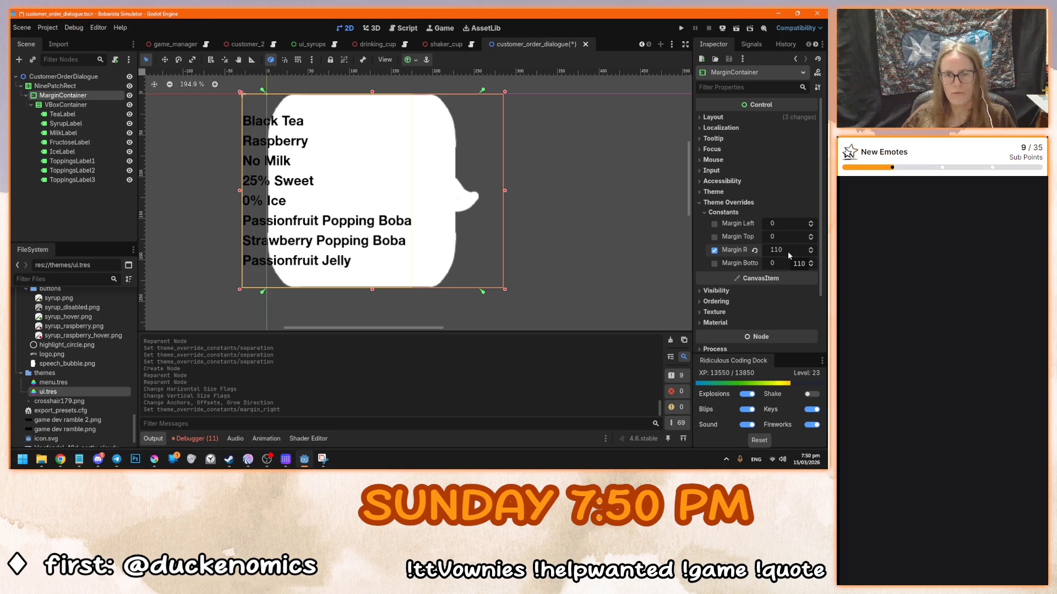
- Start adding a new child node to NinePatchRect, searching for 'center'
click(87, 85)
key(ctrl+a)
text(center)
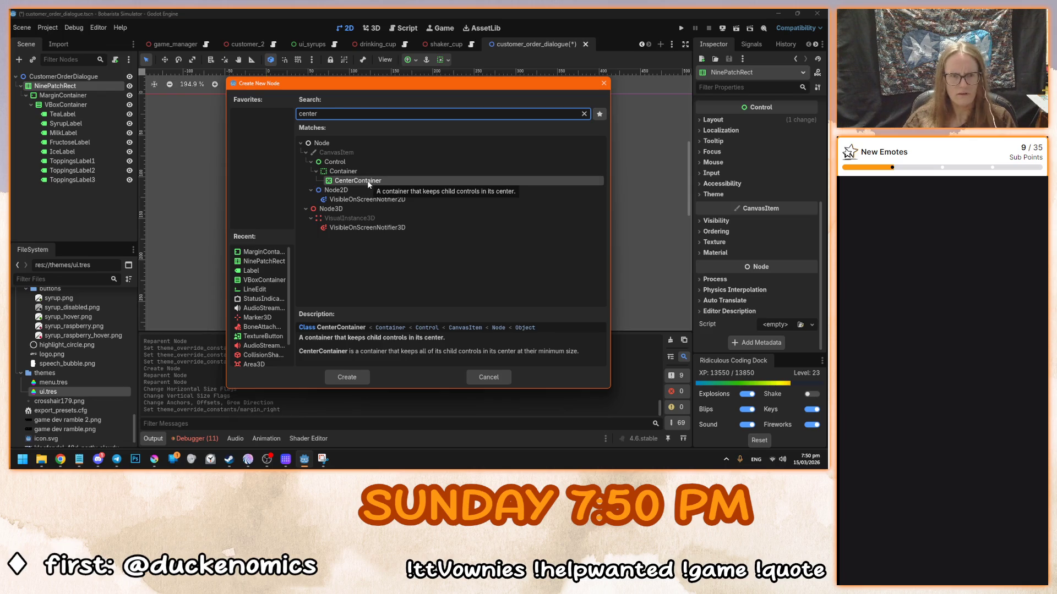
double_click(368, 182)
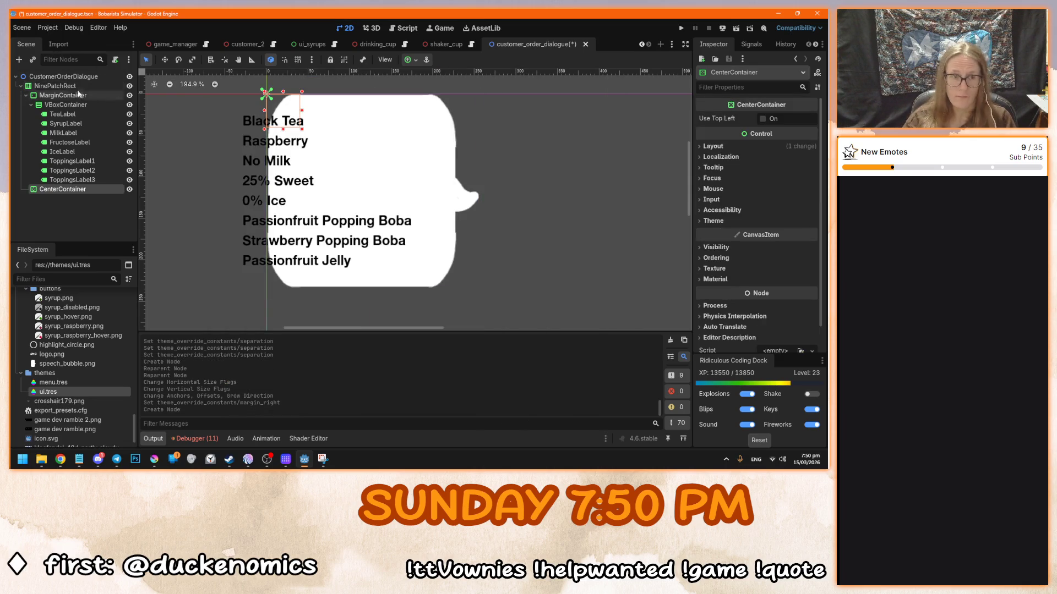
click(410, 60)
click(429, 107)
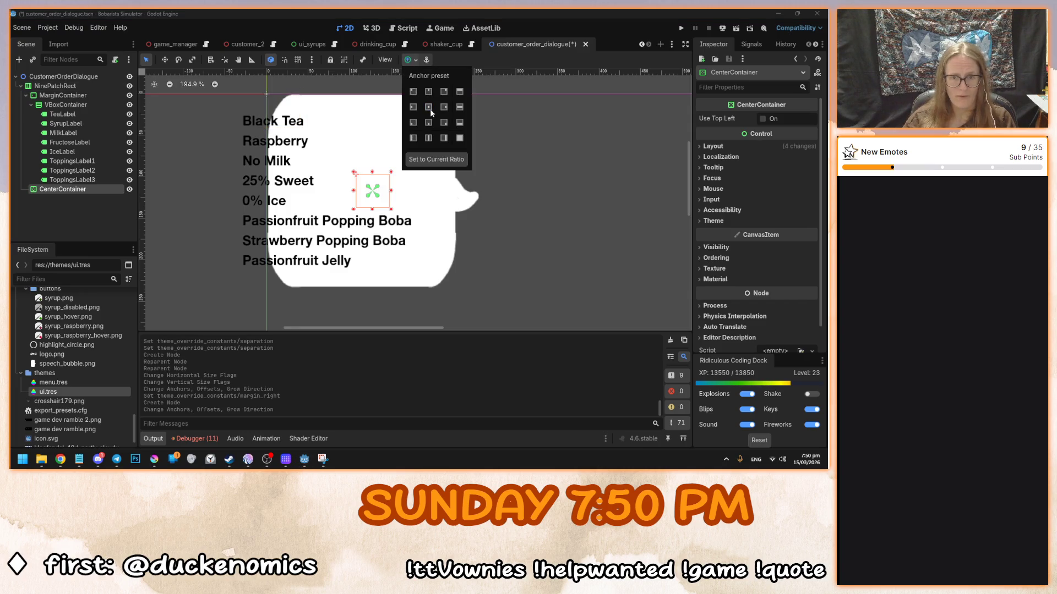
drag(63, 95, 65, 192)
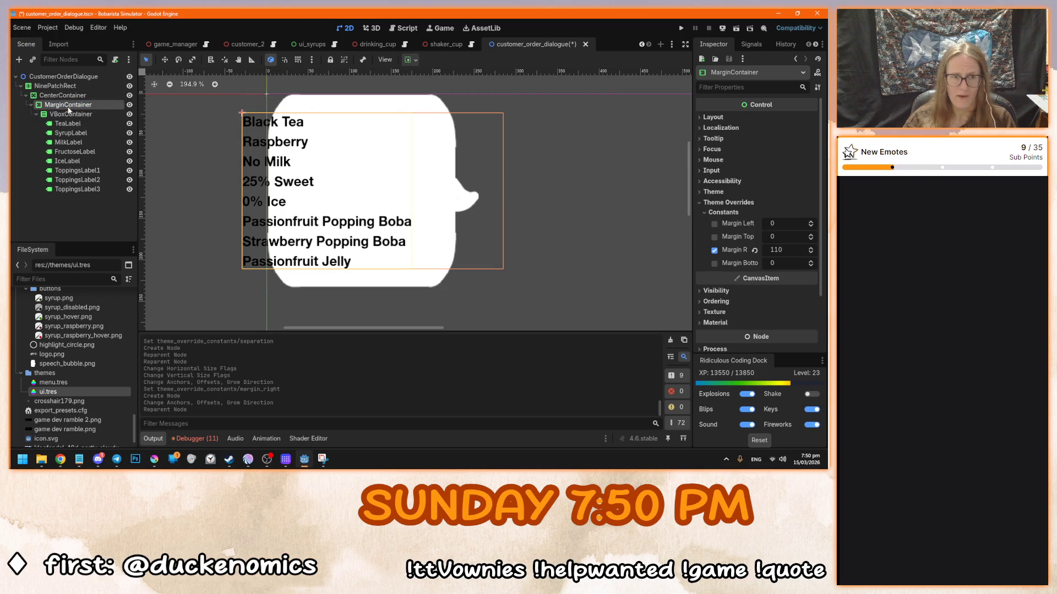
key(ctrl+z)
key(ctrl+z)
key(ctrl+z)
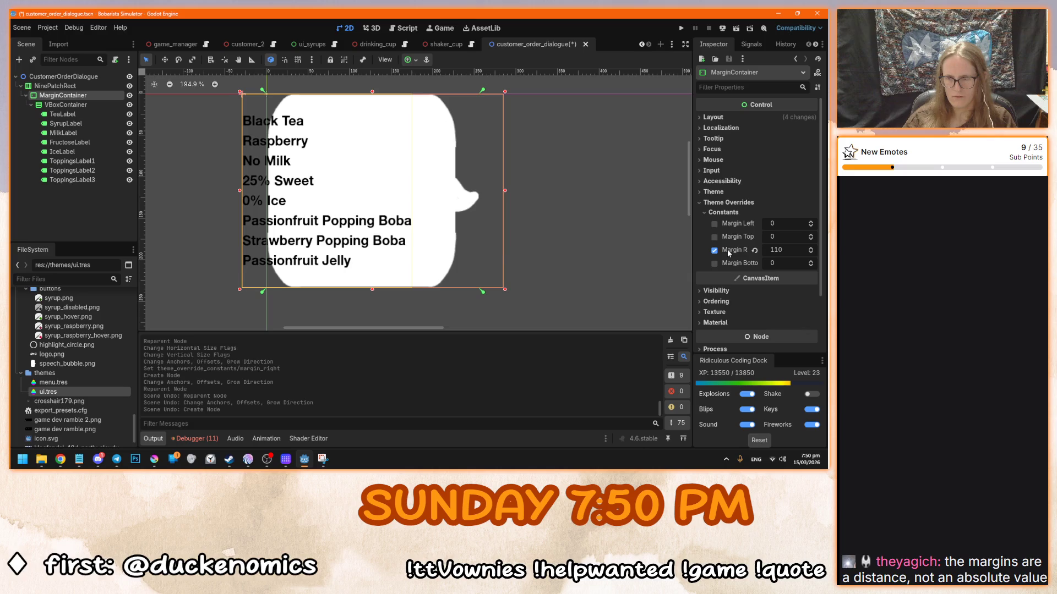
mouse_move(728, 249)
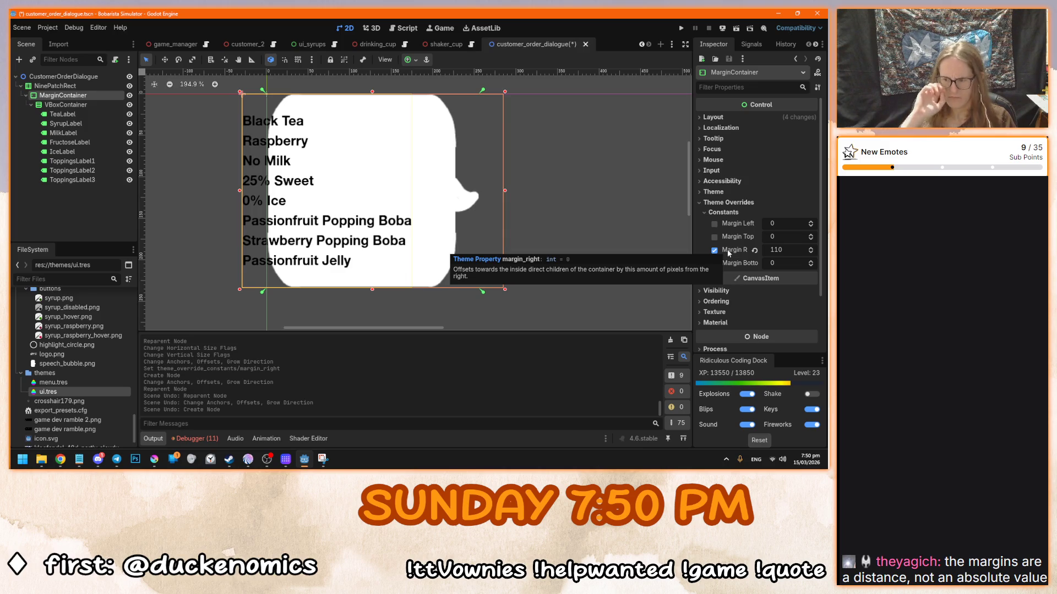
click(784, 252)
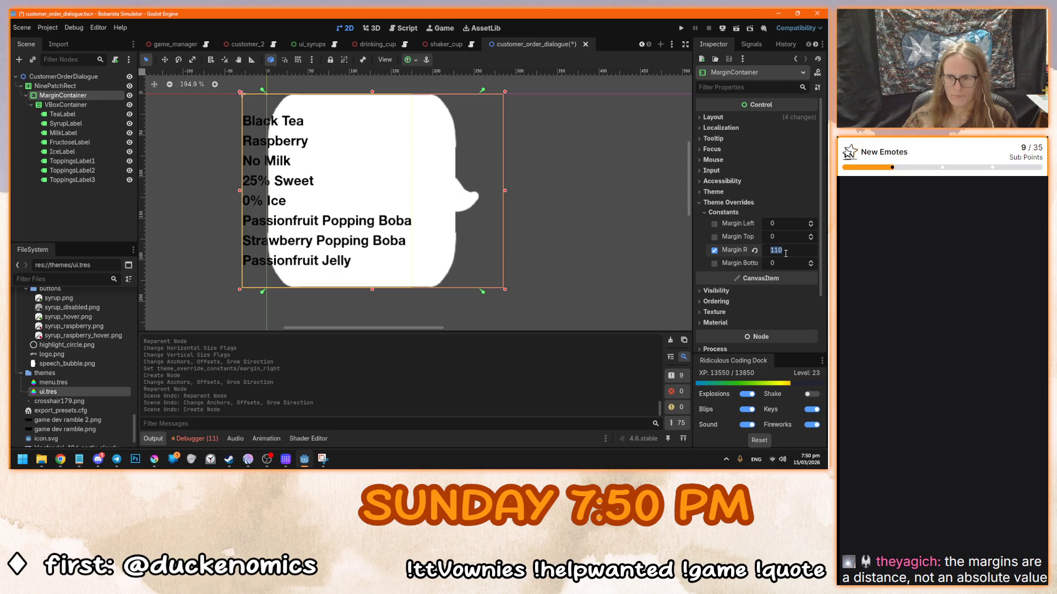
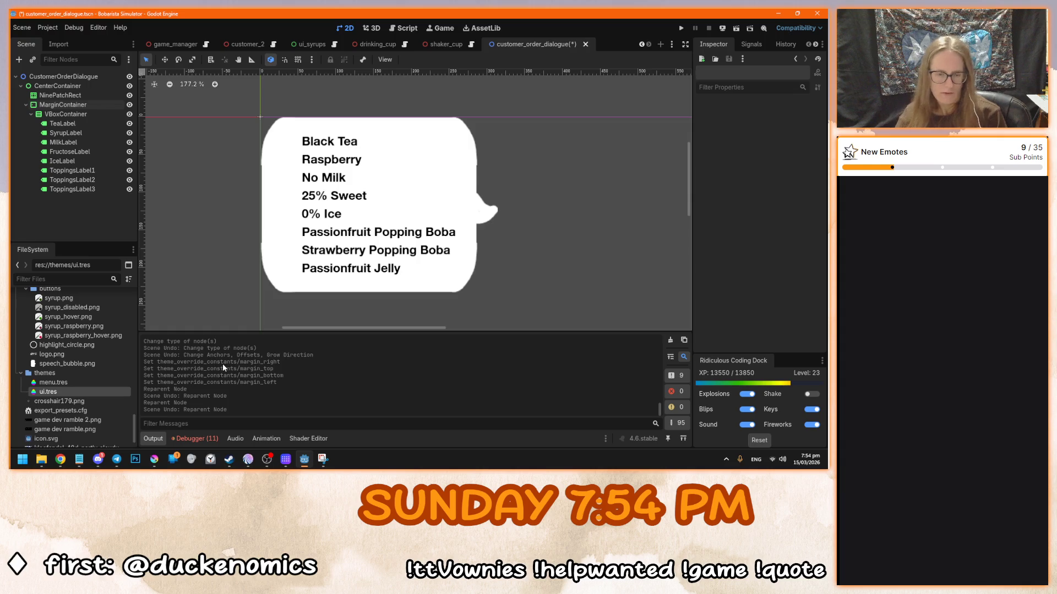
- In Krita's speech_bubble.png, make Fill Layer 2 visible again and reselect Paint Layer 3
click(154, 459)
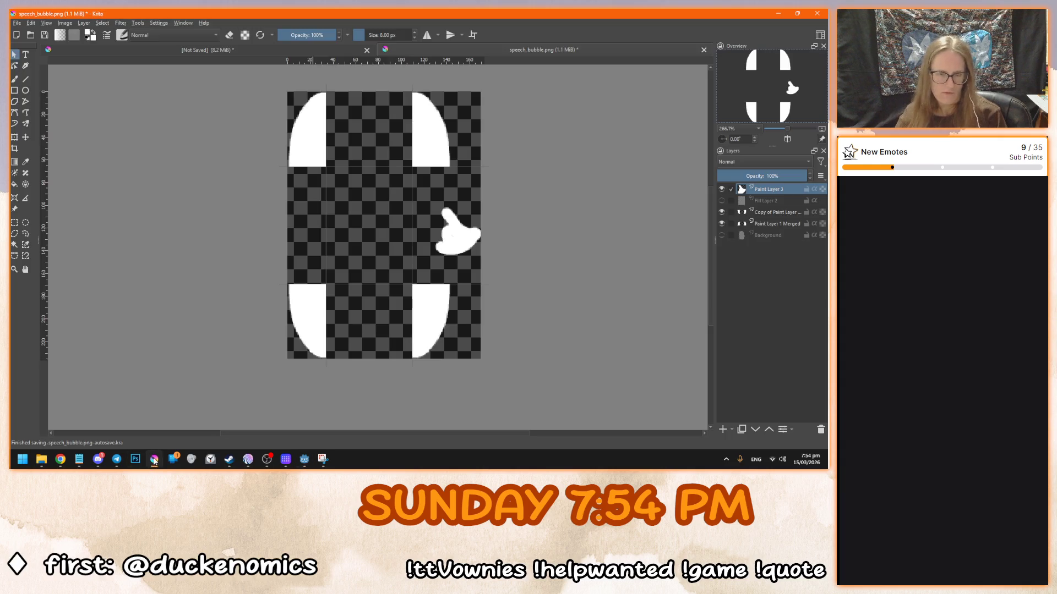
click(721, 235)
click(721, 235)
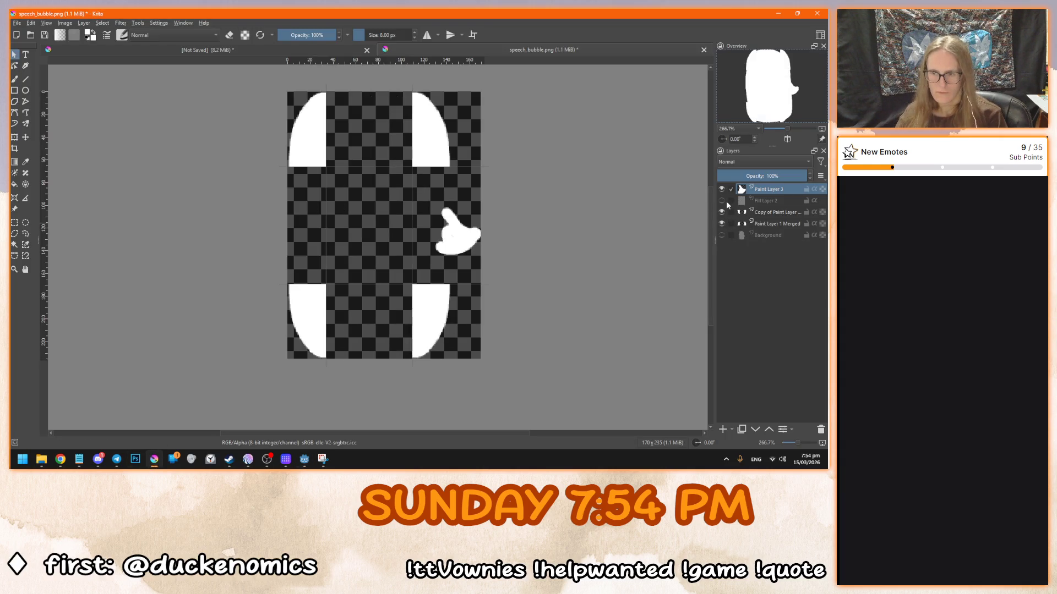
click(724, 202)
click(722, 200)
click(754, 190)
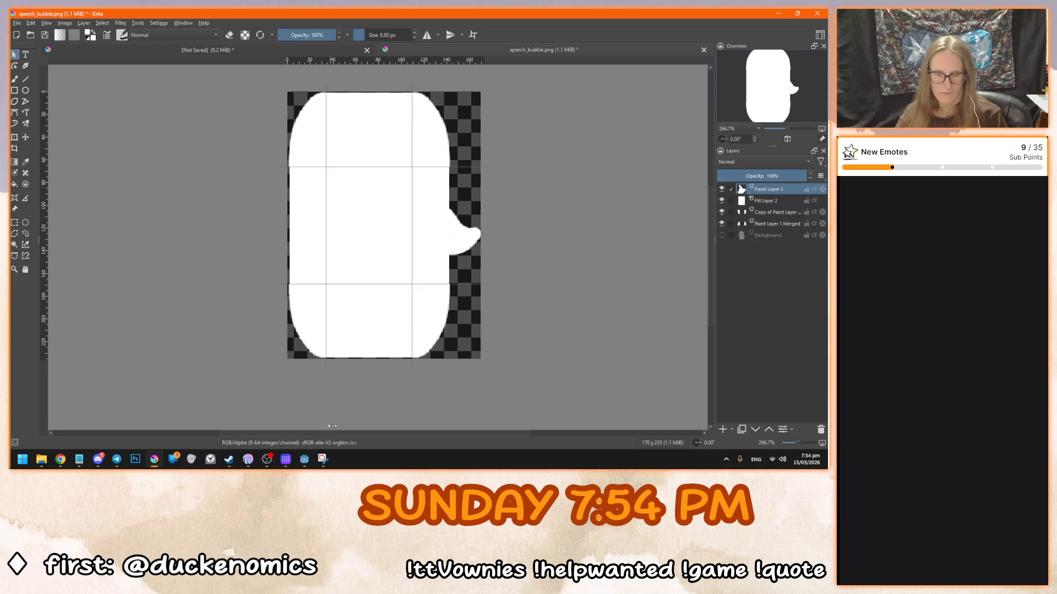
click(305, 459)
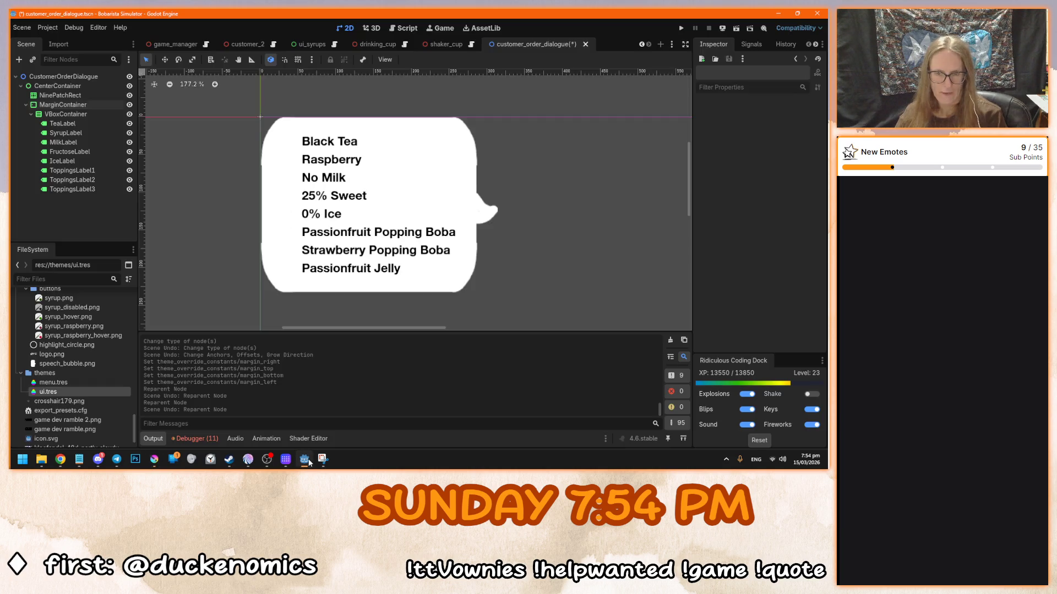
- Set the MarginContainer's margin constants to left 16, top 32 and bottom 32
click(88, 105)
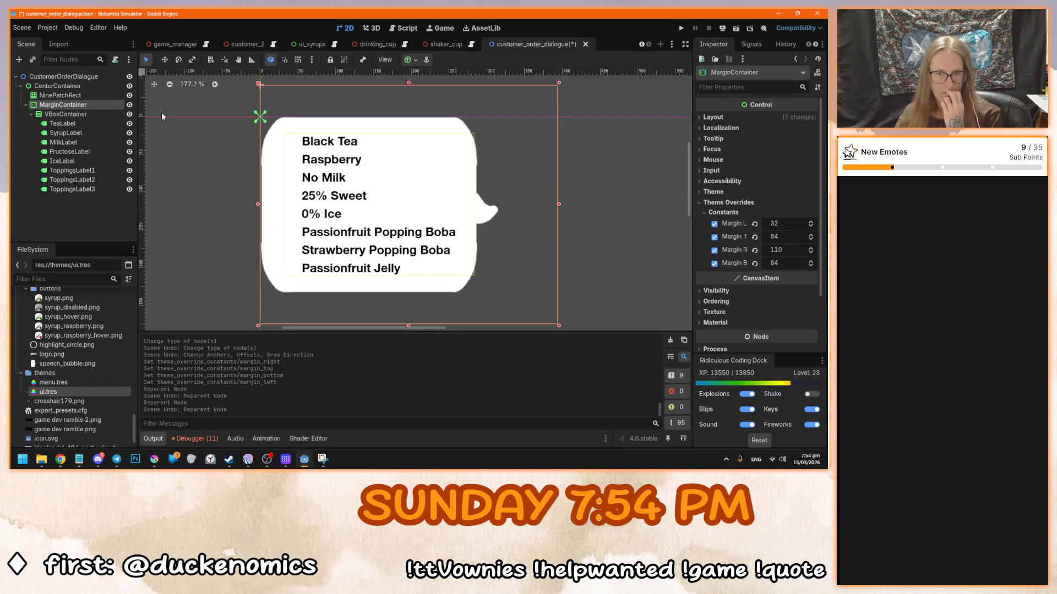
click(787, 224)
text(16)
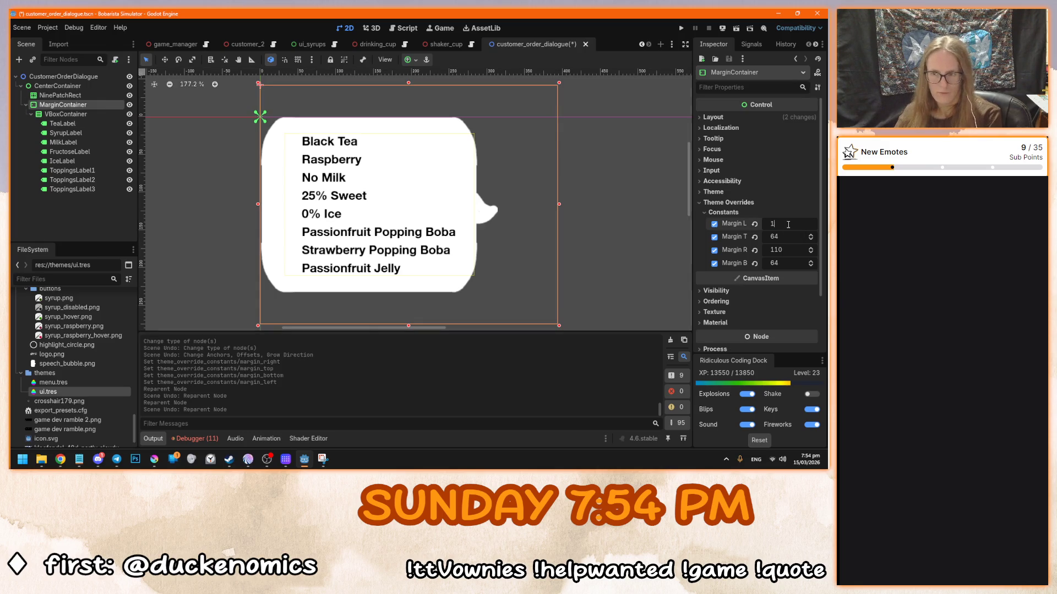
key(Tab)
text(32)
click(787, 264)
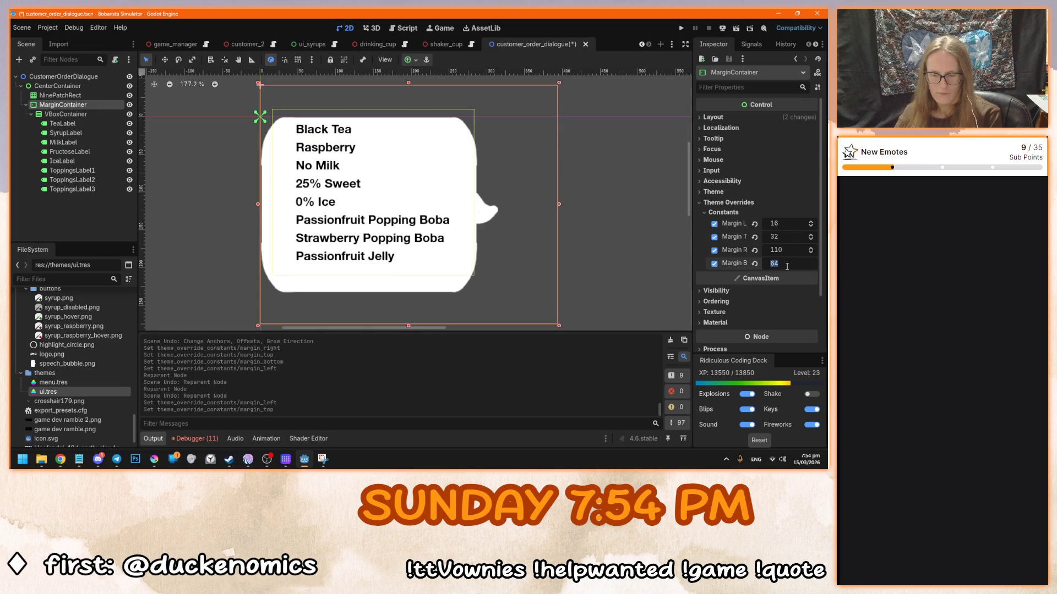
text(32)
key(Return)
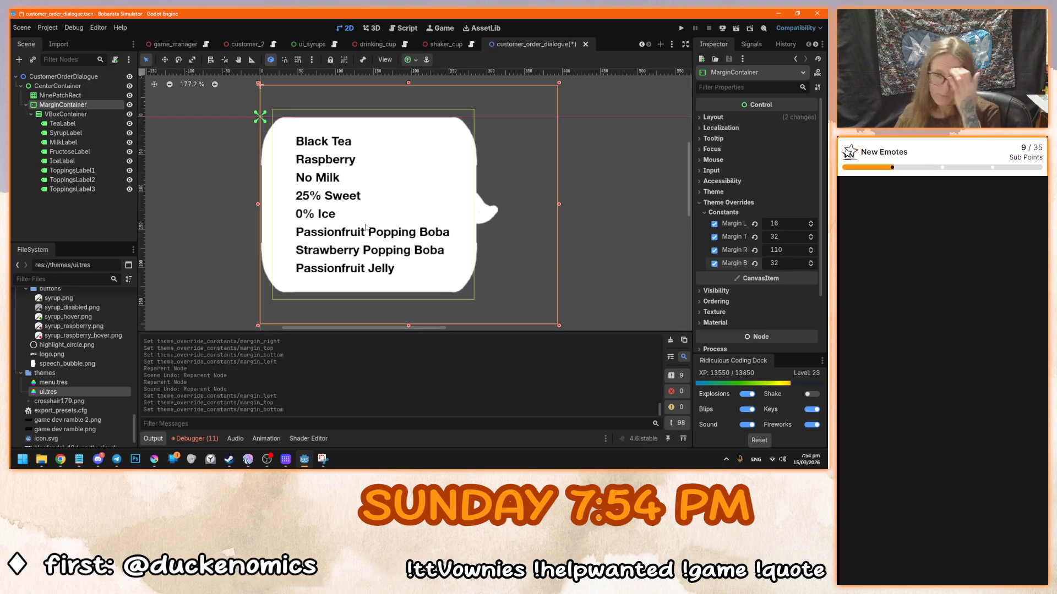
click(610, 237)
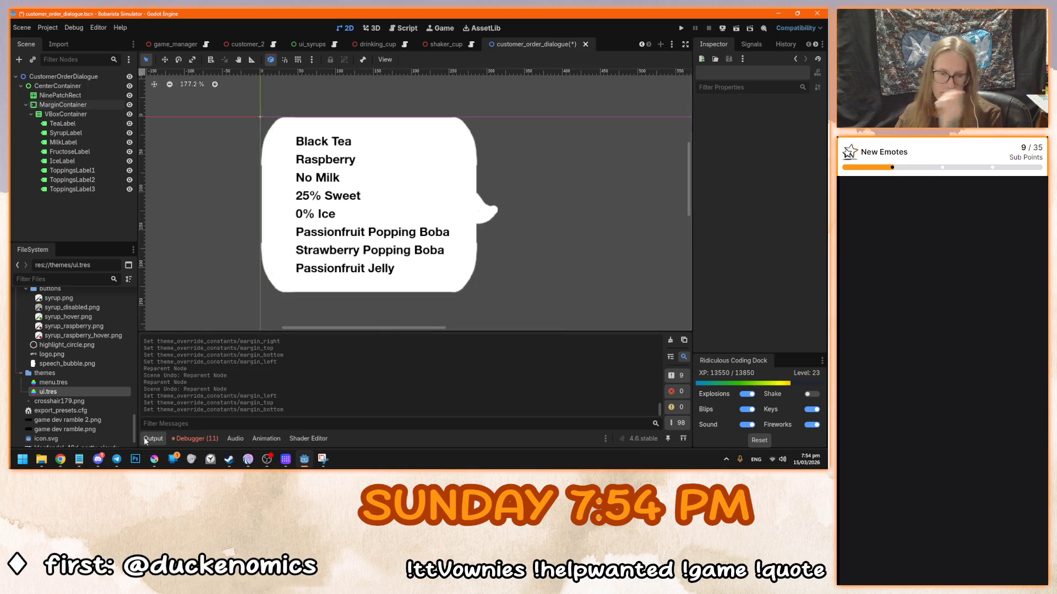
click(155, 460)
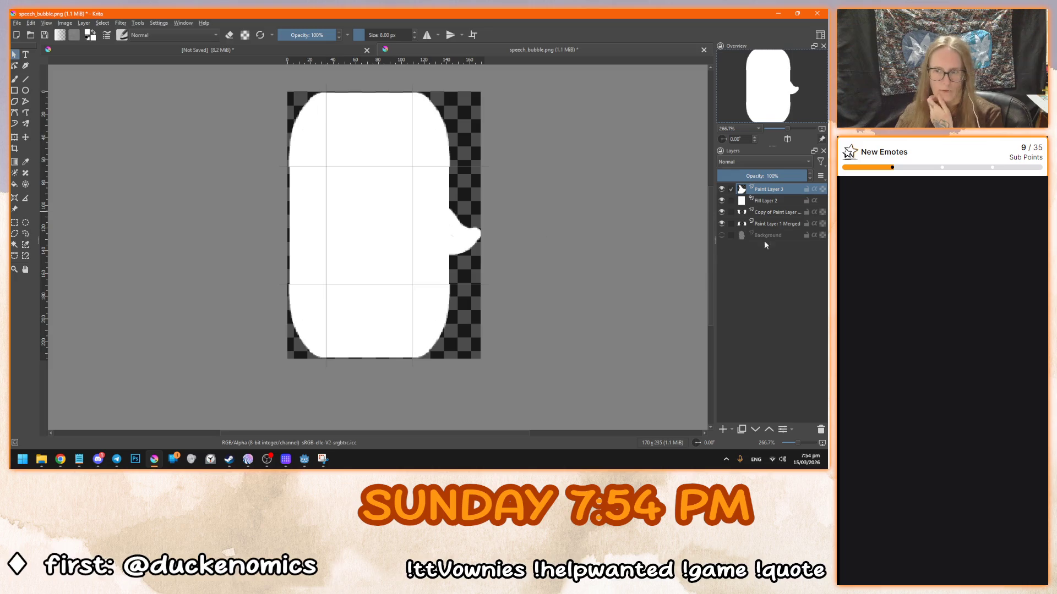
- Add a new paint layer and choose a bright green brush colour
click(723, 430)
key(b)
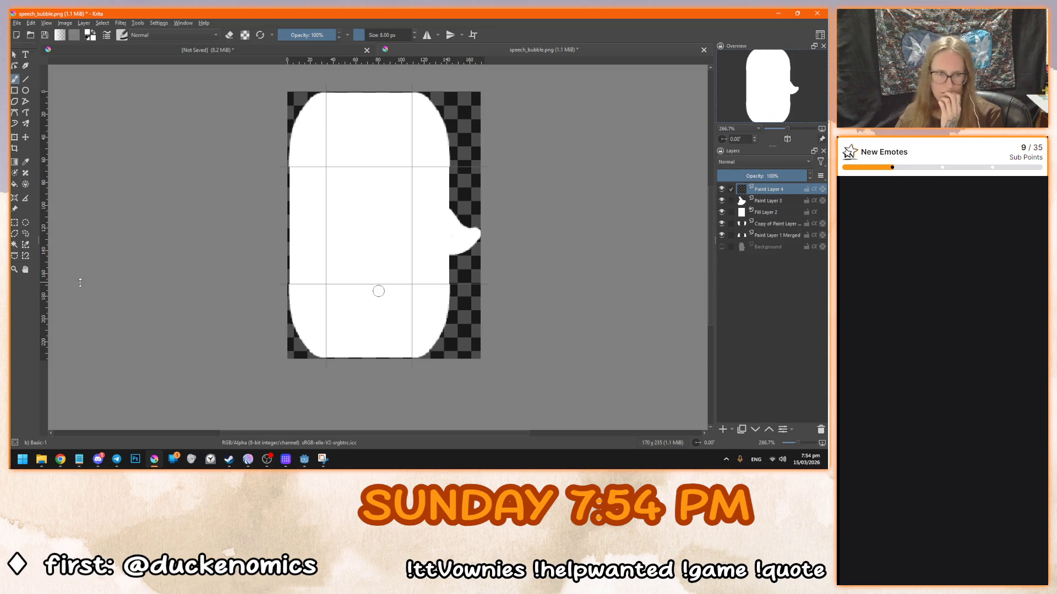
click(87, 33)
click(381, 193)
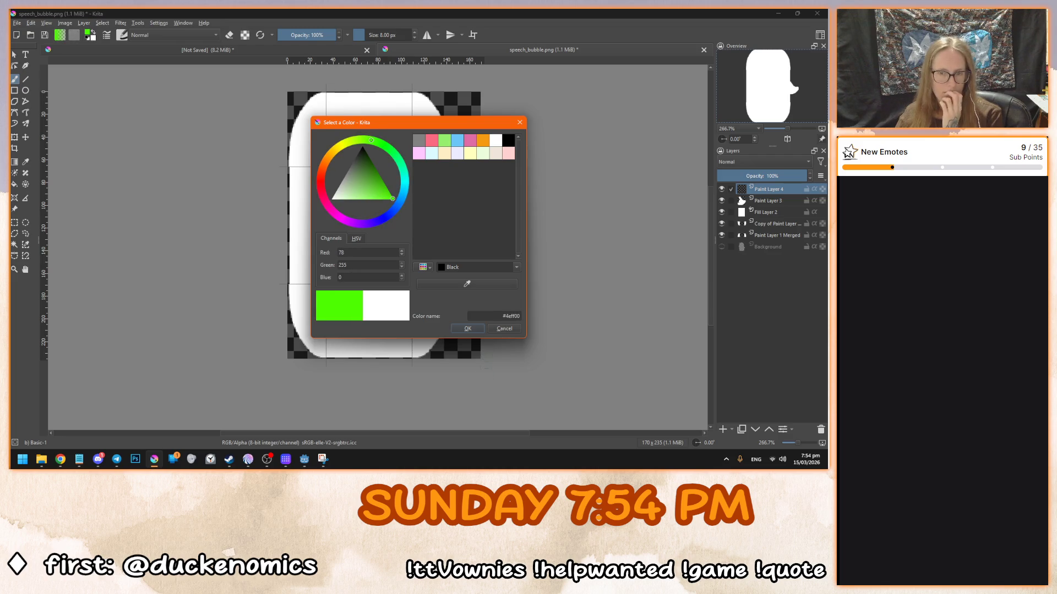
click(468, 329)
- Paint a green rectangle outline inside the bubble, undoing a stray stroke
mouse_move(351, 112)
mouse_down()
mouse_move(319, 111)
mouse_move(312, 135)
mouse_move(310, 333)
mouse_move(424, 331)
mouse_move(426, 113)
mouse_move(346, 109)
mouse_up()
drag(289, 229, 299, 227)
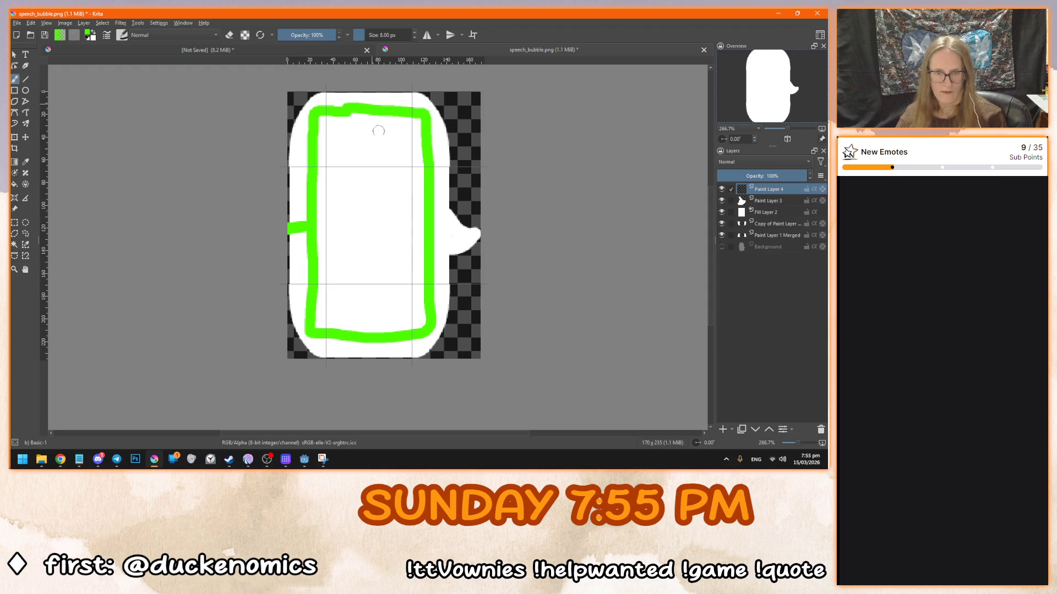
key(ctrl+z)
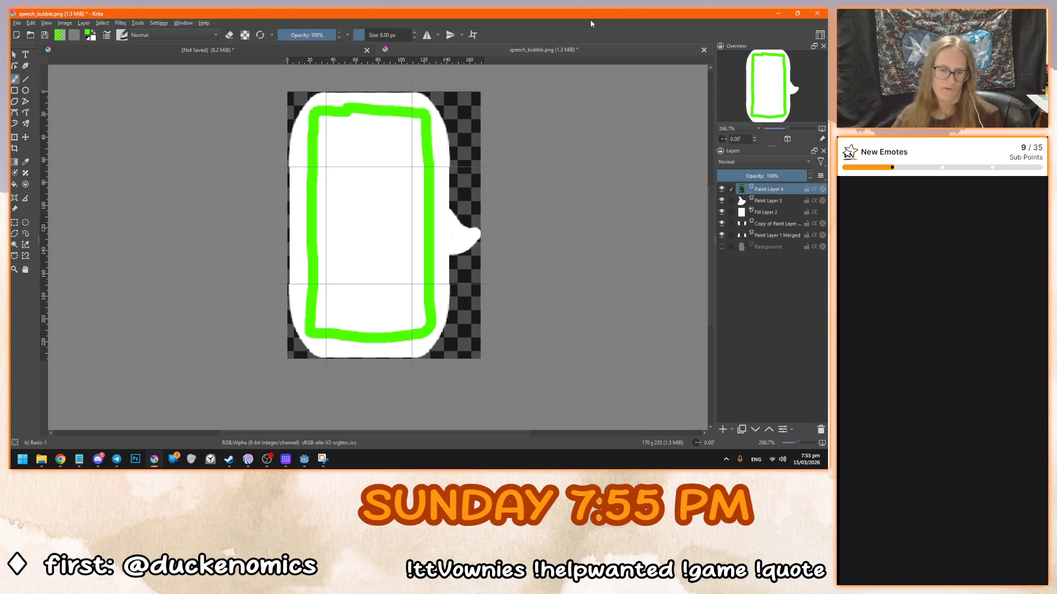
click(305, 459)
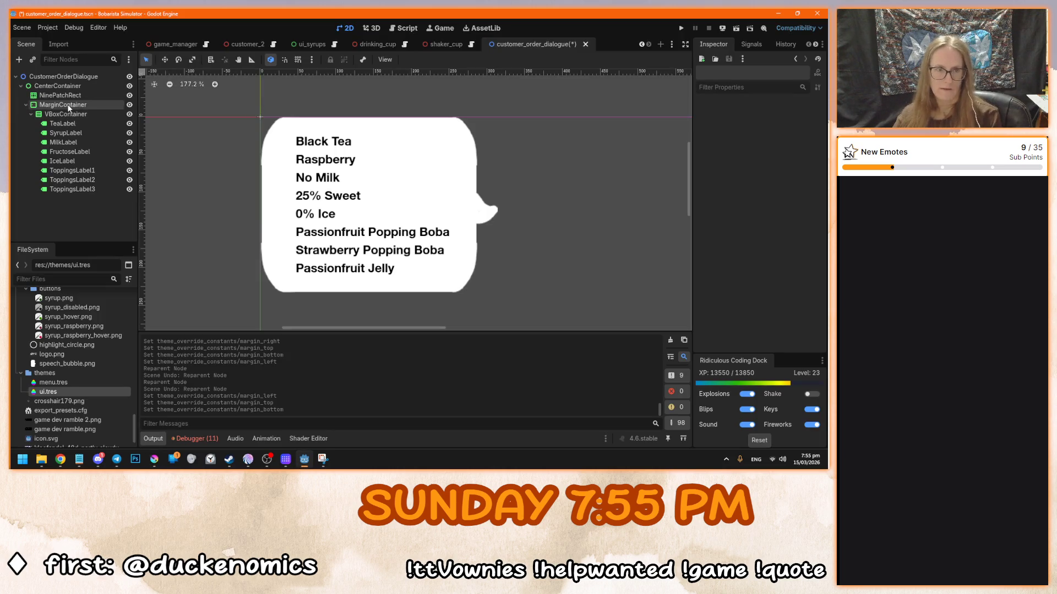
- Shrink the NinePatchRect bubble and set its custom minimum size to 142×233
click(70, 97)
mouse_move(500, 298)
mouse_down()
mouse_move(289, 252)
mouse_move(233, 147)
mouse_up()
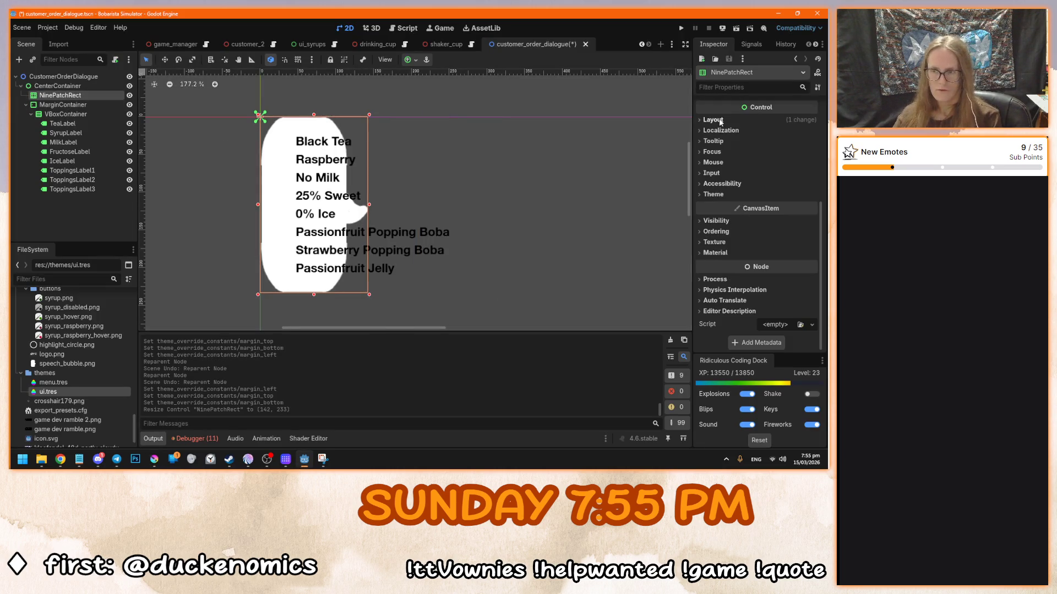
scroll(725, 220, up, 5)
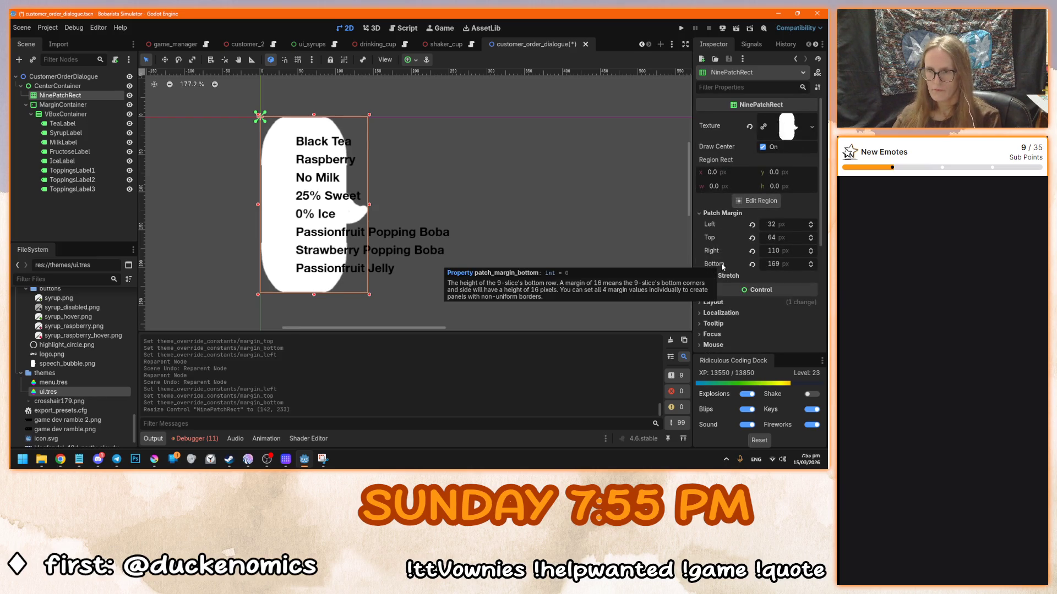
scroll(722, 267, down, 3)
click(727, 240)
scroll(727, 240, down, 4)
click(724, 250)
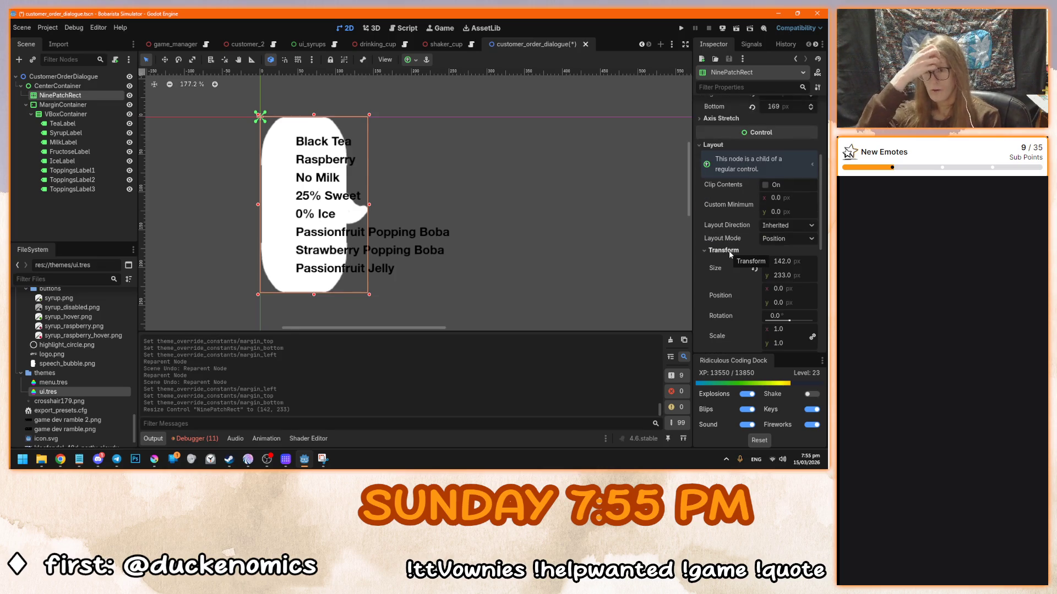
click(785, 197)
text(142)
key(Tab)
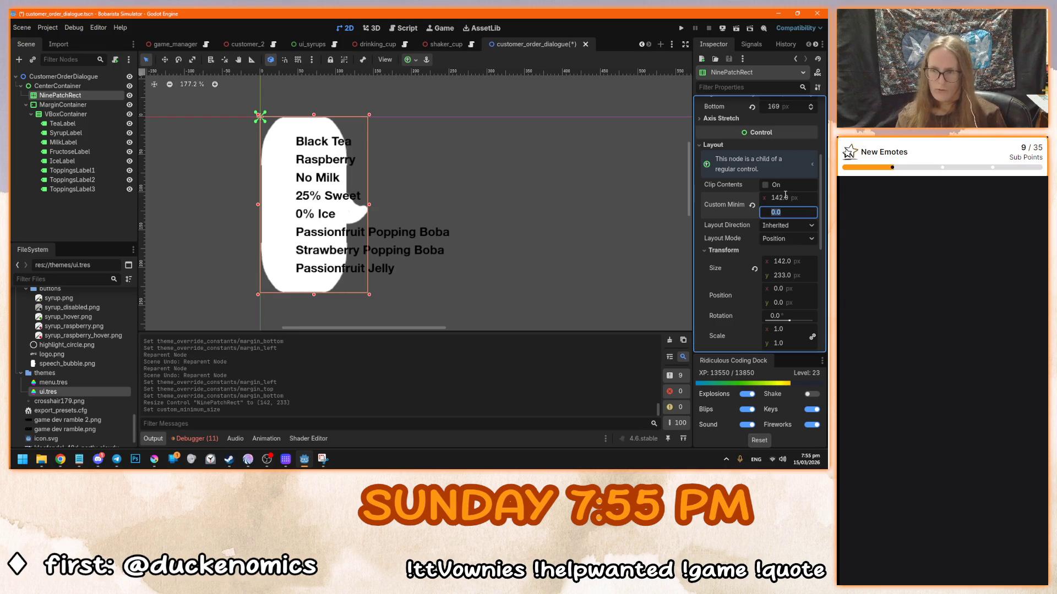
text(233)
key(Return)
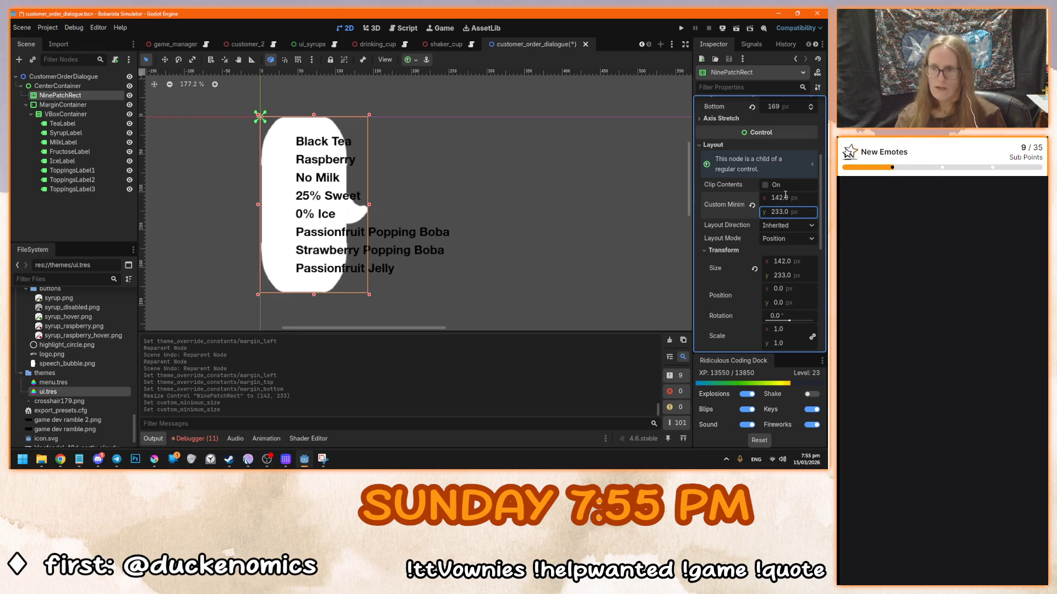
- Test-stretch the bubble, restore it to 142×233, and hide the VBoxContainer order labels
scroll(424, 245, down, 1)
scroll(403, 219, right, 1)
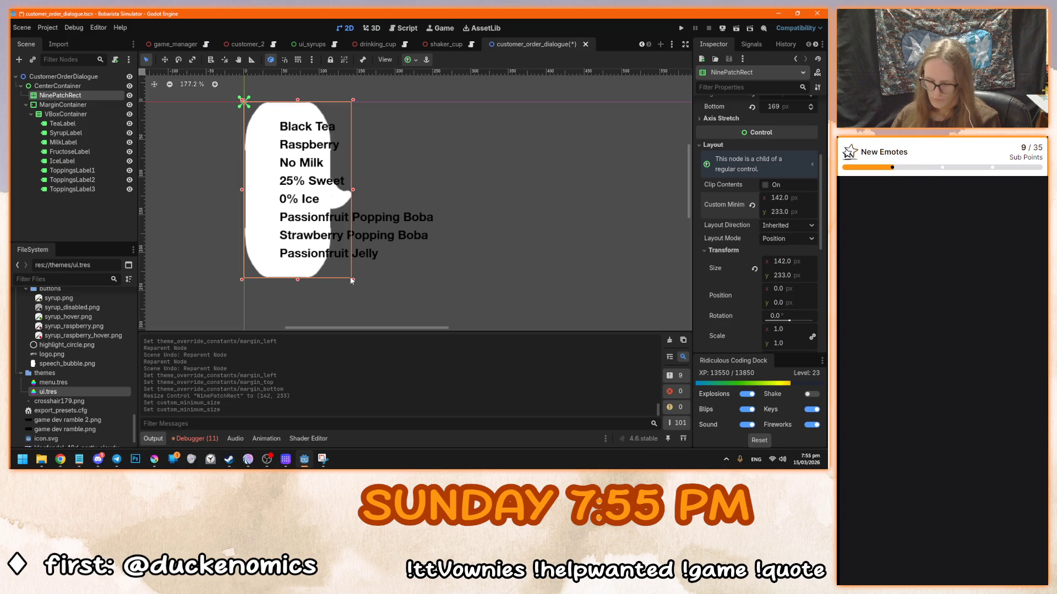
drag(352, 280, 499, 294)
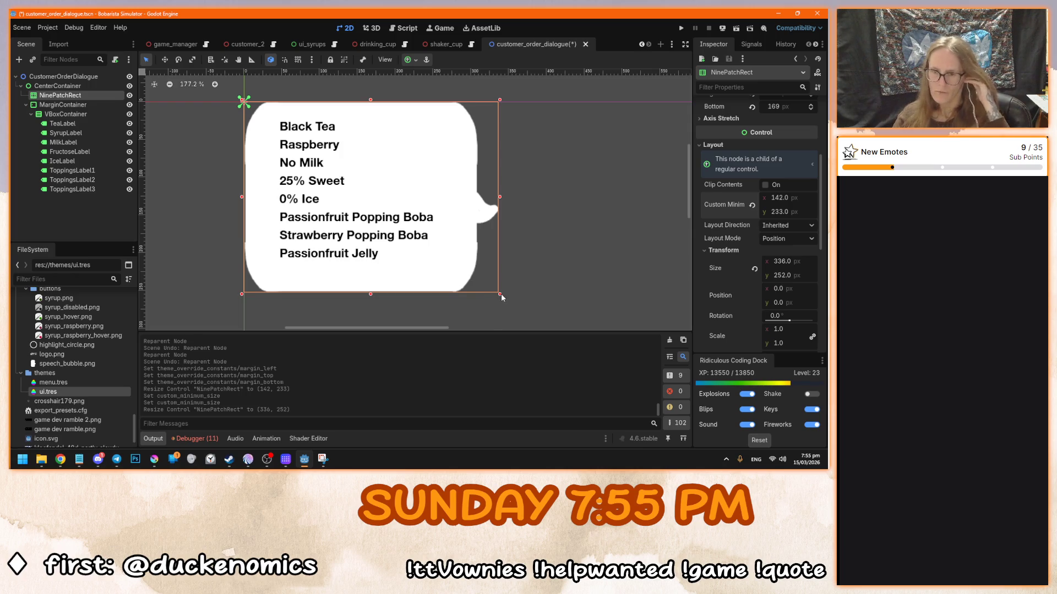
click(498, 295)
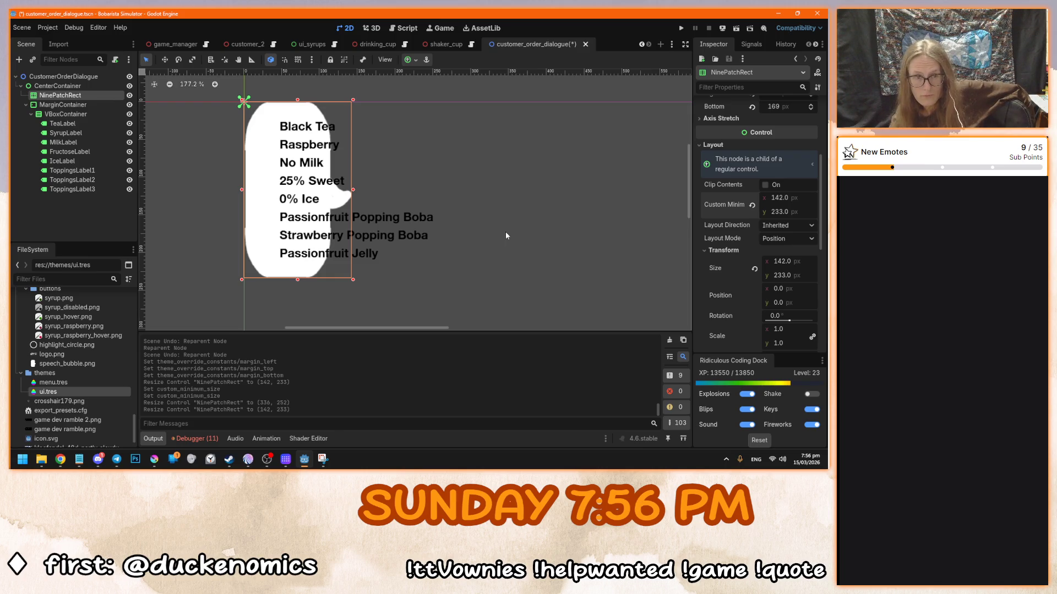
click(129, 114)
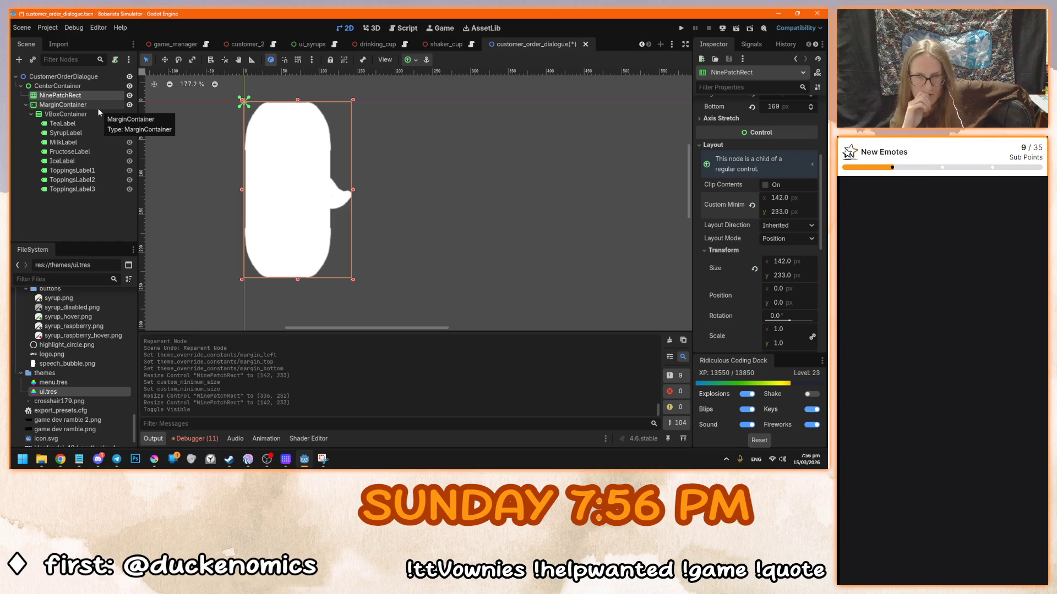
click(98, 108)
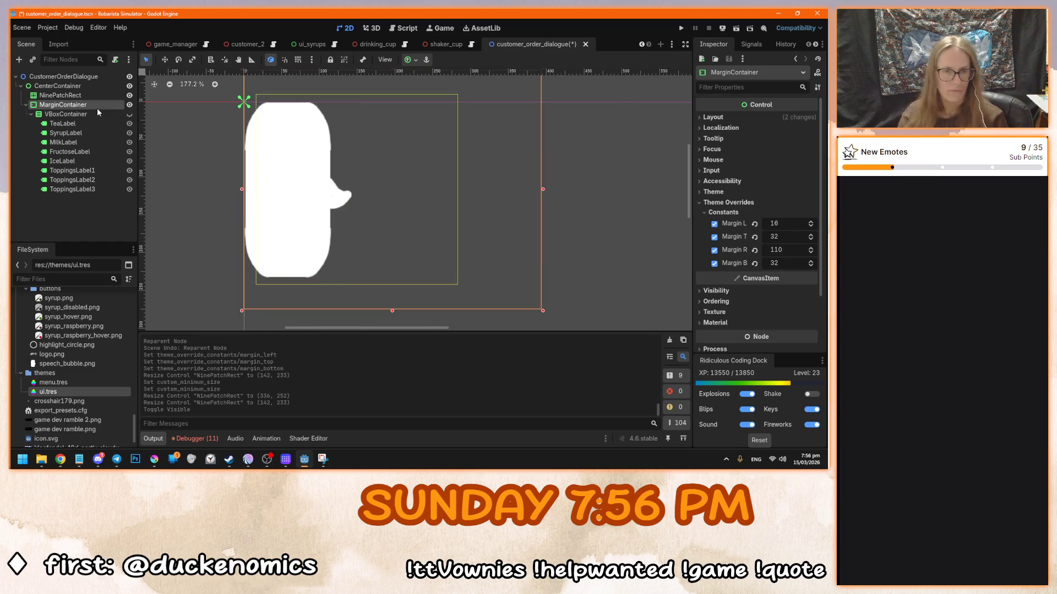
- Add a ColorRect node and colour it pink
key(ctrl+a)
text(color)
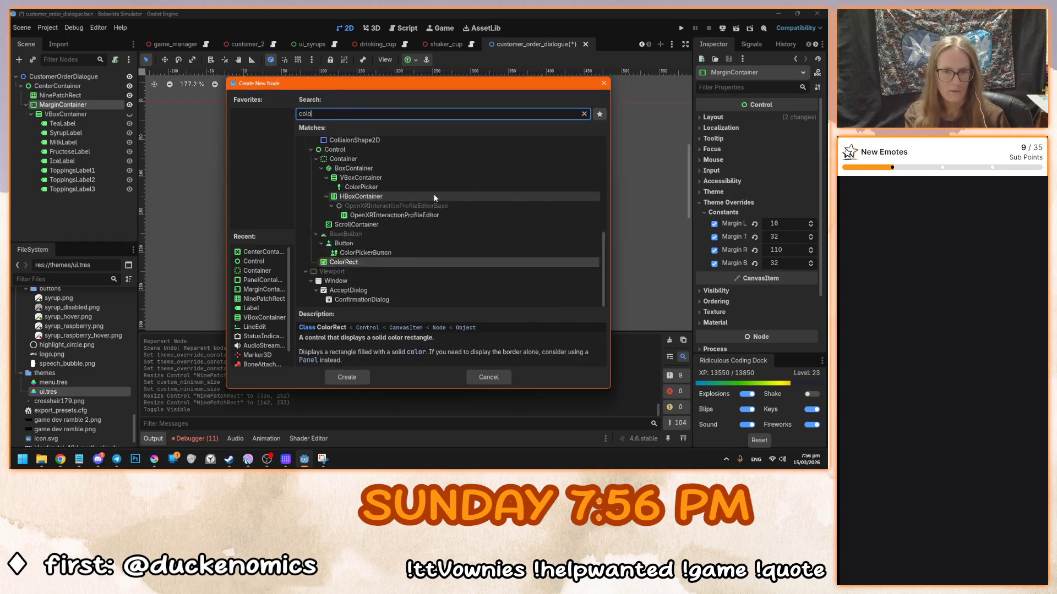
key(Return)
click(794, 123)
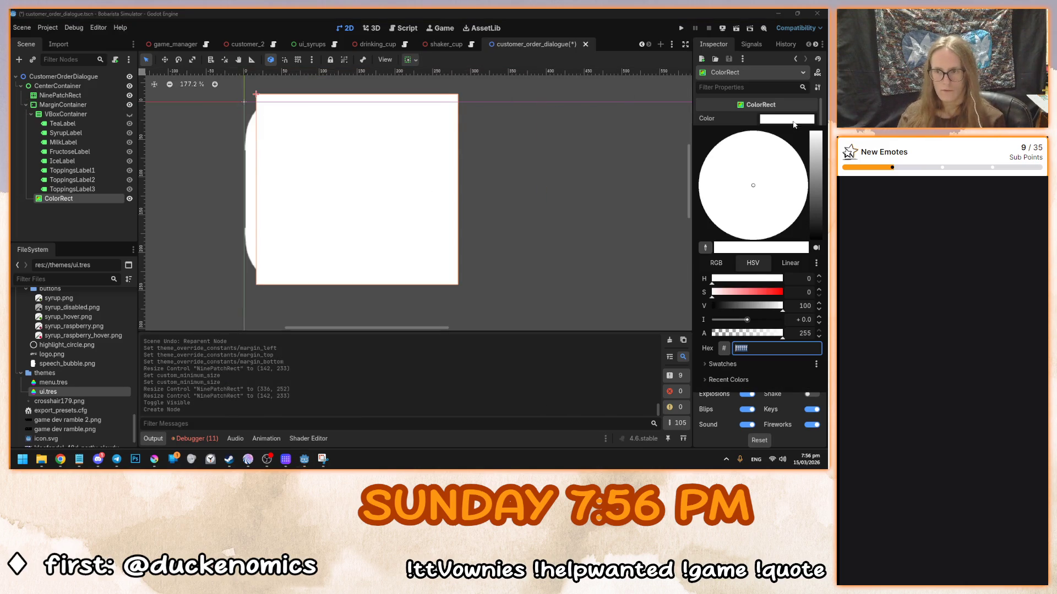
mouse_move(785, 186)
mouse_down()
mouse_move(770, 181)
mouse_move(785, 180)
mouse_up()
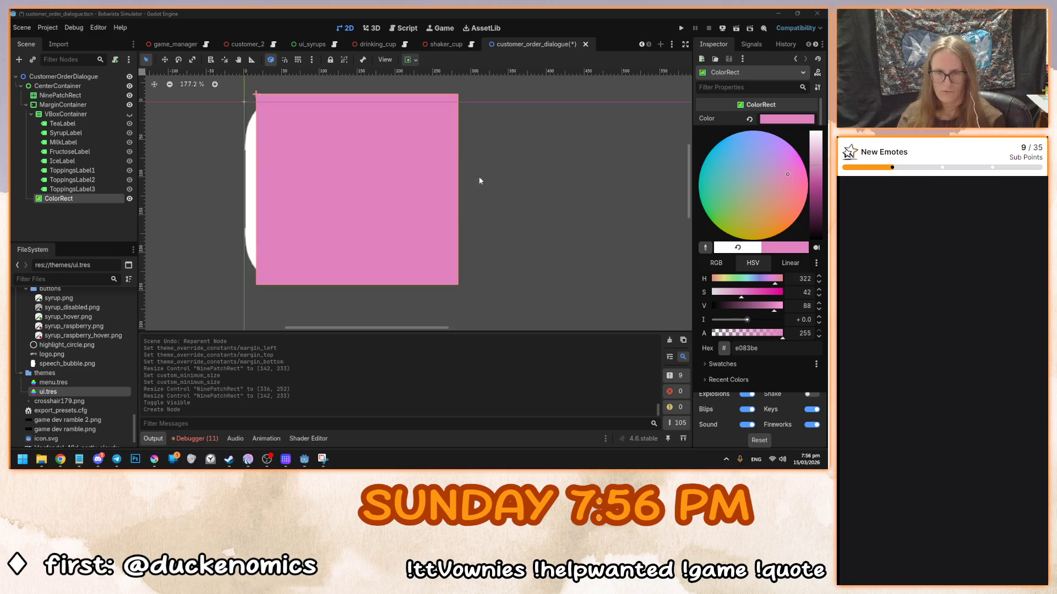
click(368, 189)
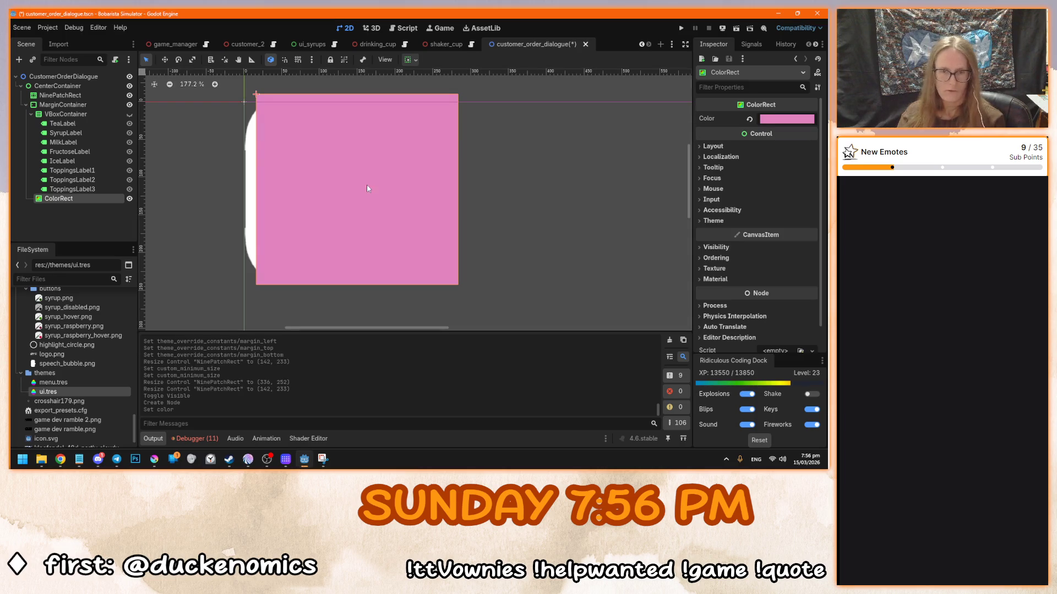
- Set the ColorRect's container sizing to Fill horizontally and vertically
click(407, 62)
click(547, 193)
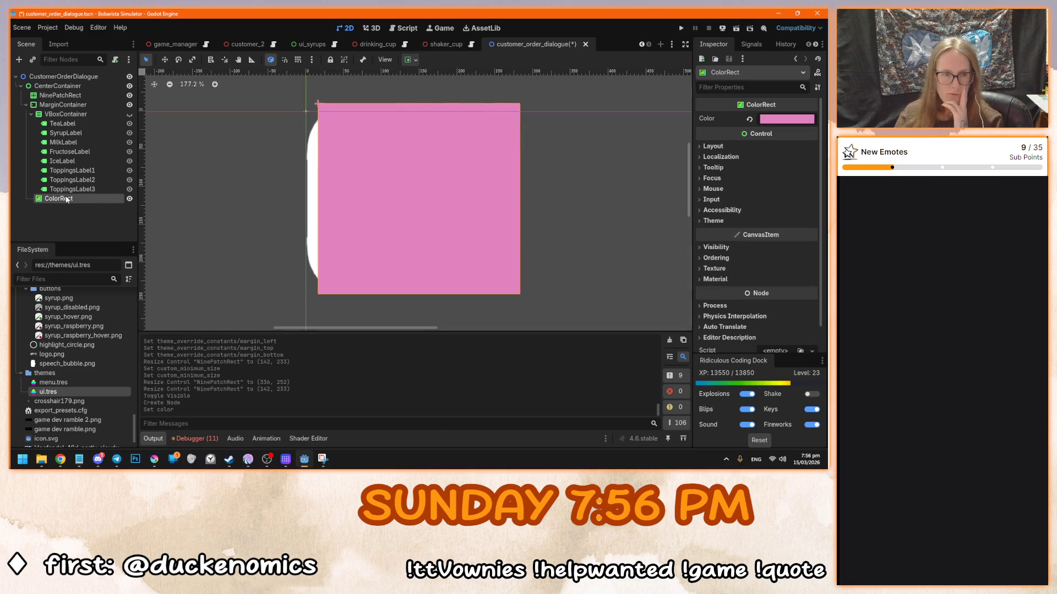
click(418, 61)
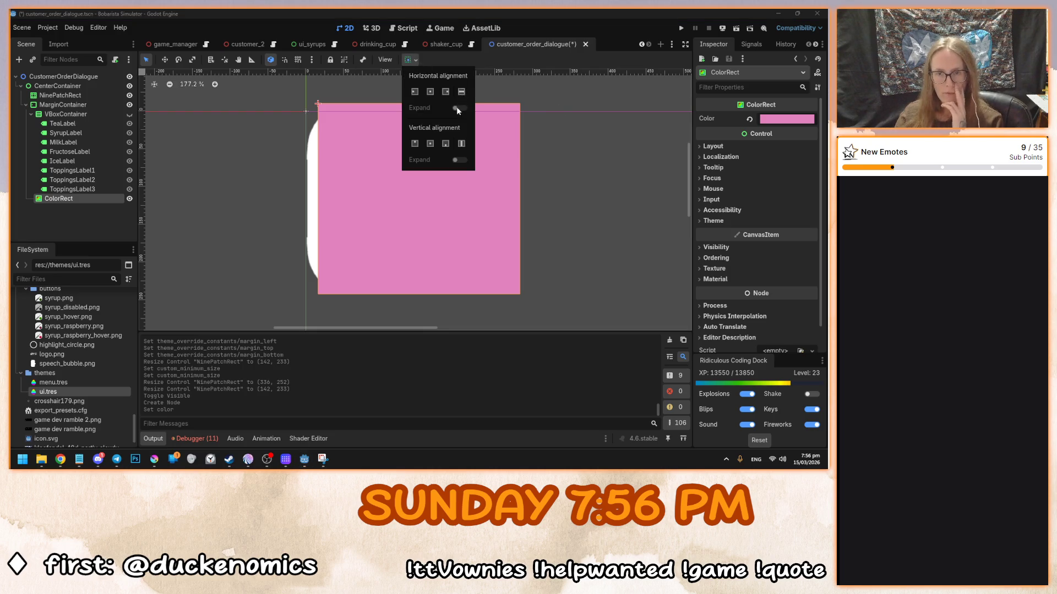
click(461, 92)
click(461, 144)
click(573, 165)
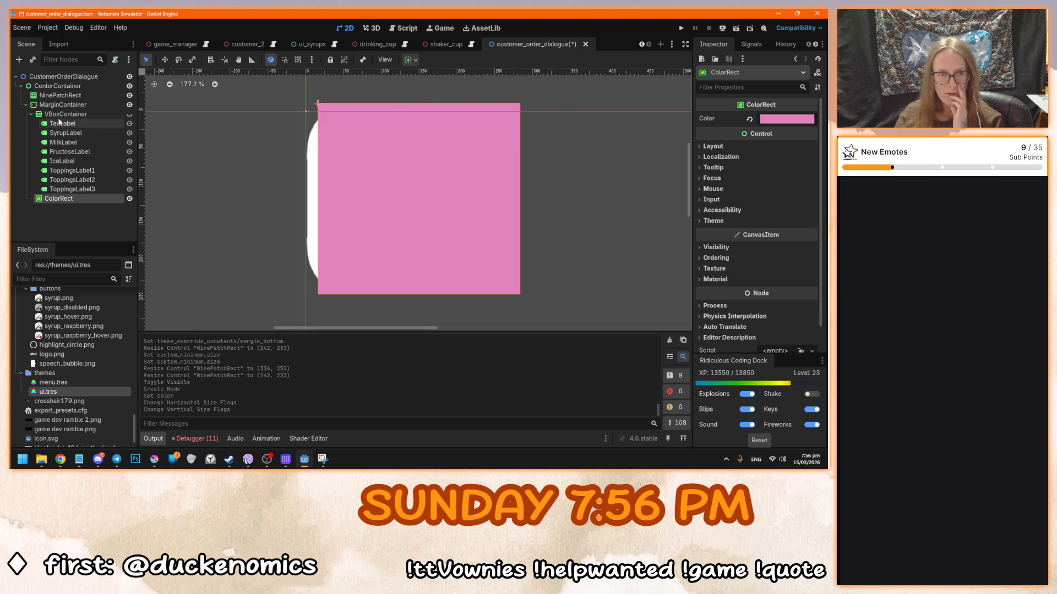
click(66, 105)
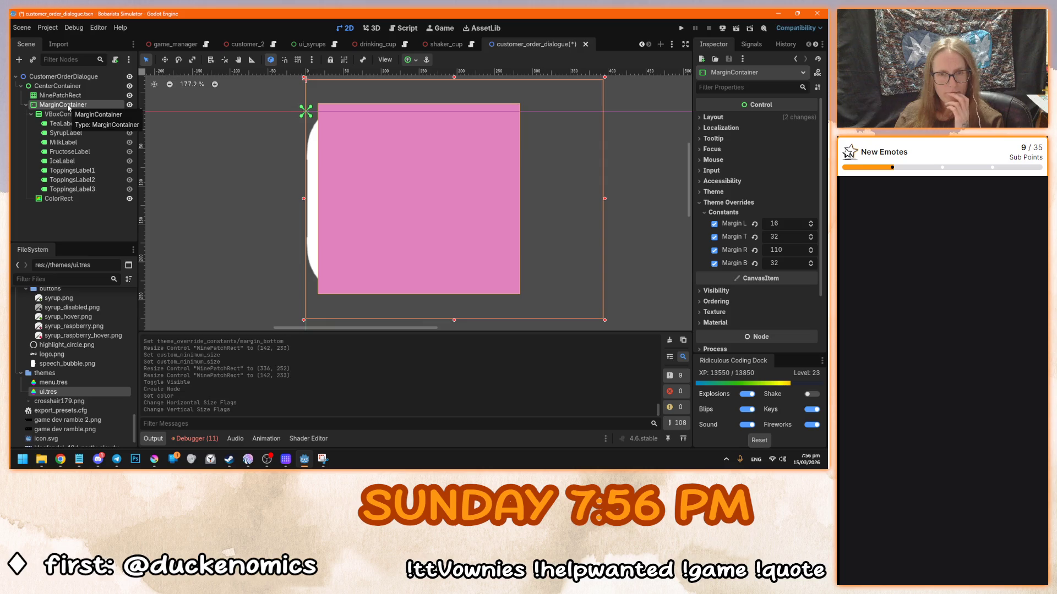
- Drag the MarginContainer's corner handles to resize it to 143×235
scroll(380, 153, down, 3)
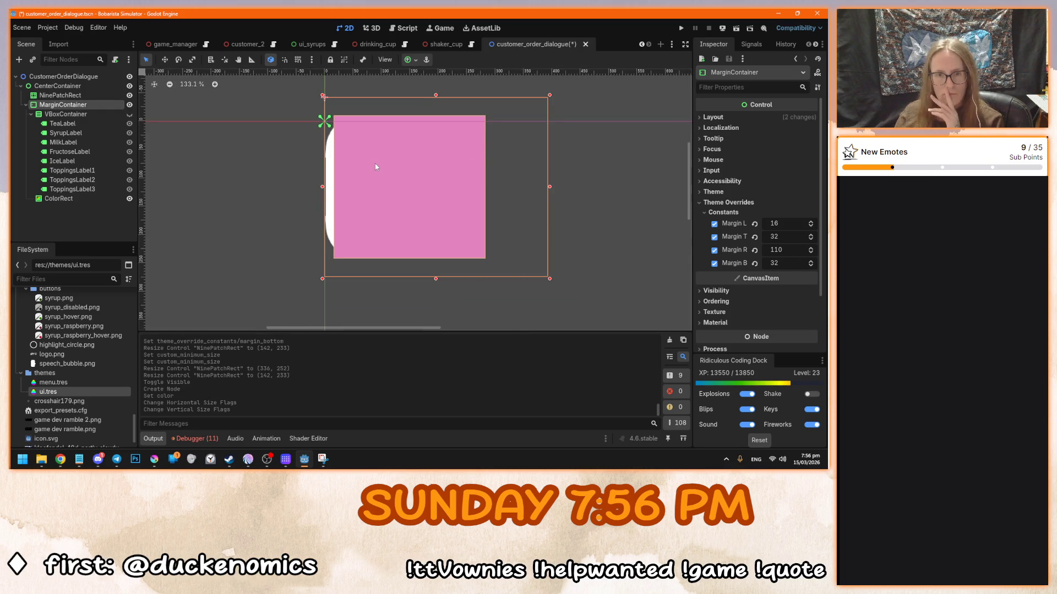
scroll(286, 253, down, 8)
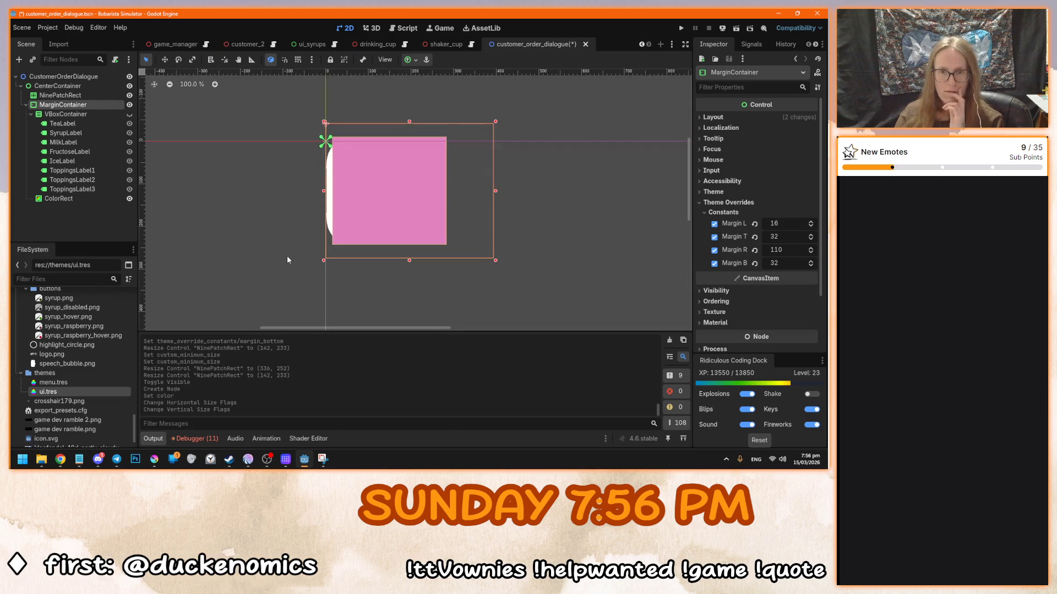
scroll(385, 296, up, 3)
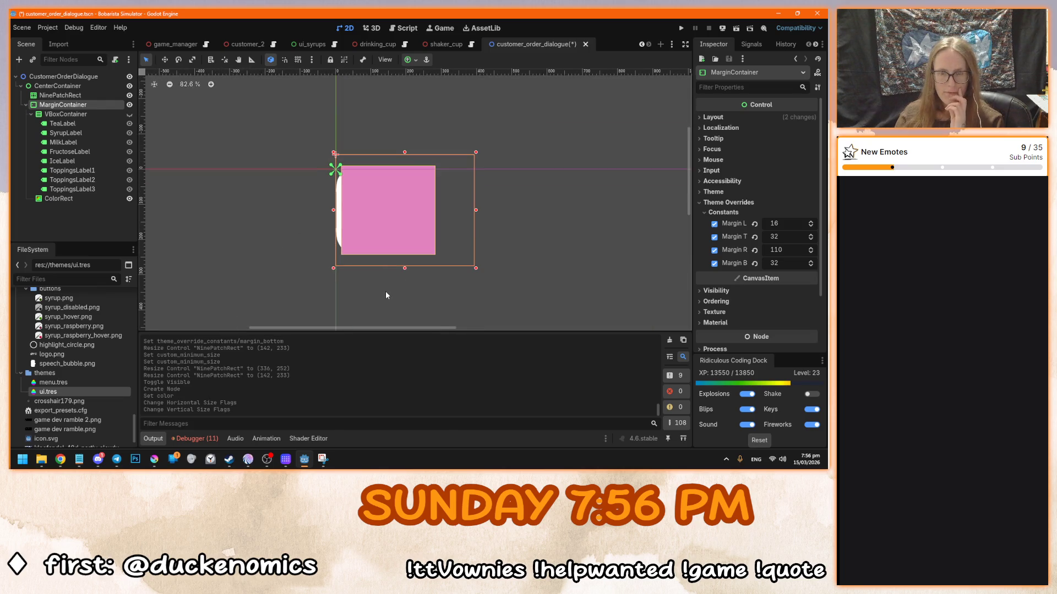
scroll(391, 282, up, 1)
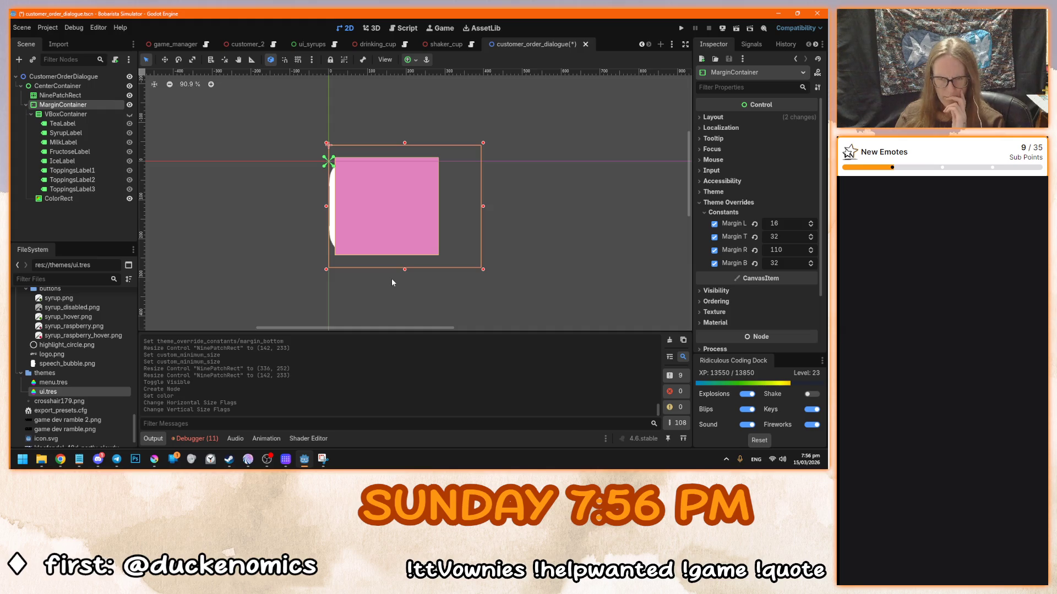
scroll(391, 278, up, 3)
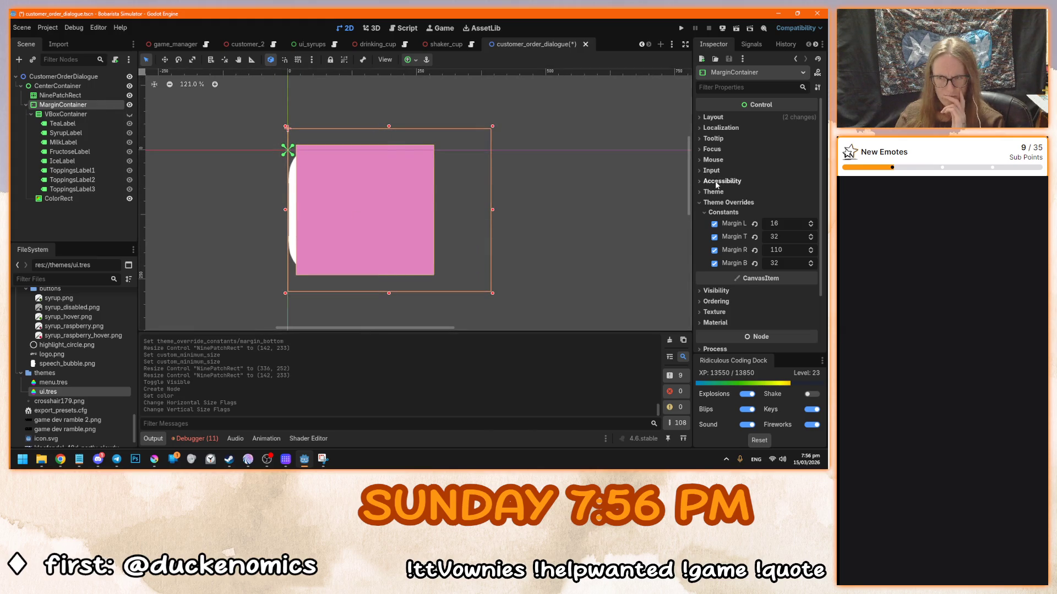
mouse_move(492, 293)
mouse_down()
mouse_move(354, 295)
mouse_move(387, 295)
mouse_move(354, 292)
mouse_move(363, 273)
mouse_up()
drag(364, 129, 363, 148)
scroll(294, 194, up, 1)
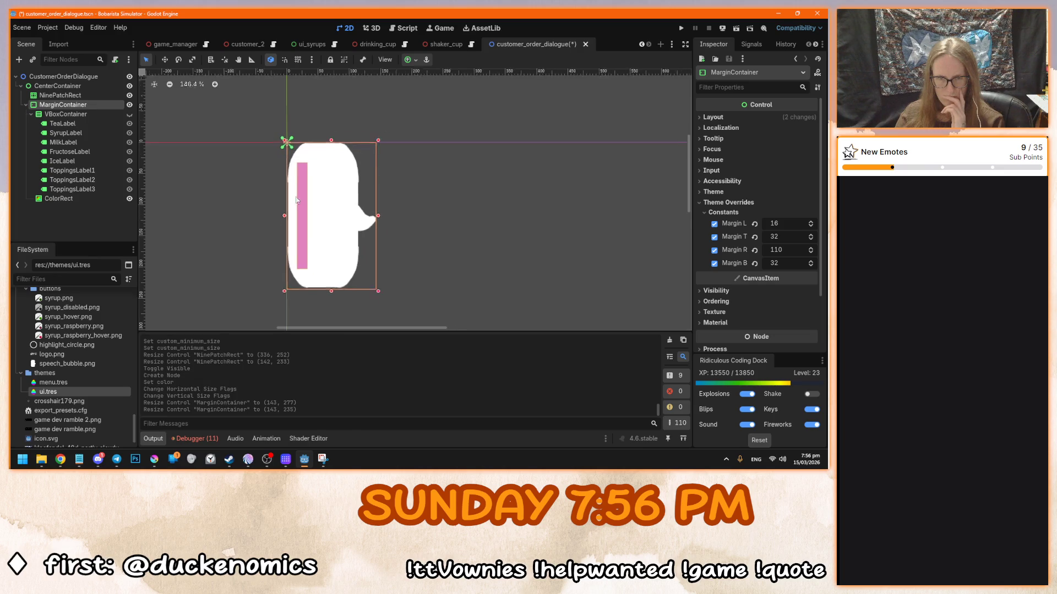
scroll(301, 216, up, 2)
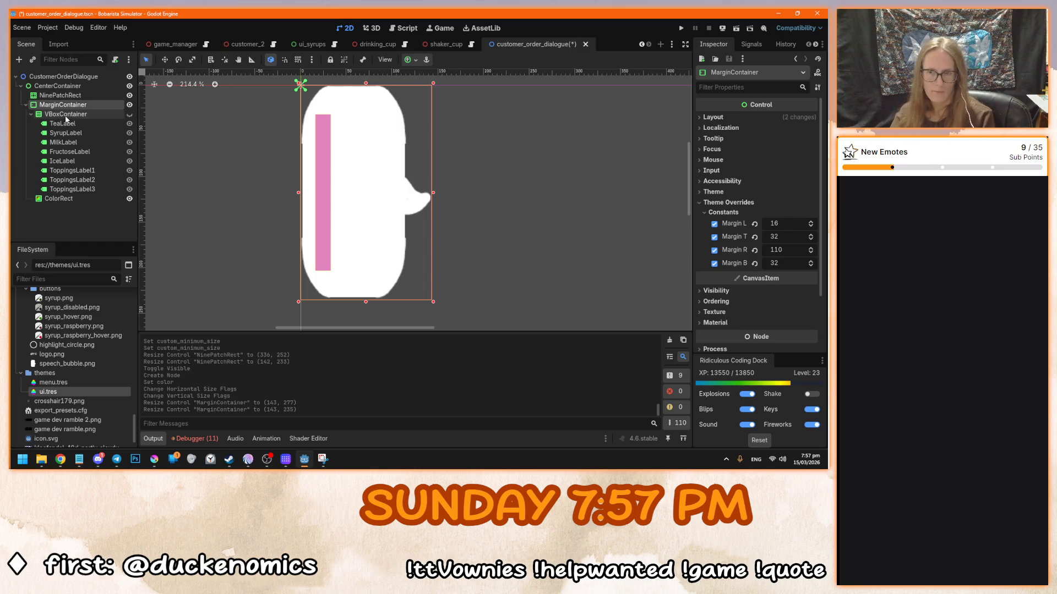
click(755, 224)
- Revert the margin overrides, then set margins to 16 left, 16 top, 48 right, 16 bottom
click(754, 237)
click(755, 250)
click(755, 263)
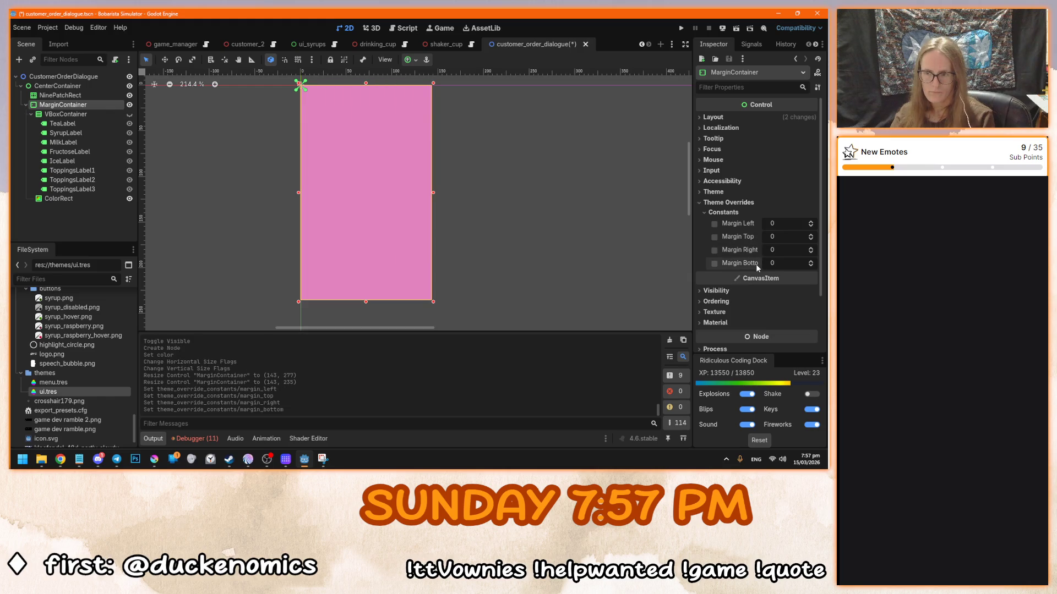
mouse_move(773, 264)
mouse_down()
mouse_move(803, 263)
mouse_move(781, 263)
mouse_move(784, 237)
mouse_up()
mouse_move(777, 226)
mouse_down()
mouse_move(792, 225)
mouse_move(777, 225)
mouse_move(786, 249)
mouse_move(798, 250)
mouse_up()
click(776, 250)
click(788, 262)
text(6)
key(Return)
scroll(500, 209, down, 1)
scroll(245, 177, right, 2)
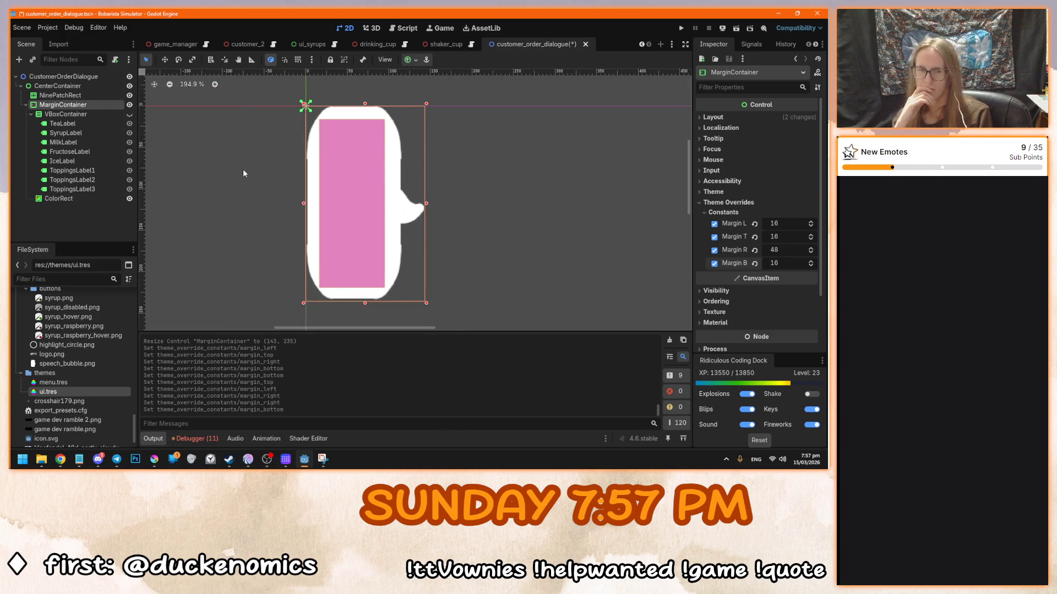
- Inspect the layout properties of the CenterContainer and its child container nodes
click(94, 95)
click(72, 87)
scroll(443, 289, down, 3)
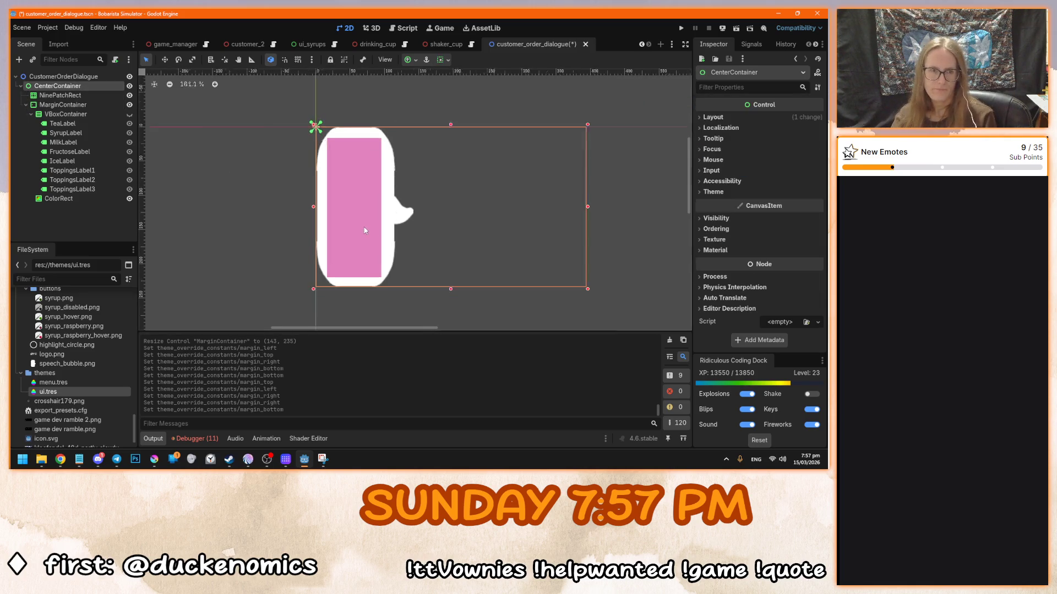
click(732, 118)
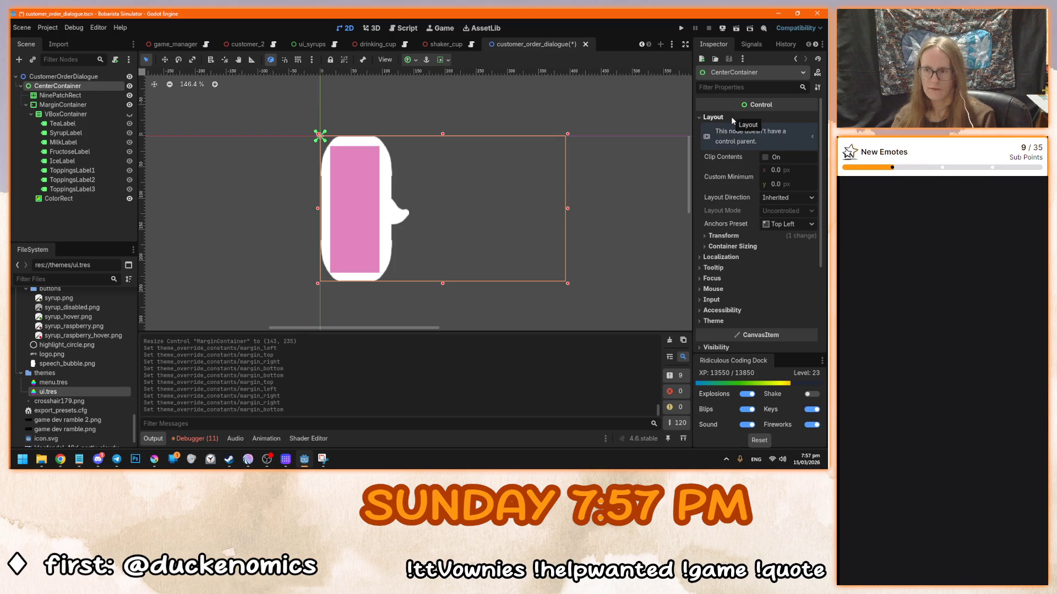
scroll(564, 227, up, 1)
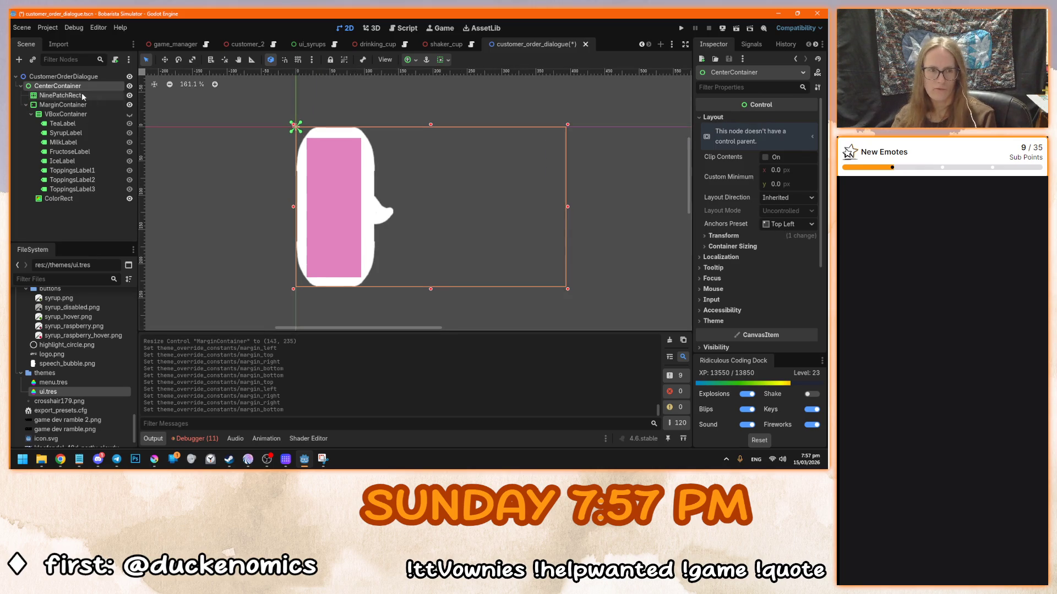
click(84, 105)
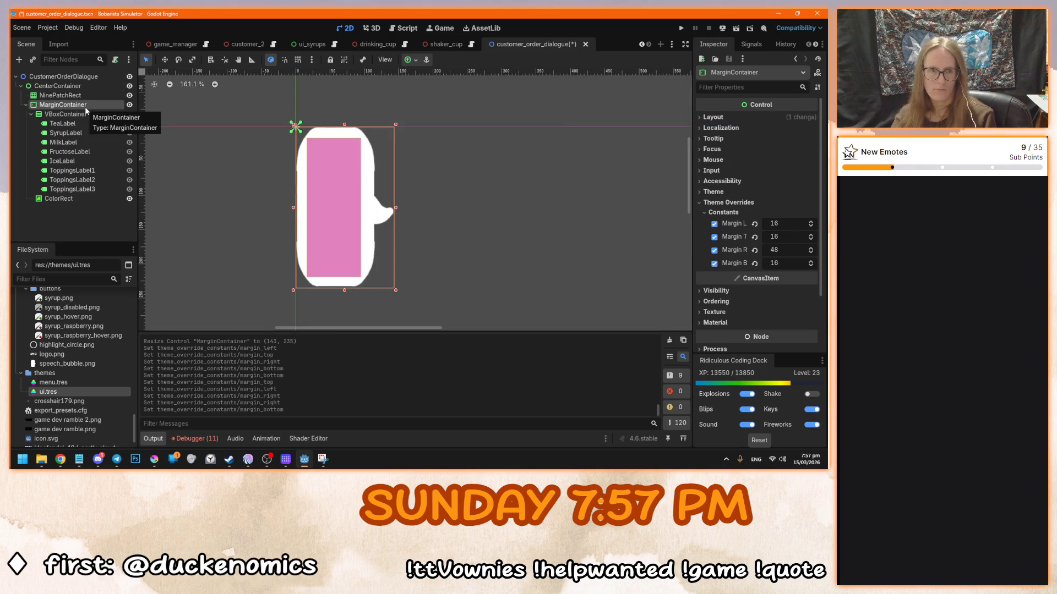
click(89, 114)
click(78, 94)
click(81, 86)
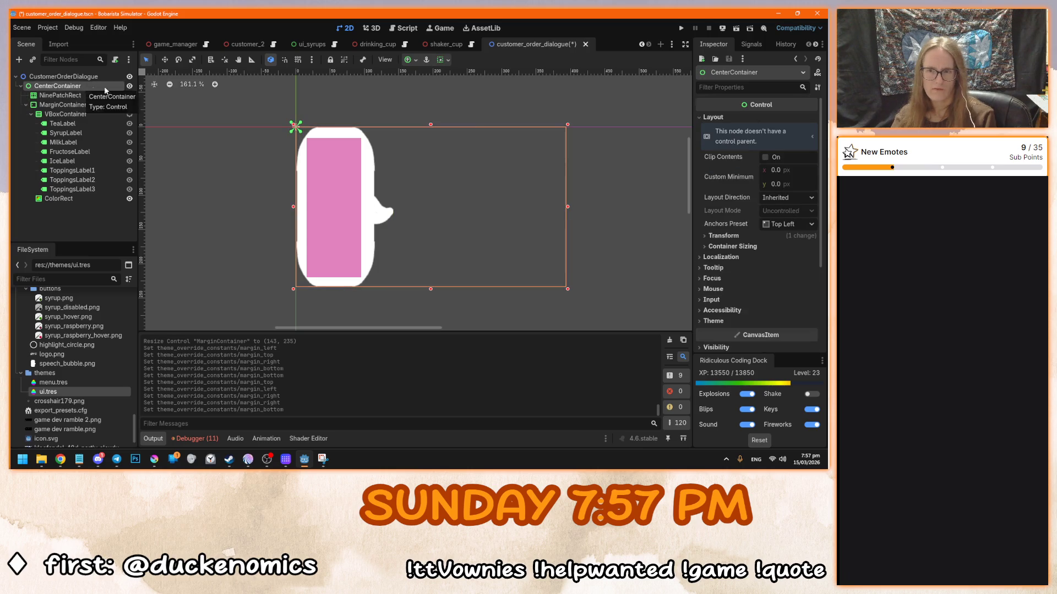
- Try centre sizing and anchor presets on the CenterContainer, then undo the anchor changes
click(444, 62)
click(462, 93)
click(461, 144)
click(409, 62)
click(410, 62)
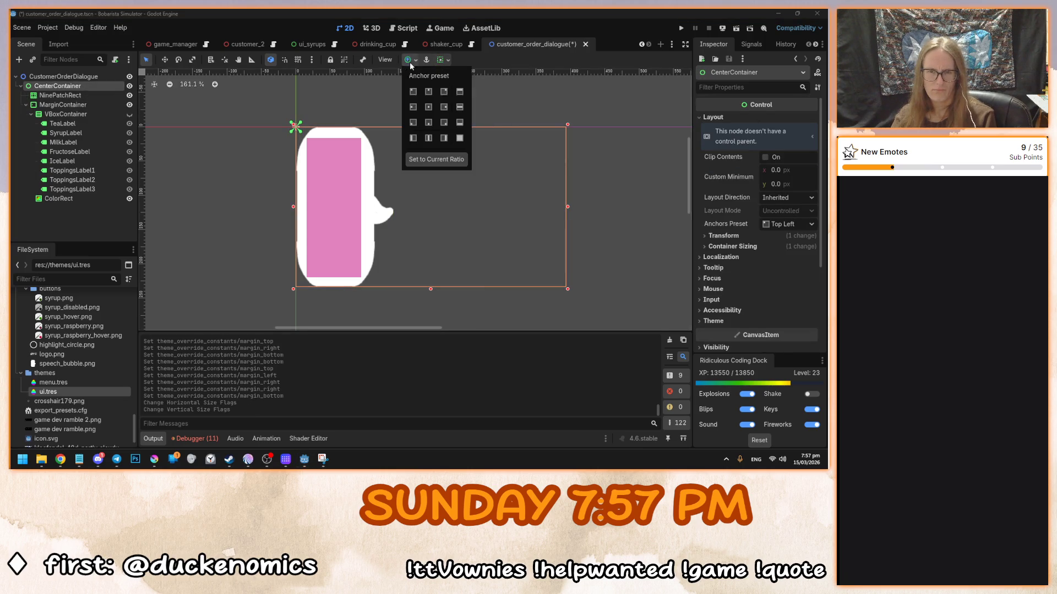
click(429, 110)
click(460, 138)
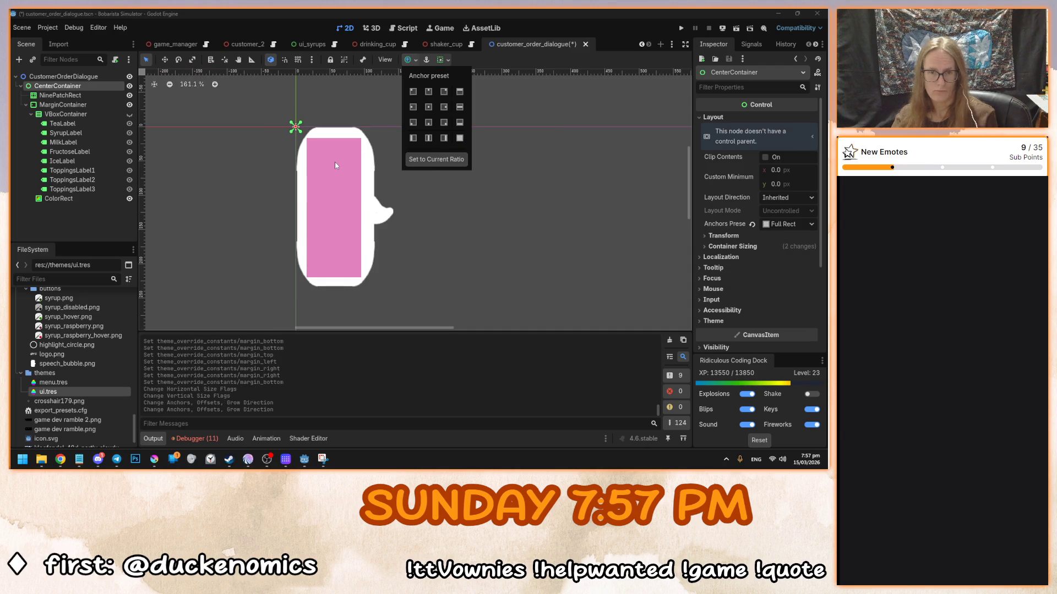
click(358, 179)
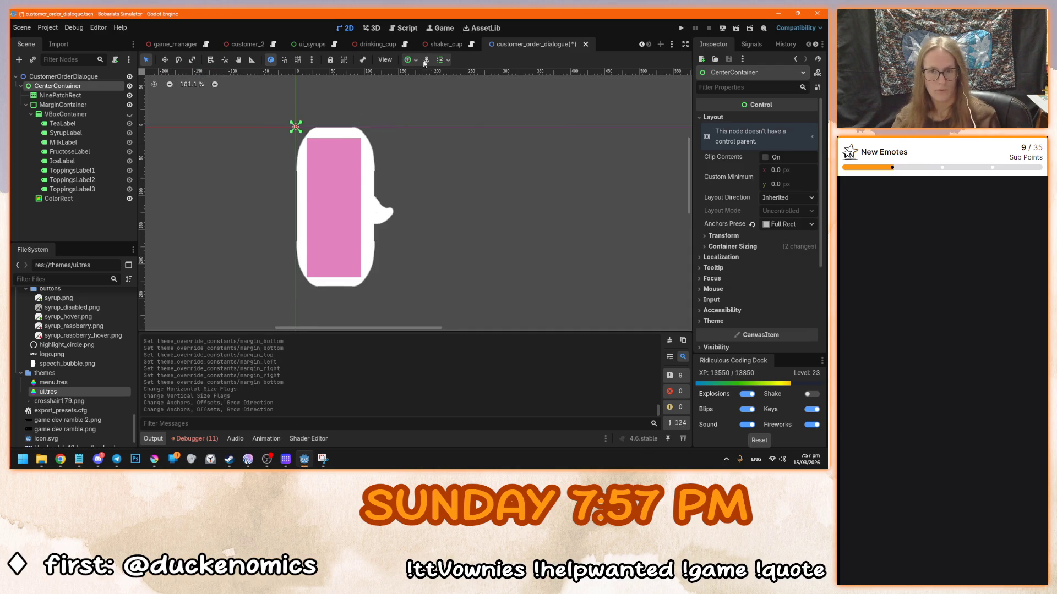
click(427, 64)
click(409, 80)
click(355, 156)
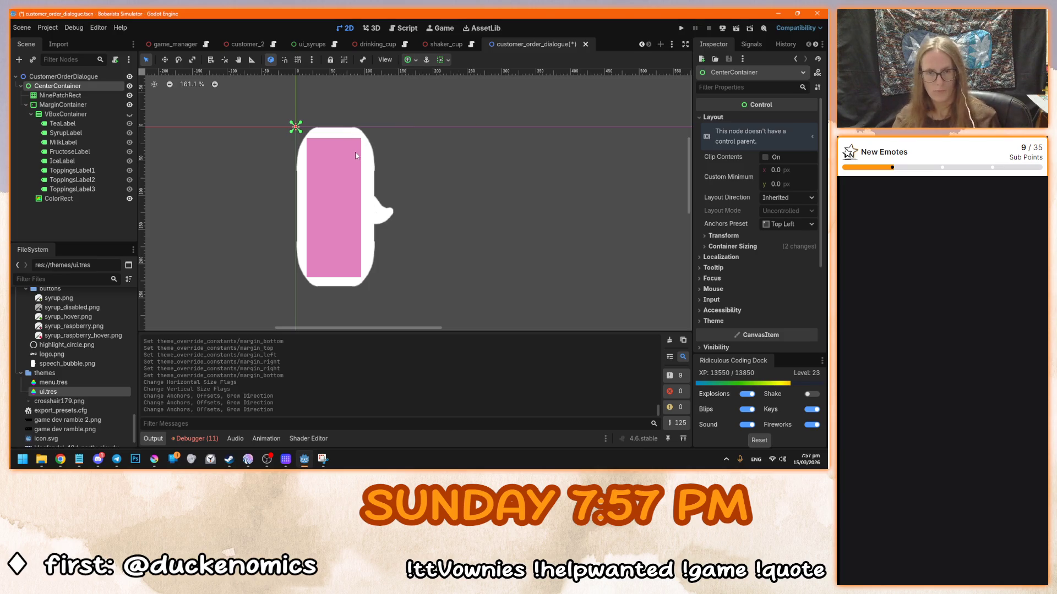
key(ctrl+z)
key(ctrl+z)
key(ctrl+z)
- Reset the CenterContainer's size to zero and change its horizontal and vertical sizing flags
drag(567, 209, 480, 207)
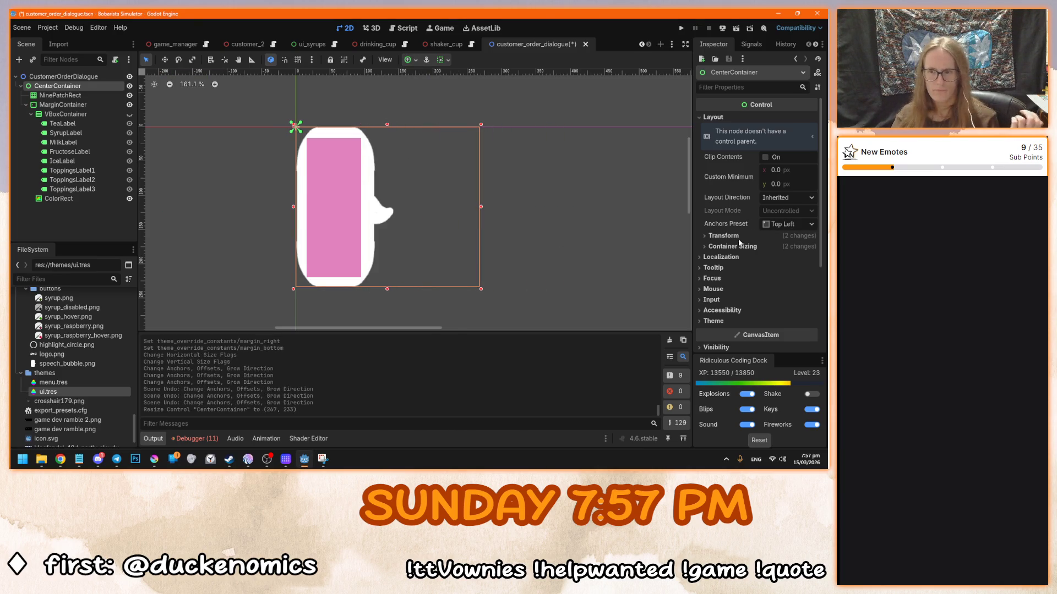
click(723, 235)
click(752, 255)
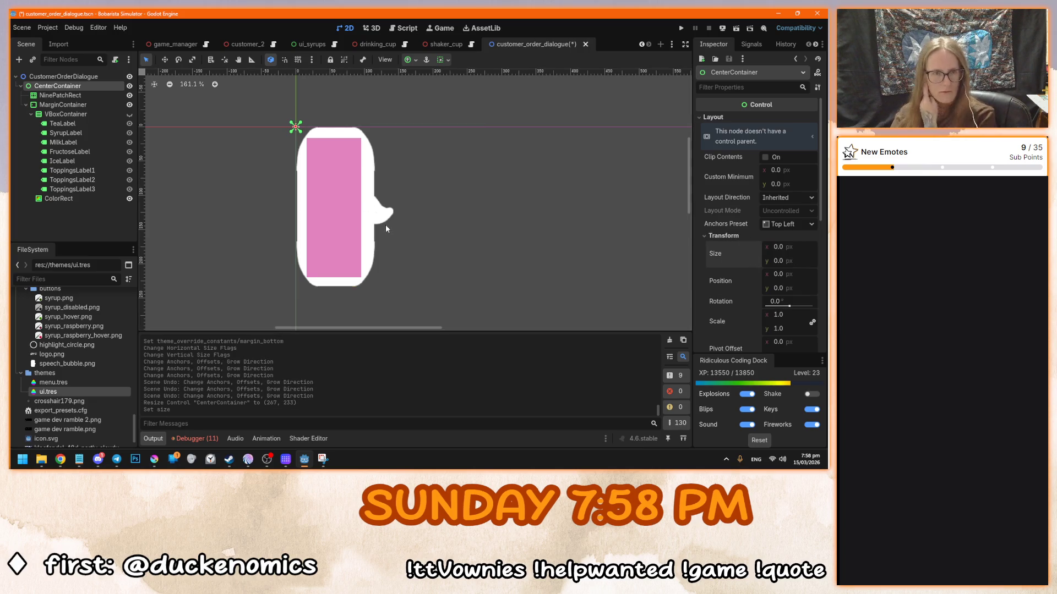
click(723, 236)
click(727, 246)
click(755, 266)
click(754, 290)
click(471, 237)
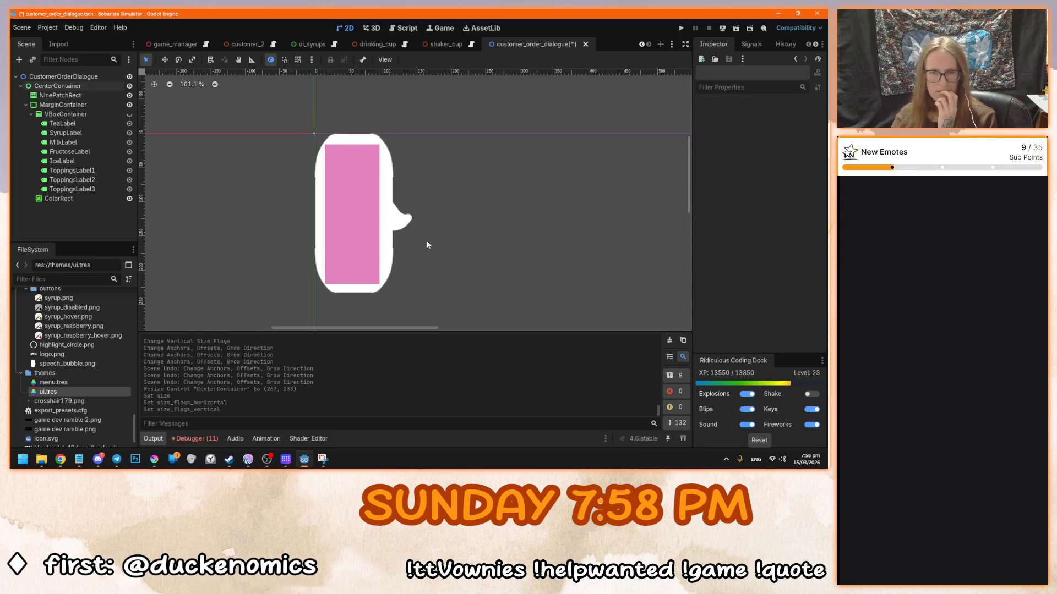
- Test widening the bubble and move the MarginContainer under the NinePatchRect
scroll(305, 259, up, 2)
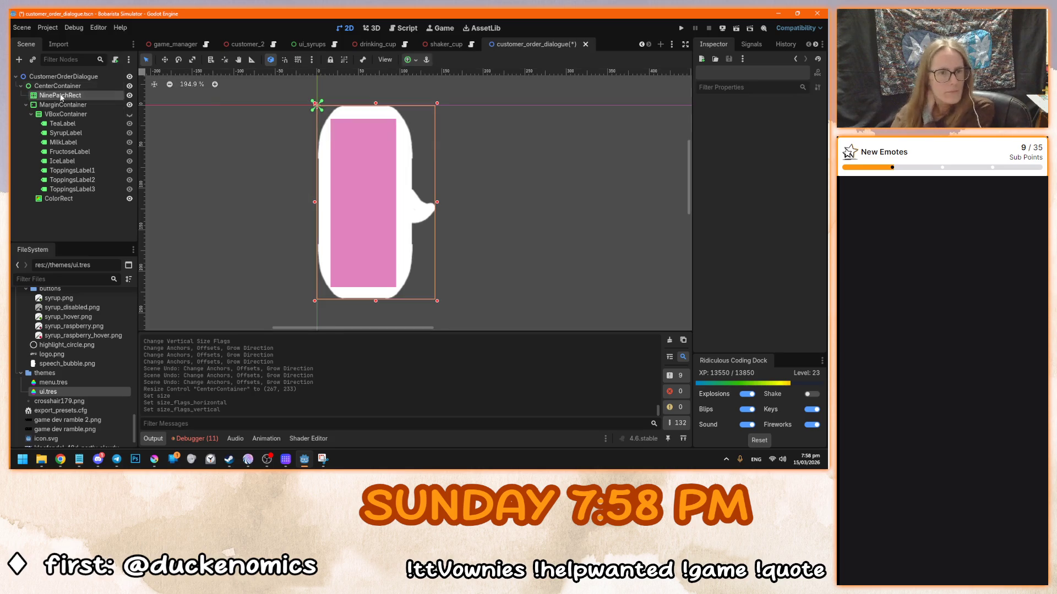
click(61, 96)
drag(439, 202, 625, 211)
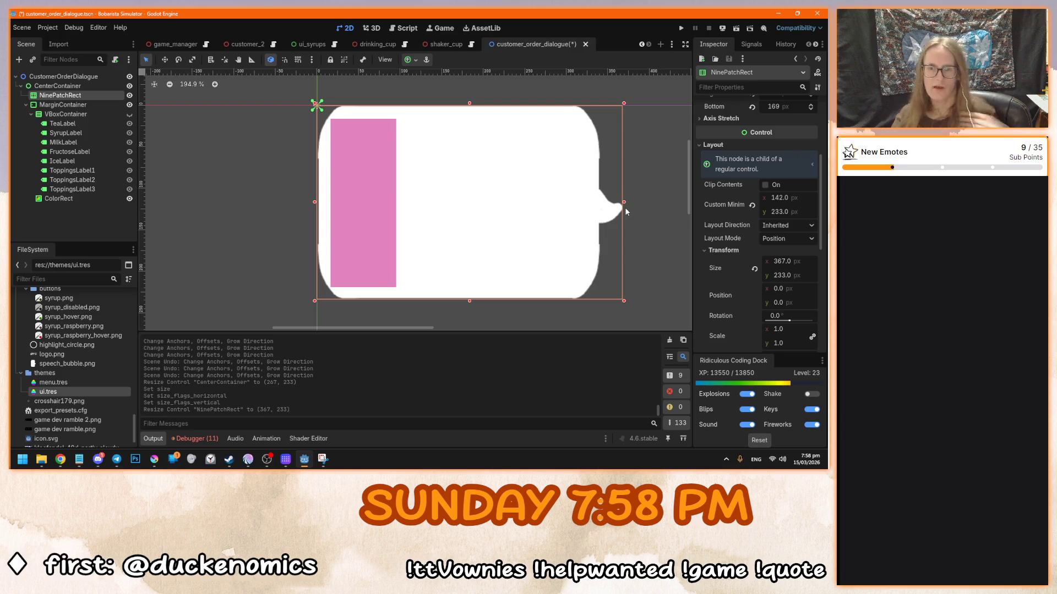
key(ctrl+z)
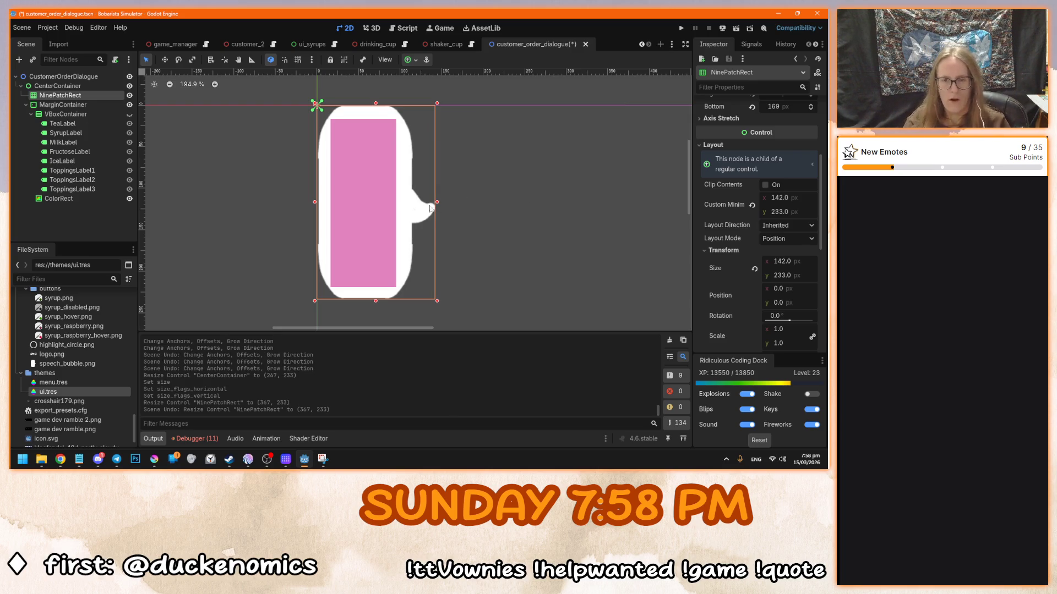
click(55, 106)
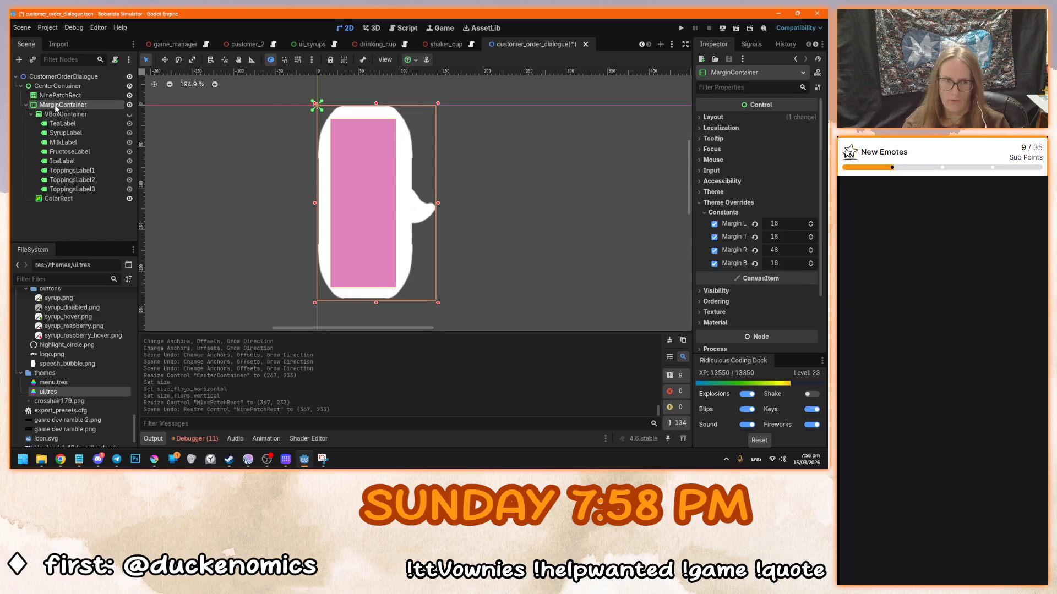
drag(55, 107, 58, 96)
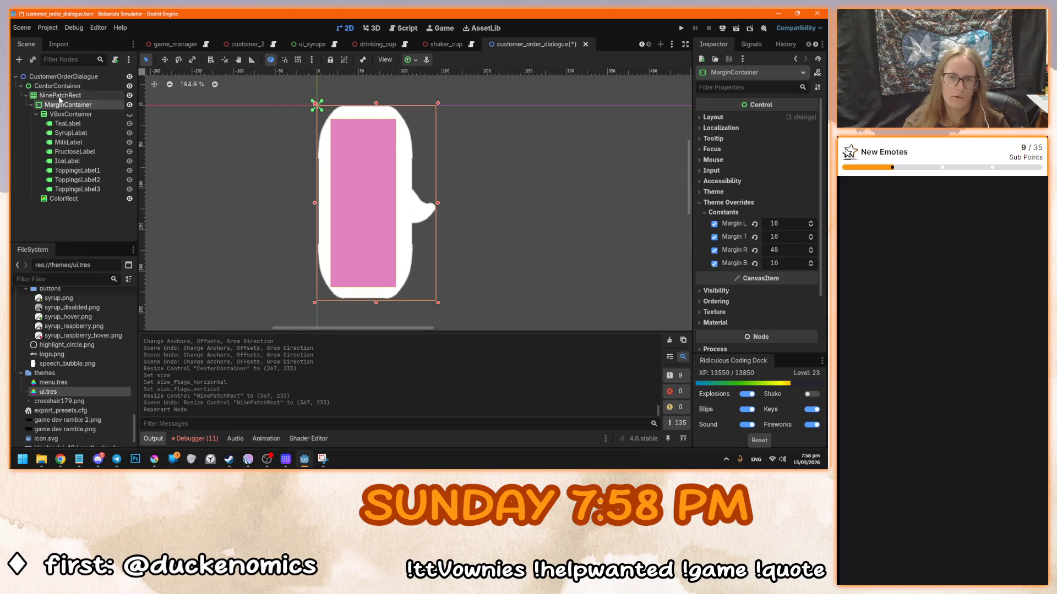
click(438, 205)
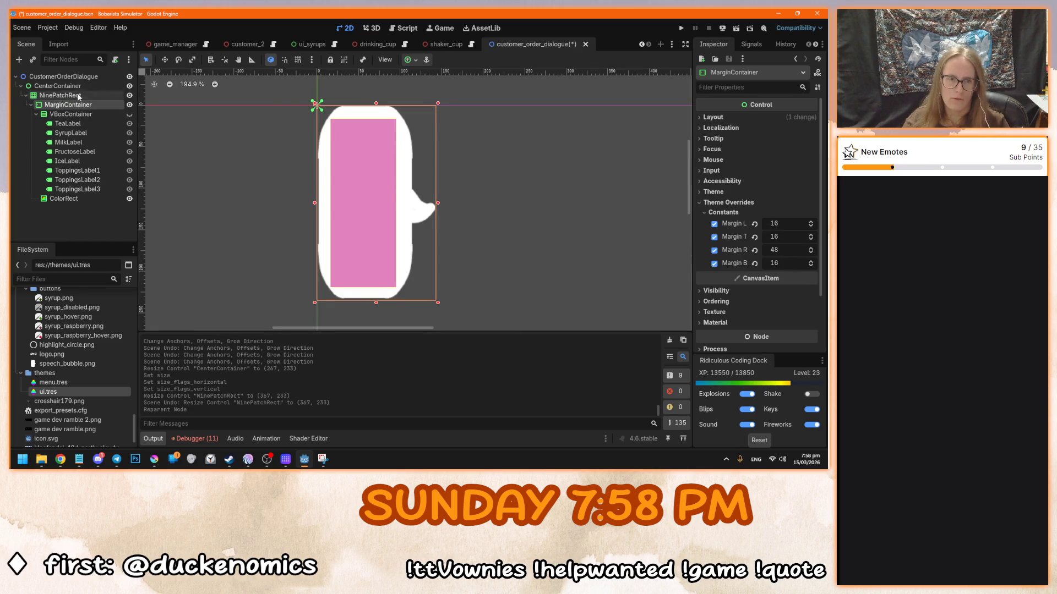
drag(437, 203, 617, 222)
key(ctrl+z)
key(ctrl+z)
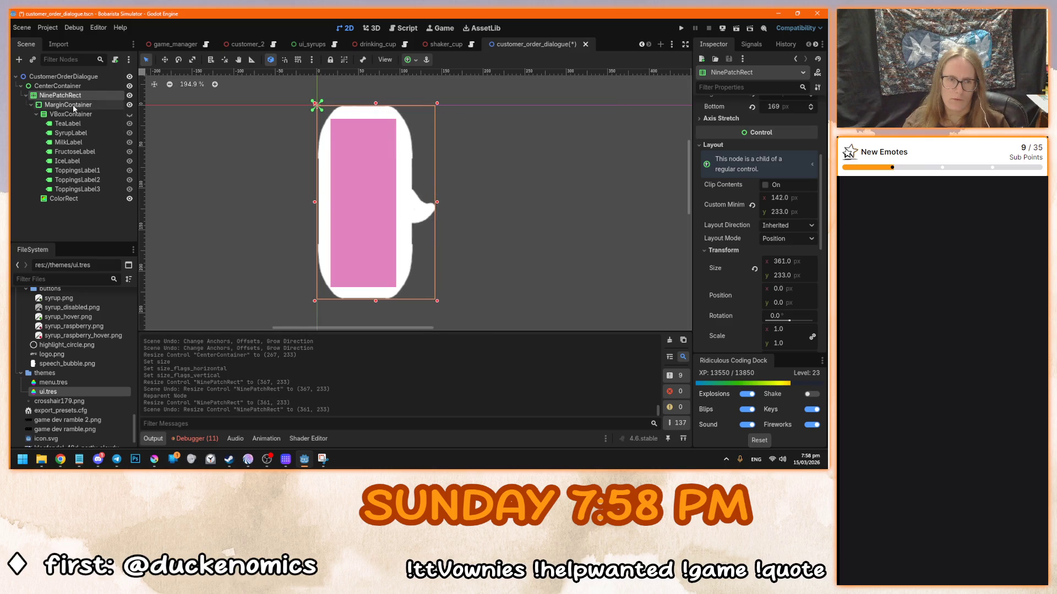
- Apply the Full Rect anchor preset to the MarginContainer so it fills the bubble
click(72, 104)
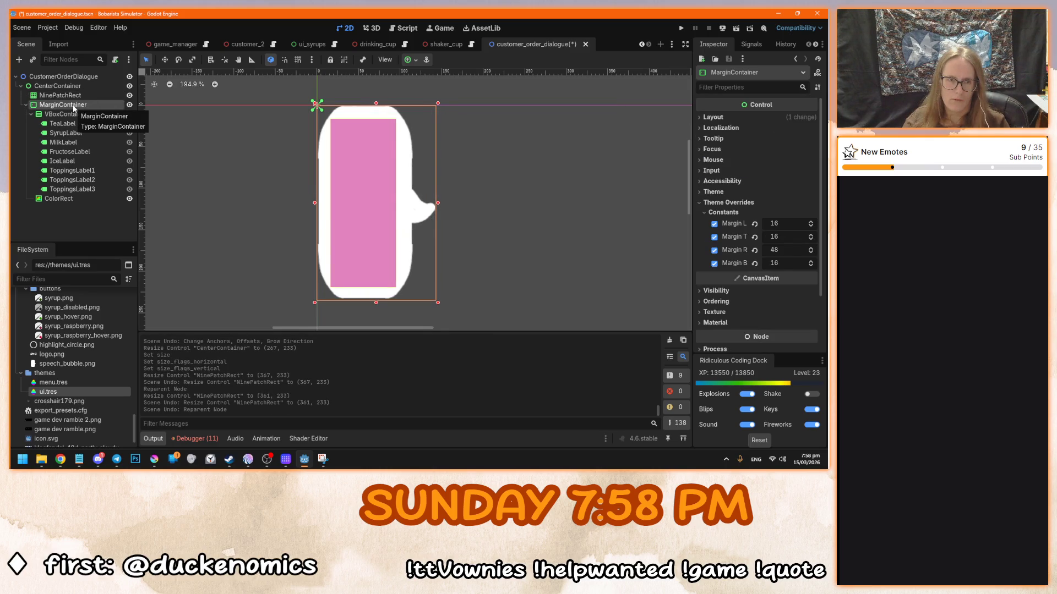
click(408, 60)
click(466, 110)
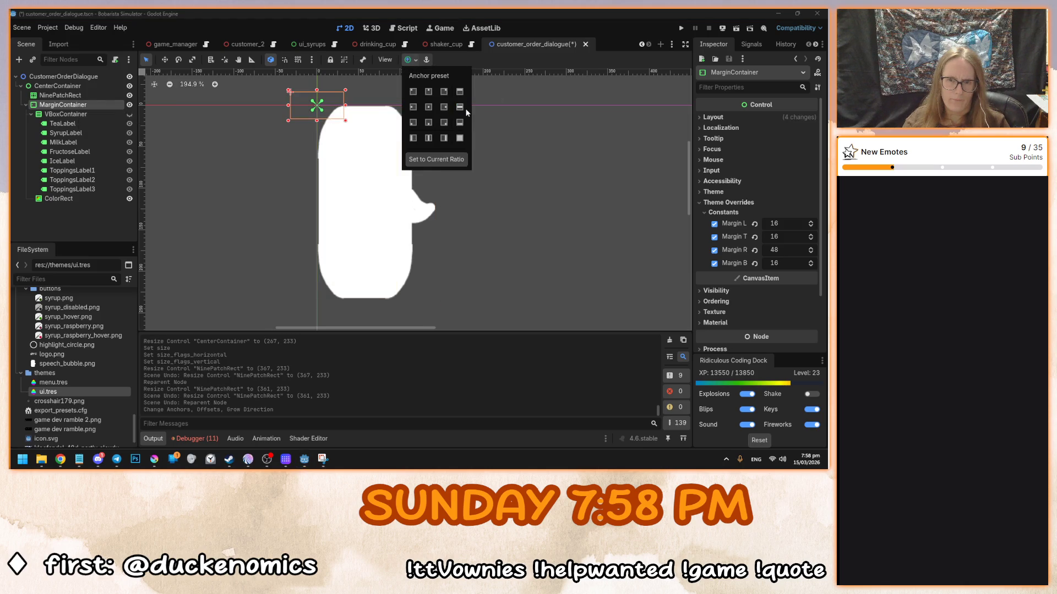
click(341, 154)
key(ctrl+z)
key(ctrl+shift+z)
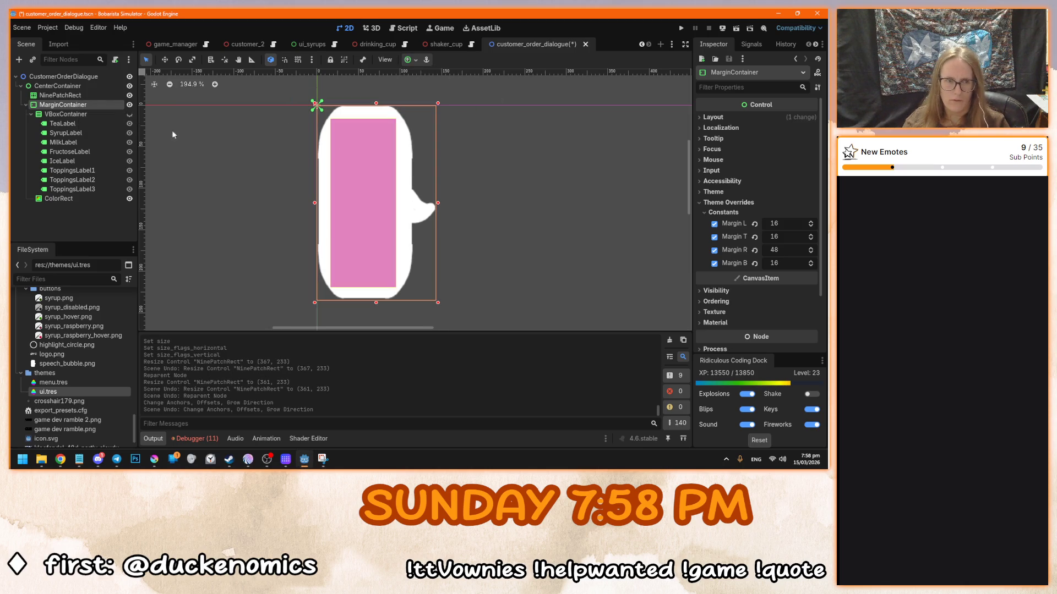
click(414, 60)
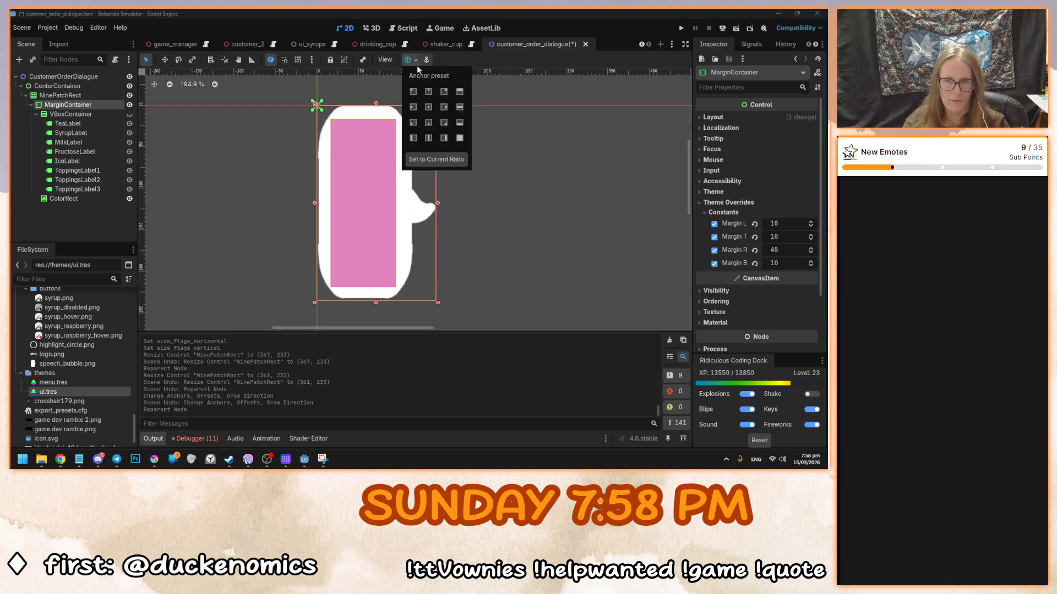
click(459, 108)
click(458, 138)
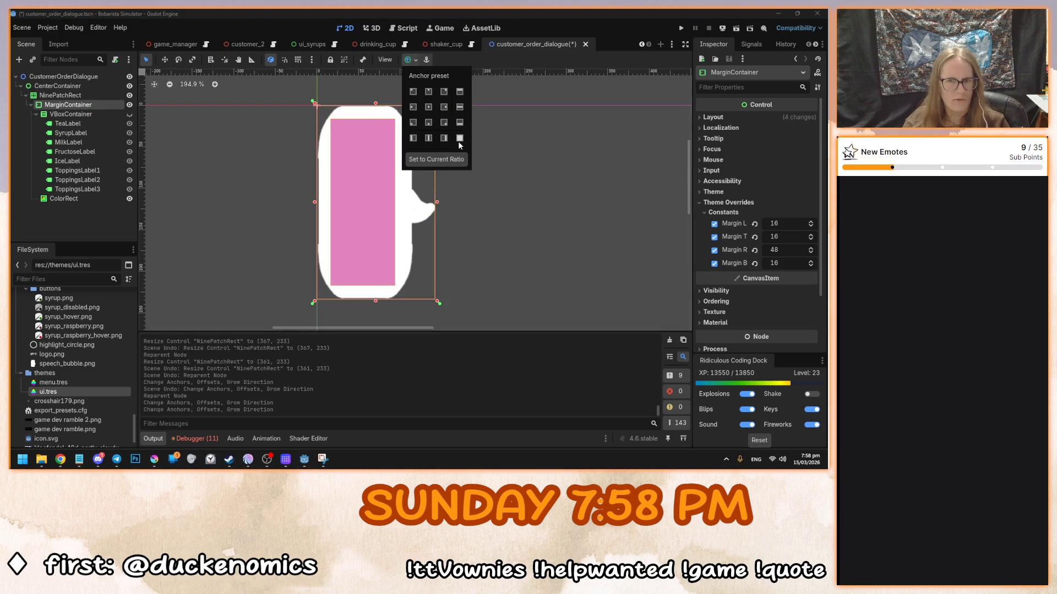
- Stretch the NinePatchRect to 350 px wide, then shrink it back to 142 px
click(67, 96)
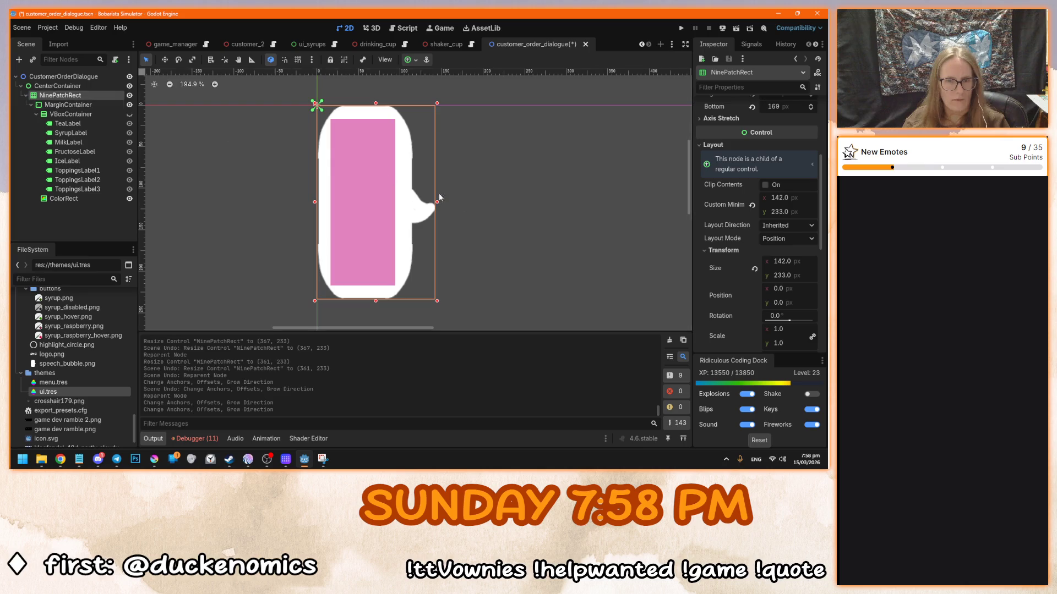
drag(438, 204, 616, 204)
scroll(414, 242, down, 3)
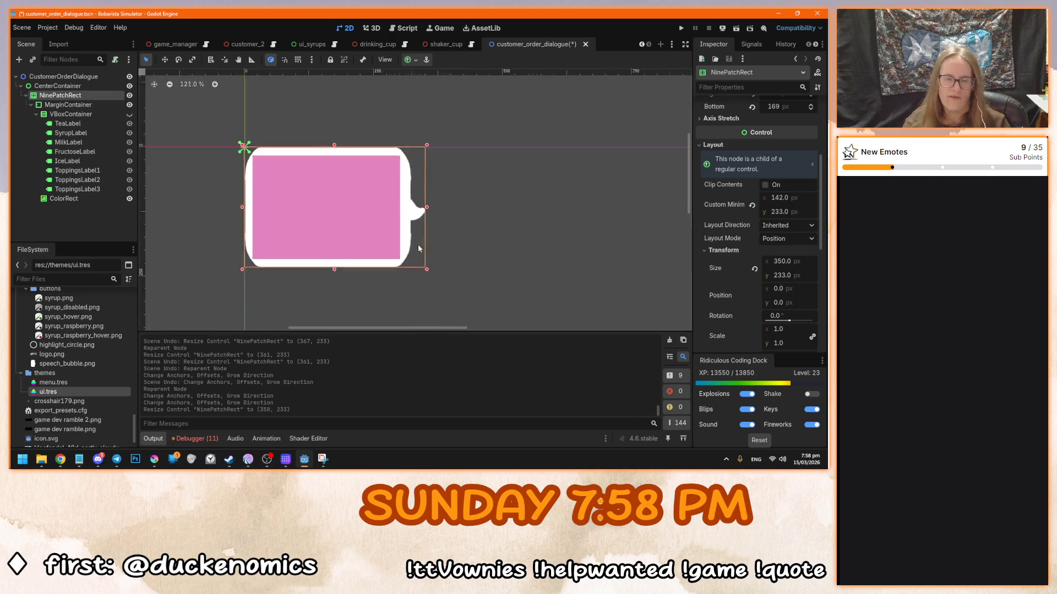
scroll(408, 242, up, 3)
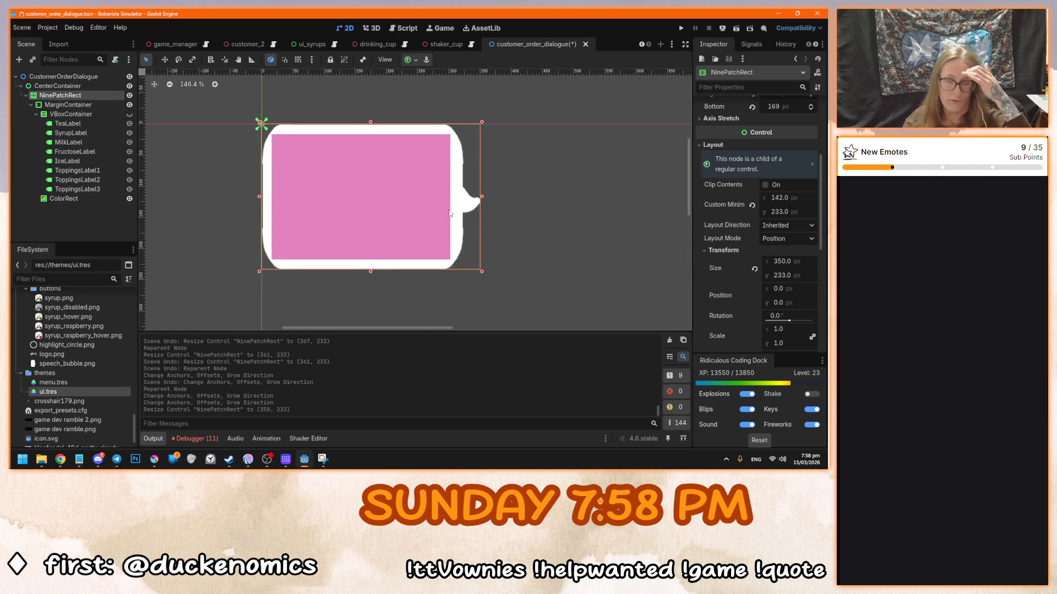
drag(481, 271, 249, 210)
scroll(306, 223, up, 2)
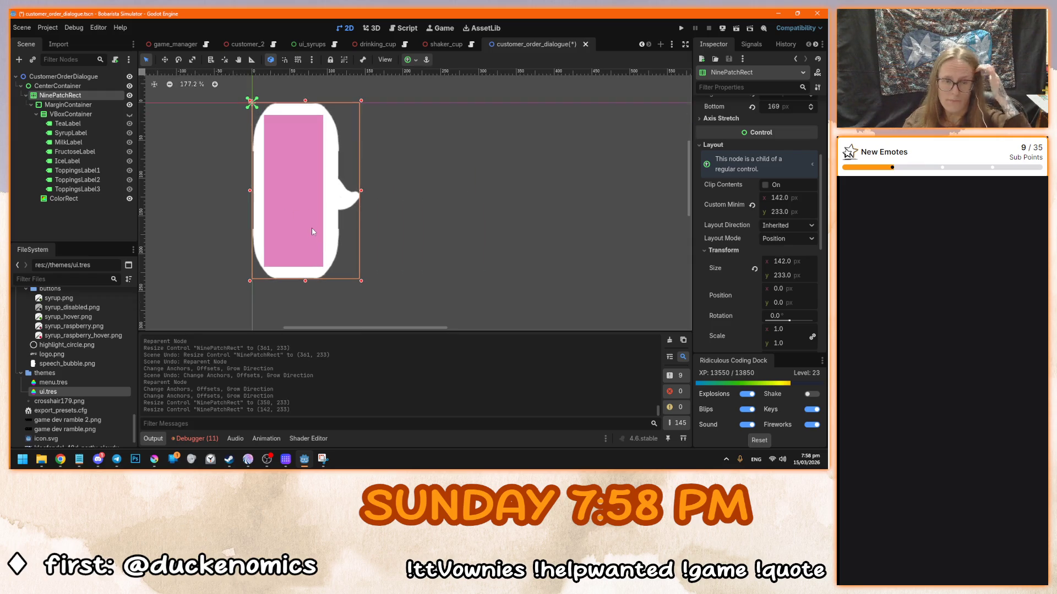
click(85, 112)
click(83, 198)
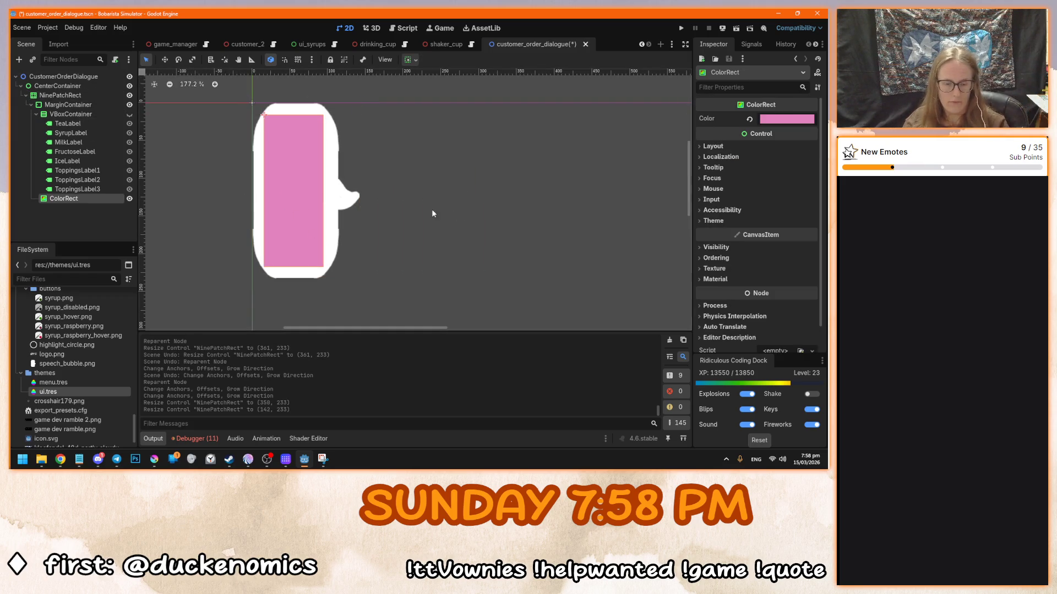
- Delete the pink ColorRect placeholder and try widening the speech bubble, then undo both changes
key(Delete)
key(Return)
click(130, 115)
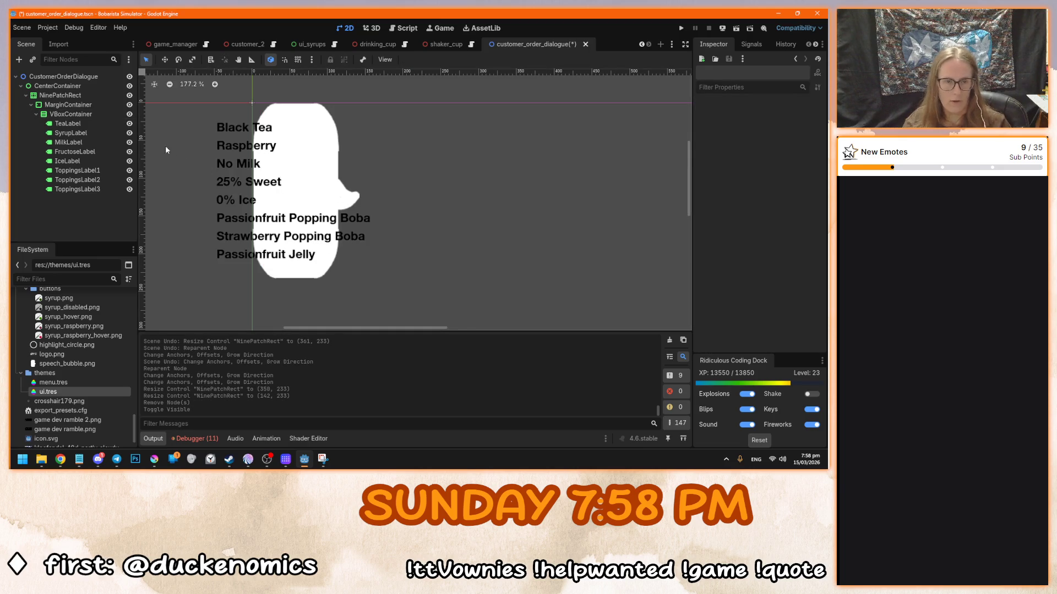
click(85, 122)
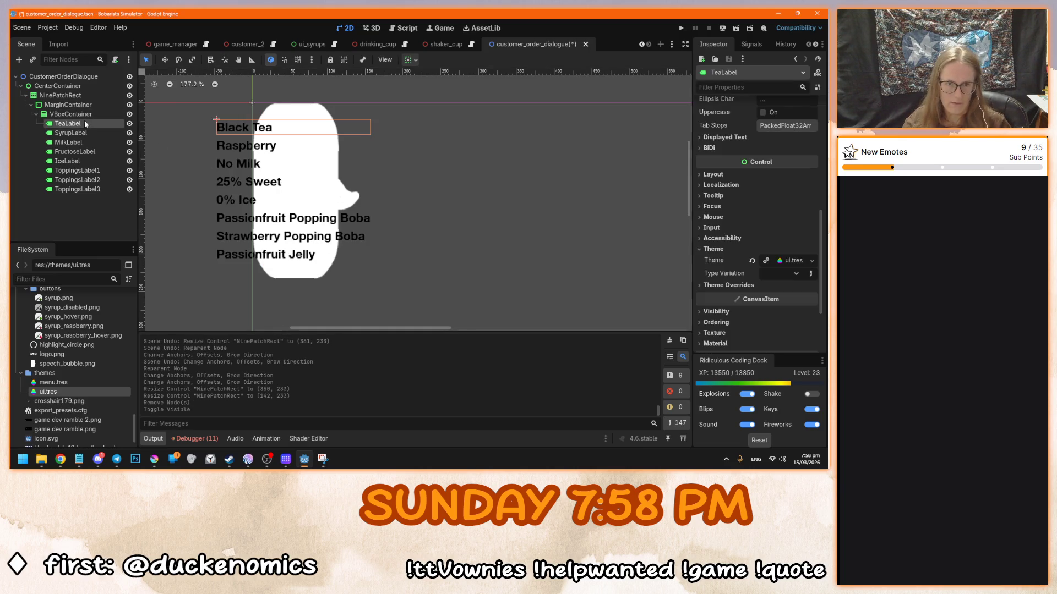
click(84, 97)
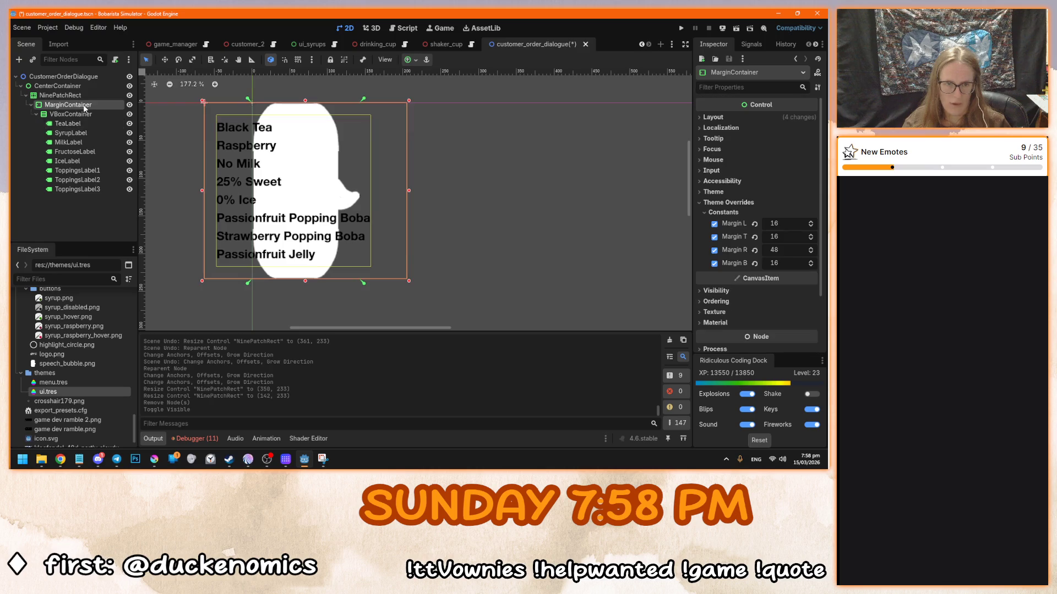
mouse_move(362, 281)
mouse_down()
mouse_move(571, 307)
mouse_move(637, 278)
mouse_move(600, 259)
mouse_move(440, 248)
mouse_move(461, 241)
mouse_move(358, 241)
mouse_up()
key(ctrl+z)
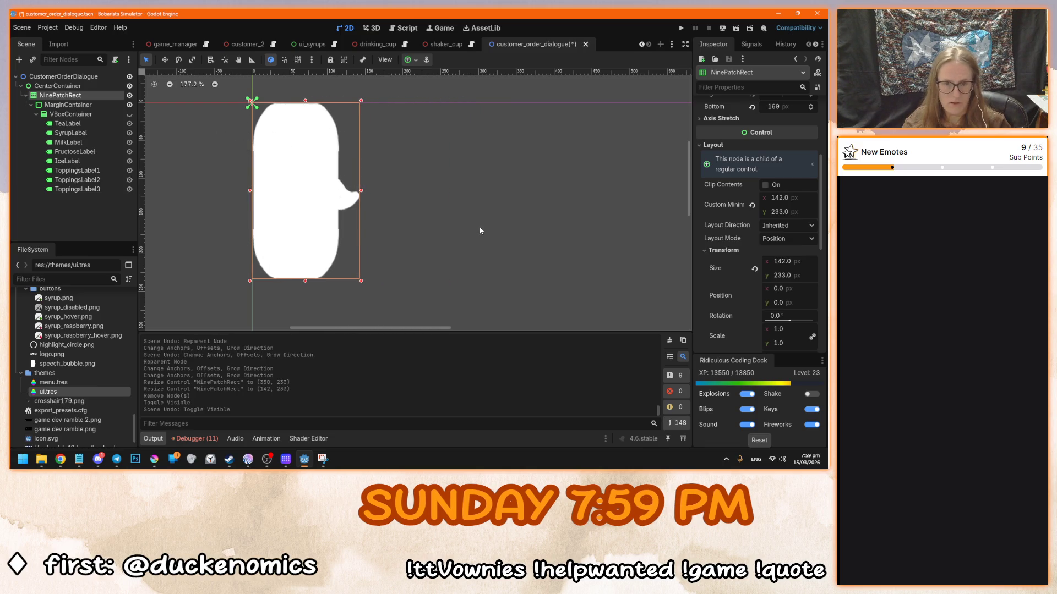
key(ctrl+z)
- Reduce the MarginContainer's right margin override from 48 to 42
click(80, 197)
click(87, 105)
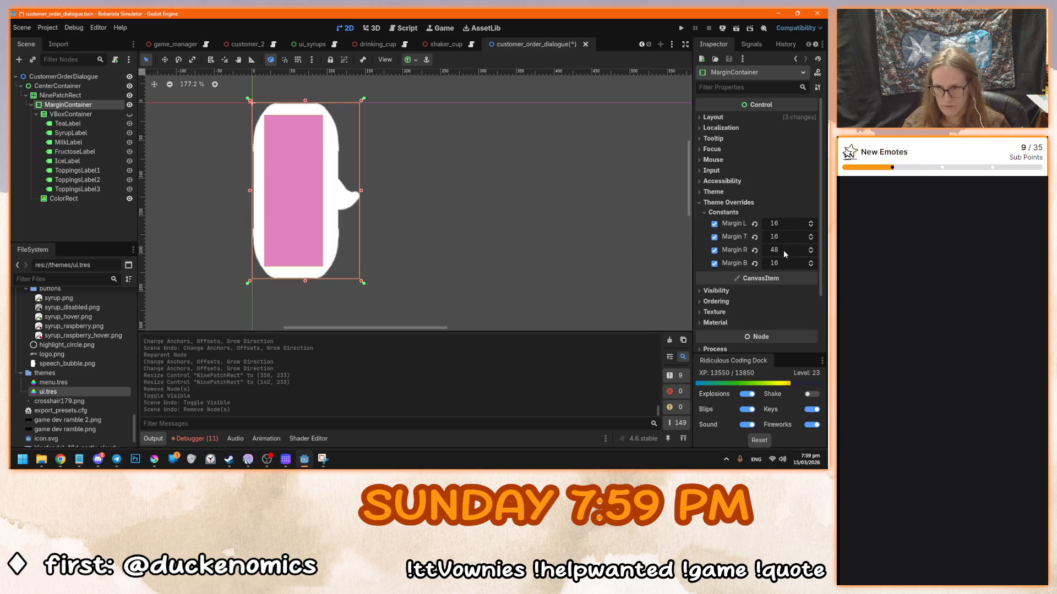
drag(784, 249, 771, 250)
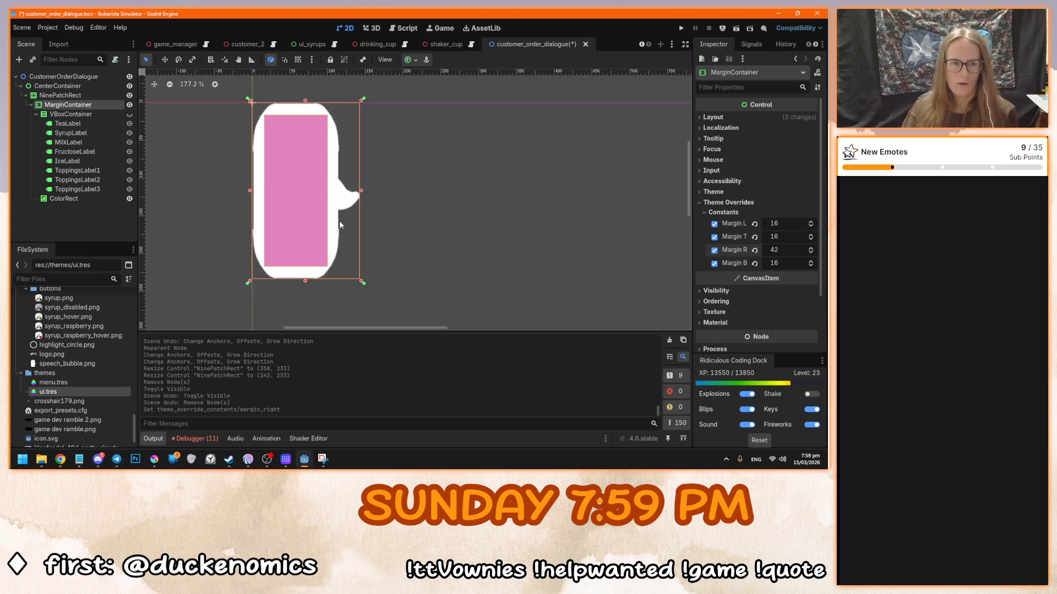
- Delete the pink ColorRect placeholder so the order labels show
click(129, 114)
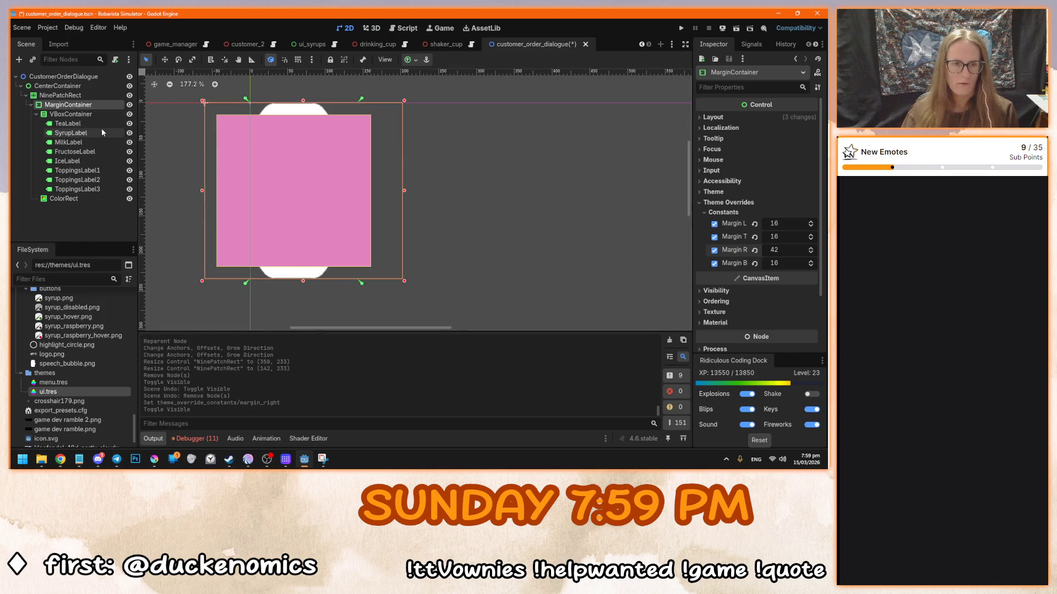
click(82, 197)
key(Delete)
key(Return)
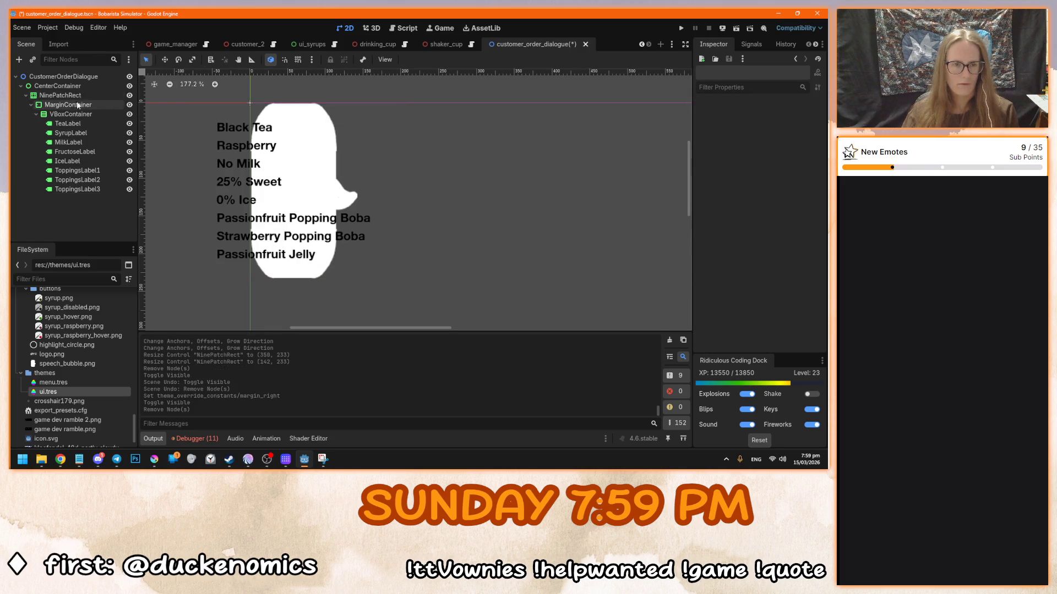
- Set the NinePatchRect's minimum width to 280 px, save, and add a node in customer_2
click(77, 104)
click(62, 96)
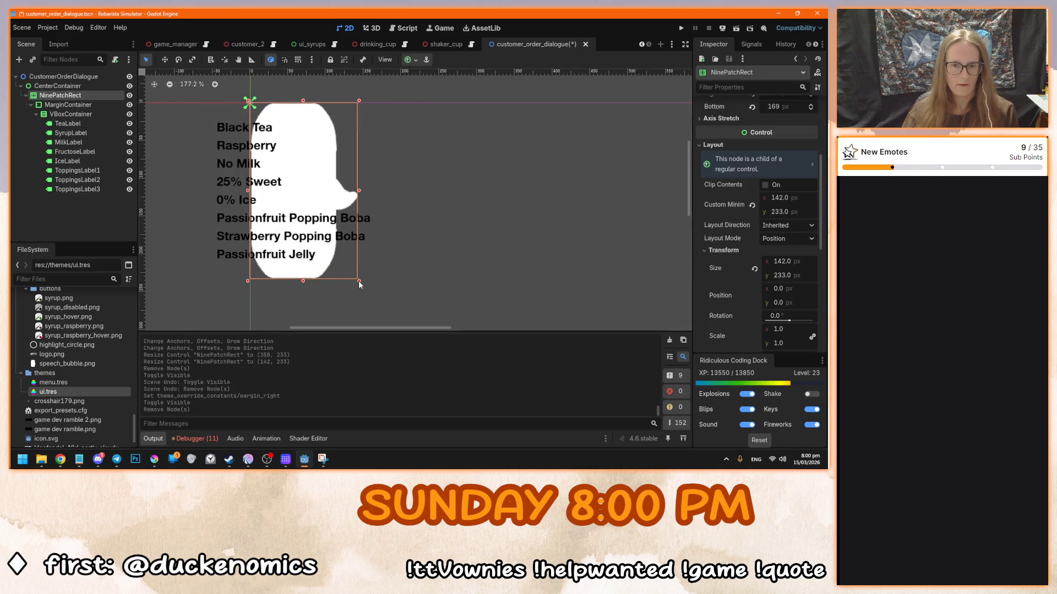
mouse_move(358, 284)
mouse_down()
mouse_move(485, 249)
mouse_move(359, 234)
mouse_move(494, 223)
mouse_move(360, 216)
mouse_move(472, 214)
mouse_move(463, 215)
mouse_up()
click(777, 197)
text(28)
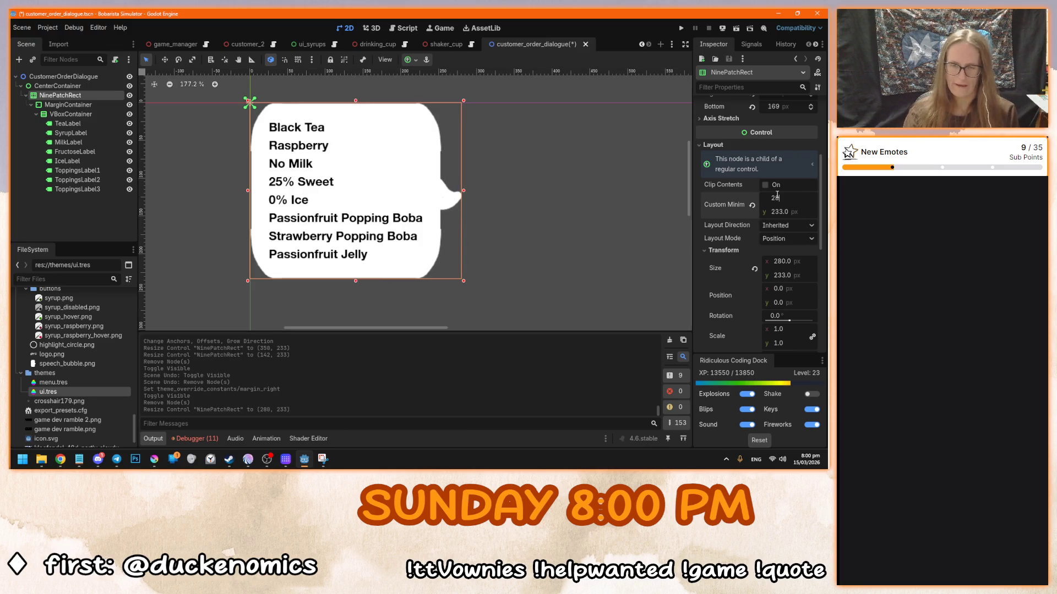
text(0.0)
key(Return)
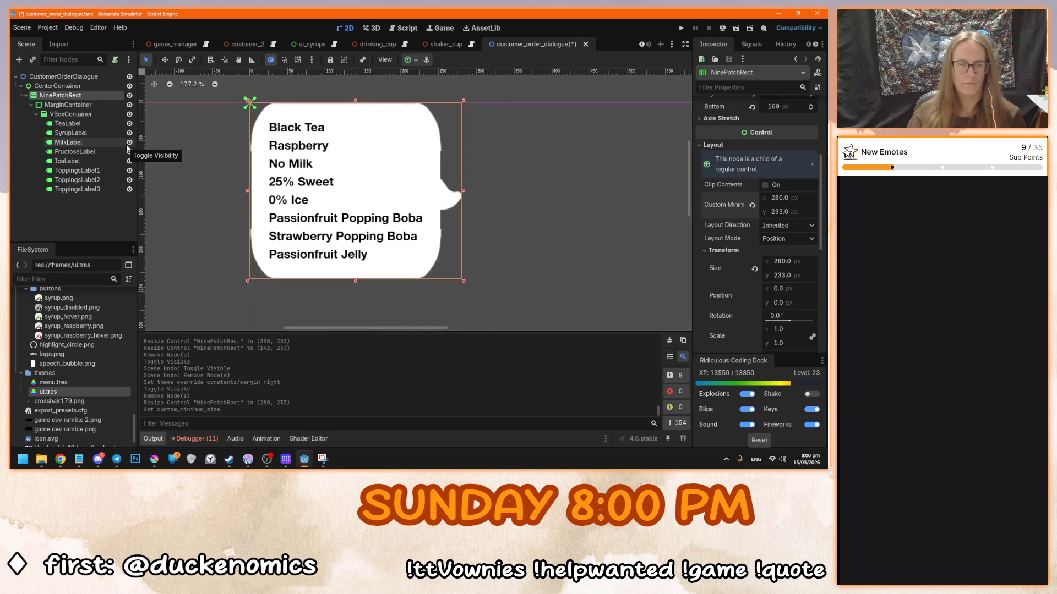
scroll(330, 165, down, 4)
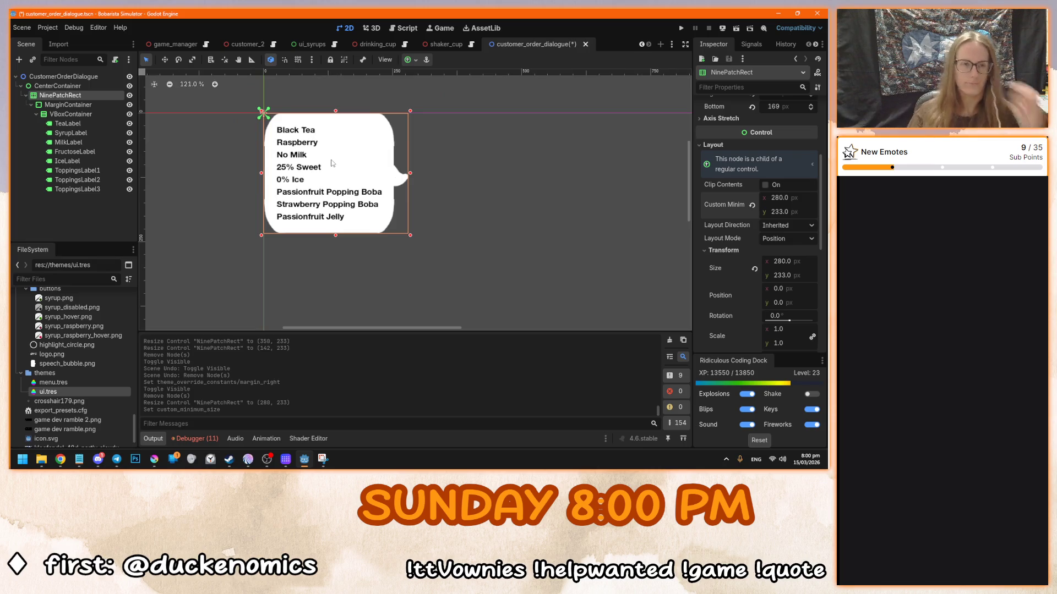
key(ctrl+s)
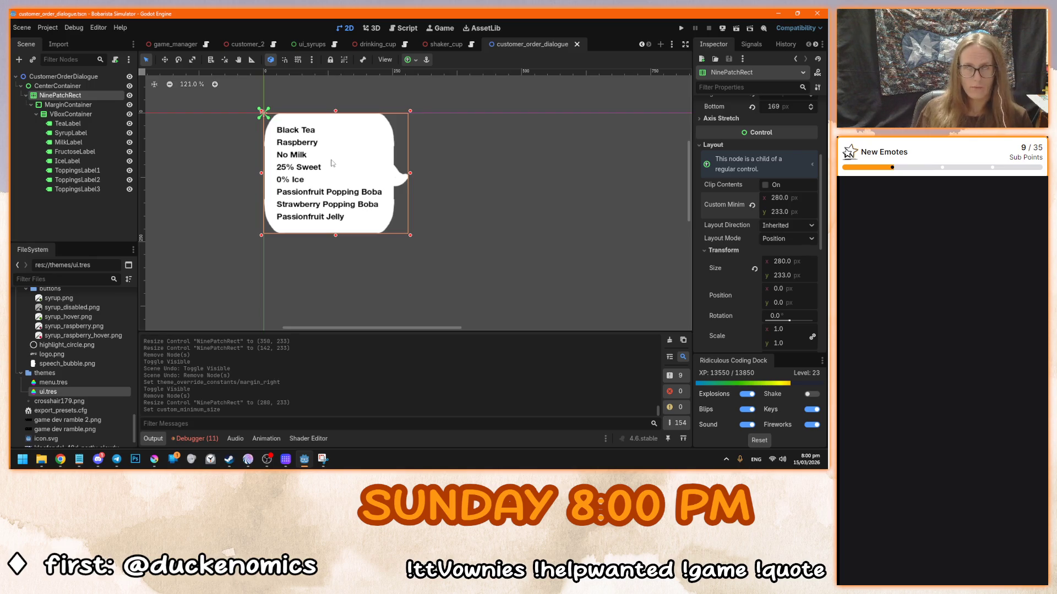
click(248, 45)
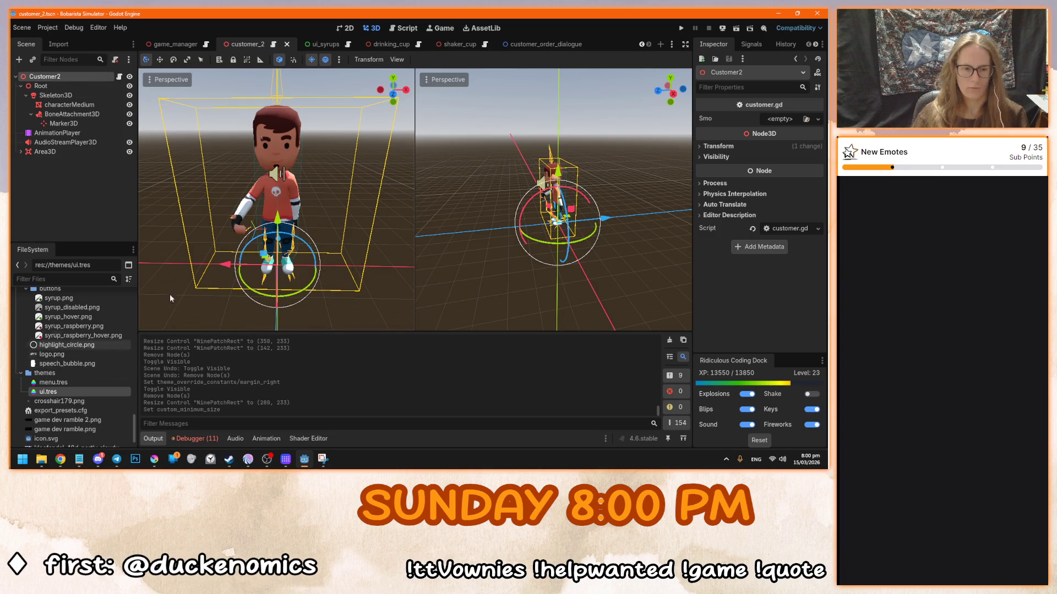
key(ctrl+a)
- Create a SubViewport node in customer_2 by searching 'sub'
text(sub)
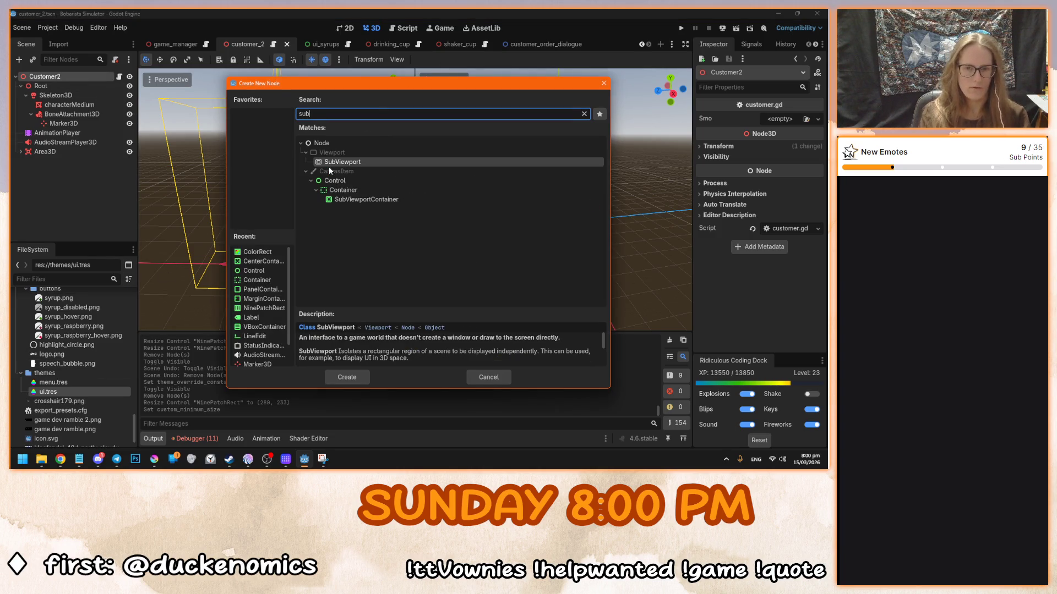
click(329, 171)
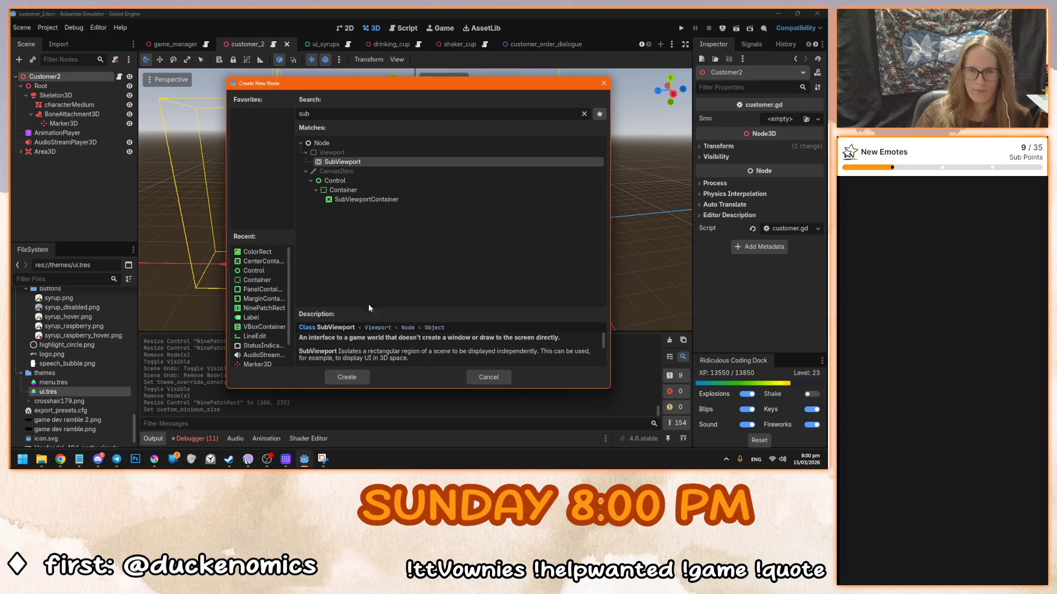
click(358, 374)
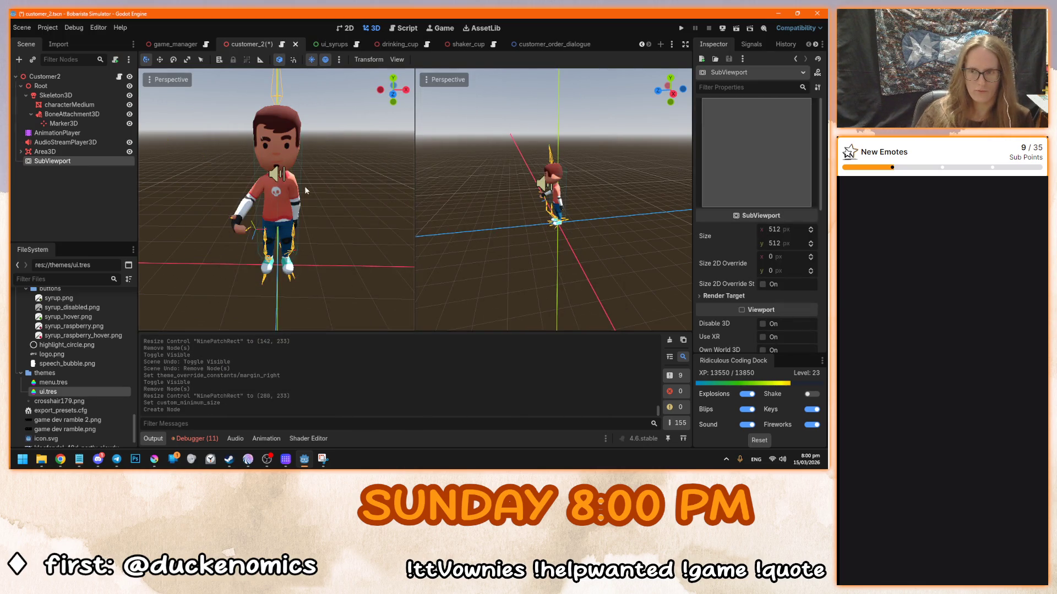
- Review the SubViewport's Render Target settings and instance customer_order_dialogue.tscn inside it
click(733, 296)
scroll(732, 302, down, 3)
scroll(733, 307, down, 2)
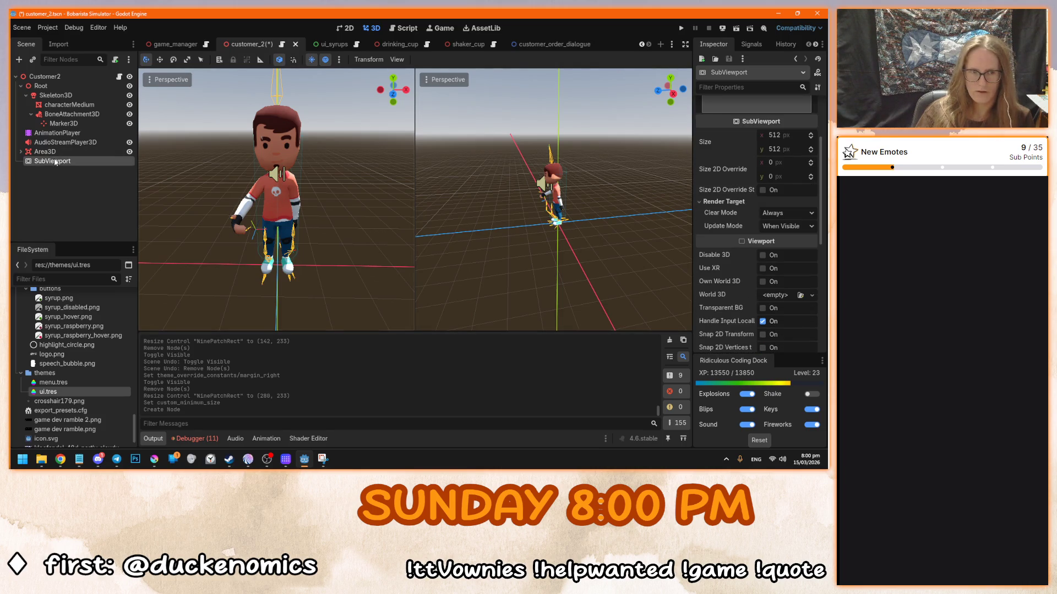
scroll(91, 410, up, 5)
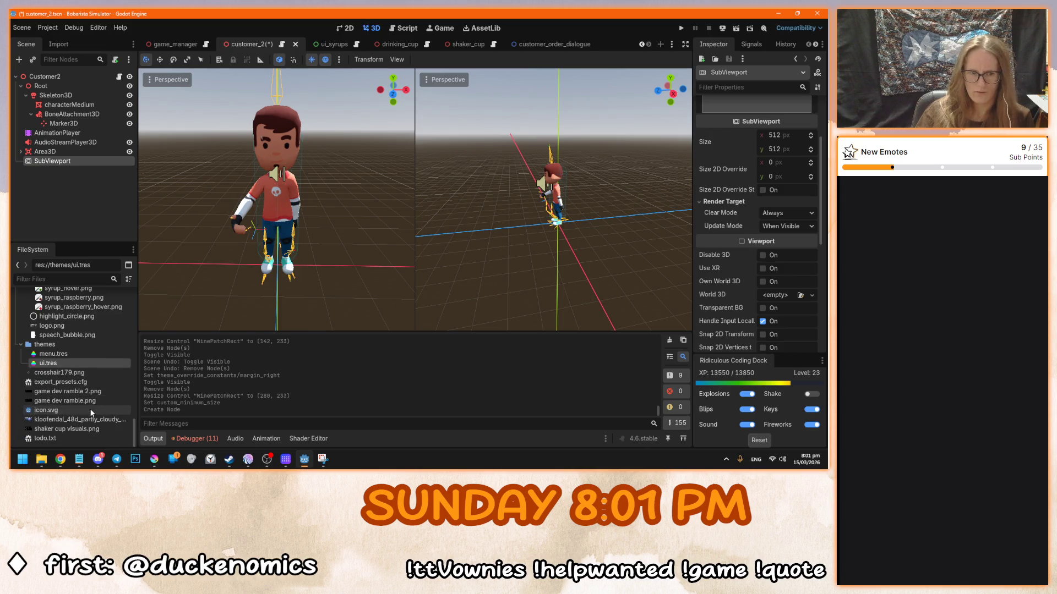
scroll(91, 411, up, 5)
scroll(91, 412, up, 10)
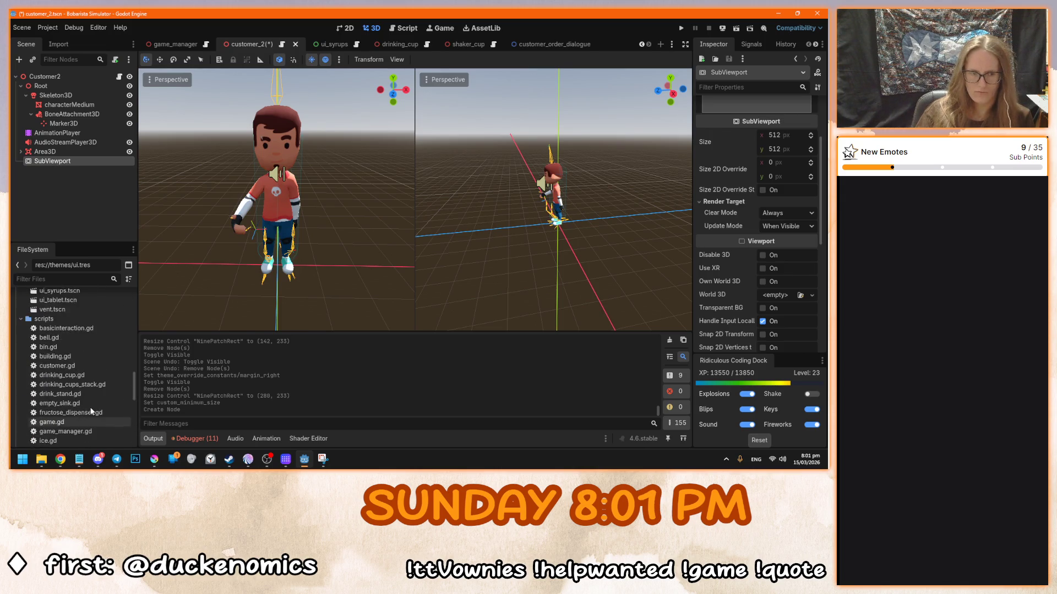
scroll(88, 414, up, 6)
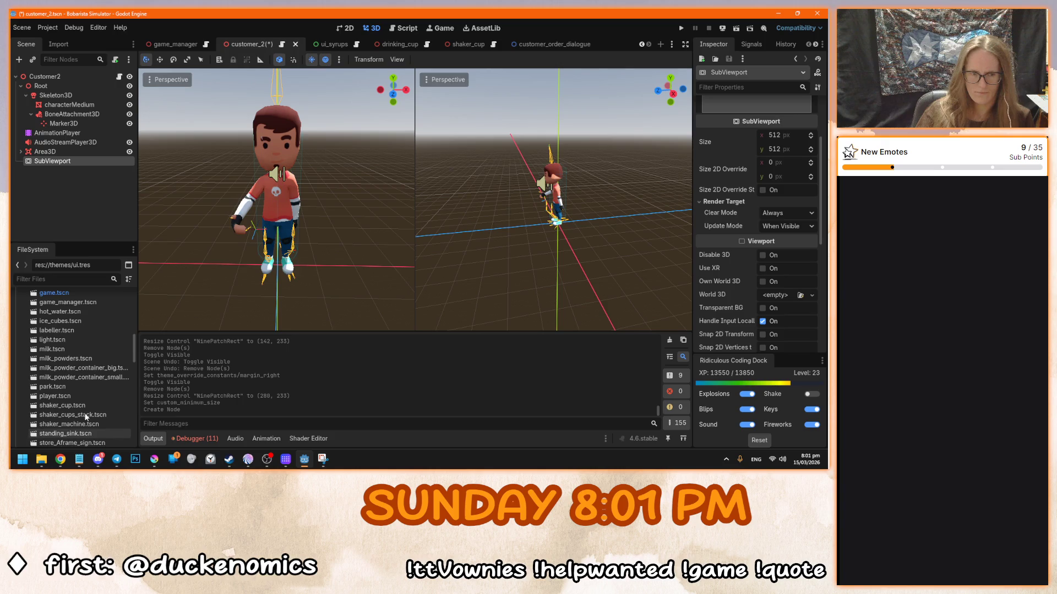
scroll(86, 416, down, 7)
scroll(86, 417, up, 15)
mouse_move(83, 351)
mouse_down()
mouse_move(138, 113)
mouse_move(75, 161)
mouse_up()
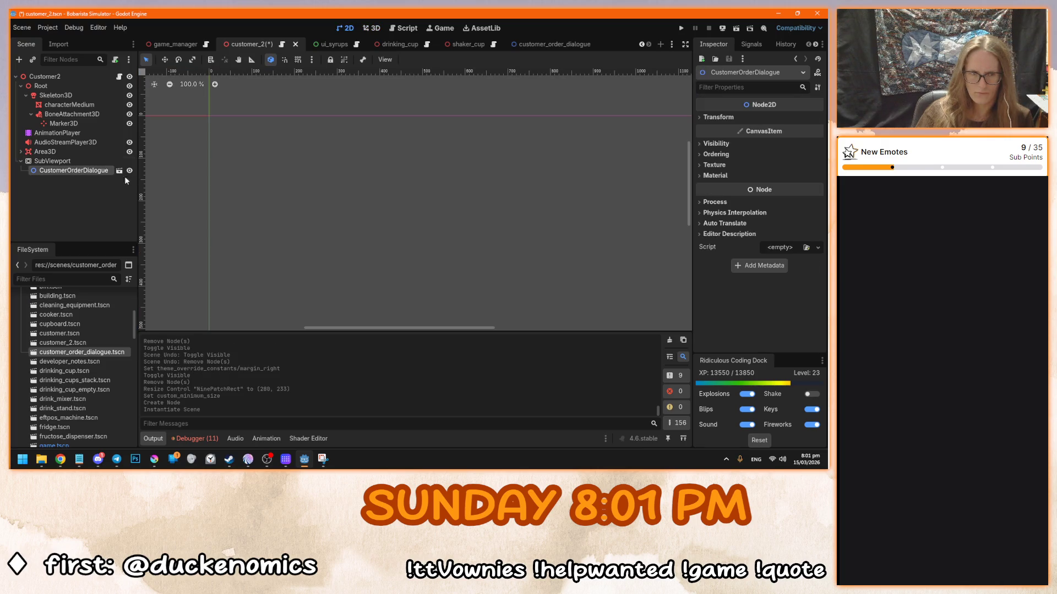
- Inspect the SubViewport and its CustomerOrderDialogue child while orbiting around the customer
click(52, 161)
click(371, 29)
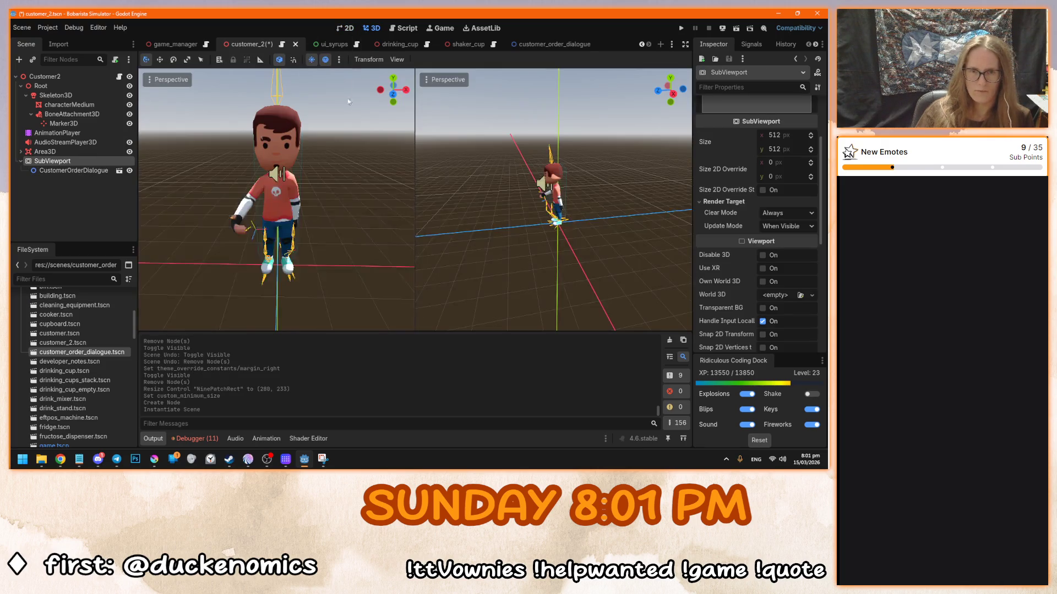
scroll(298, 272, up, 2)
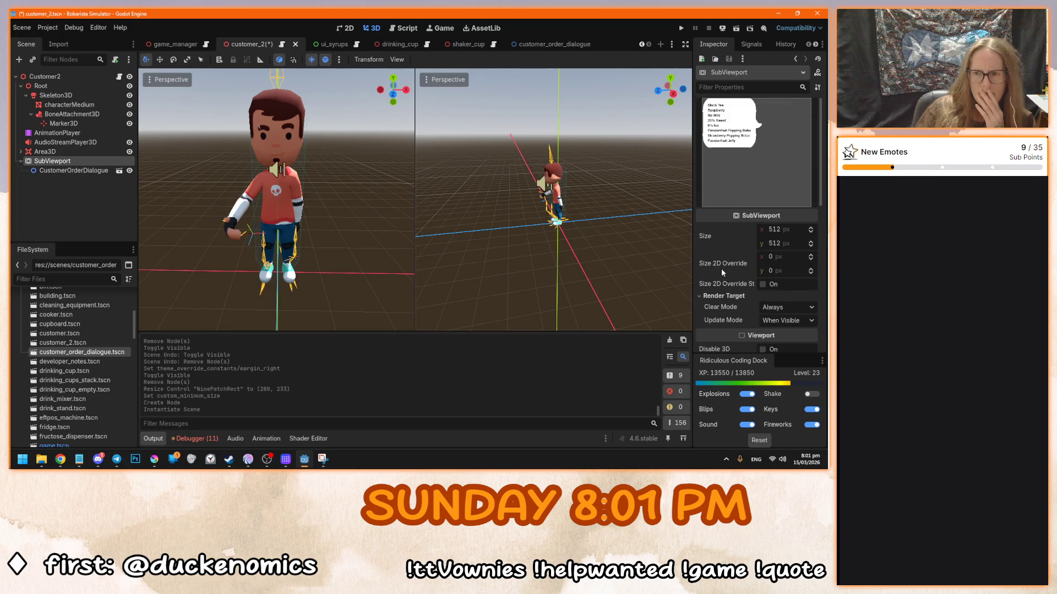
mouse_move(404, 235)
mouse_down()
mouse_move(331, 202)
mouse_move(264, 198)
mouse_move(163, 270)
mouse_up()
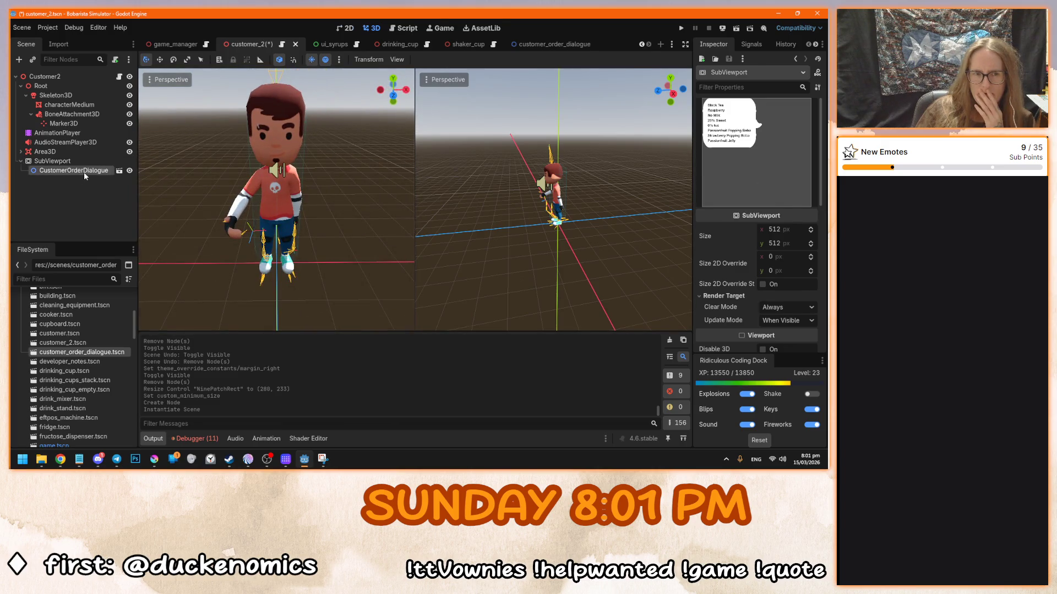
click(83, 171)
click(89, 160)
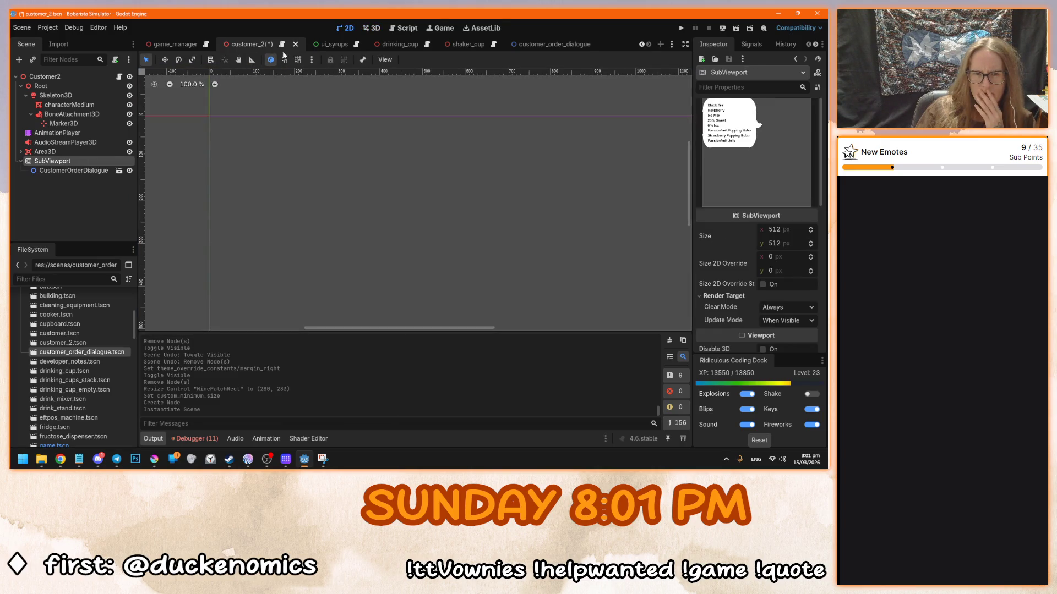
- Check the SubViewport's rendering settings, orbit the view, then save and run the game with F5
click(372, 28)
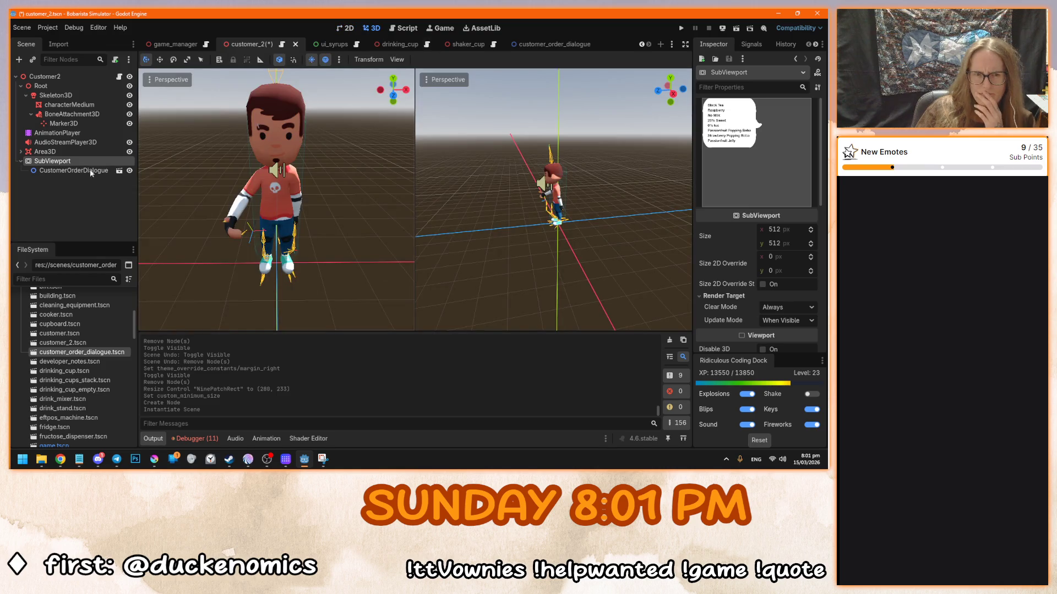
scroll(738, 299, down, 3)
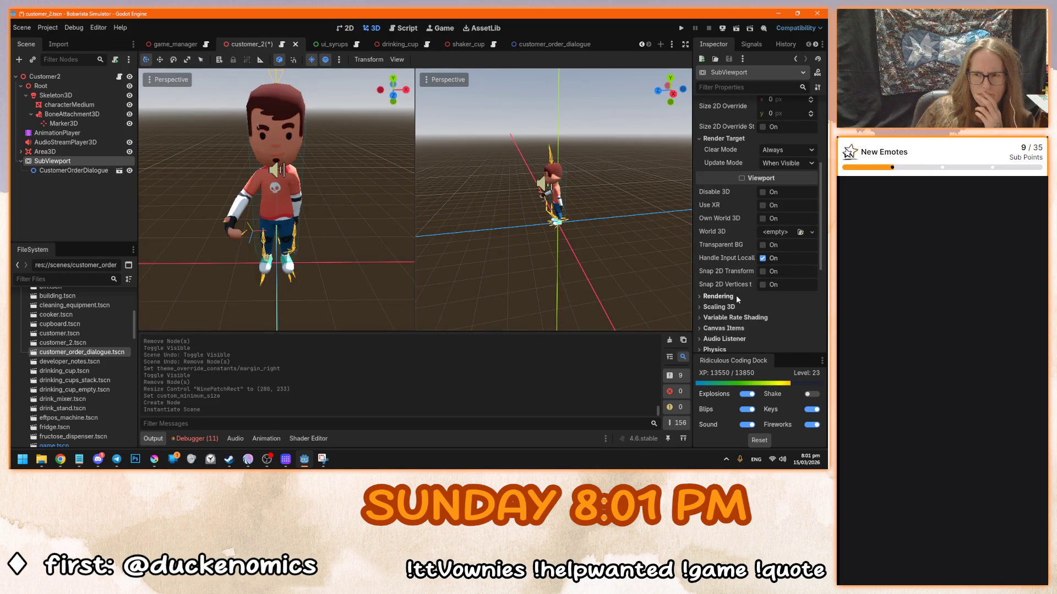
scroll(735, 304, down, 3)
click(732, 236)
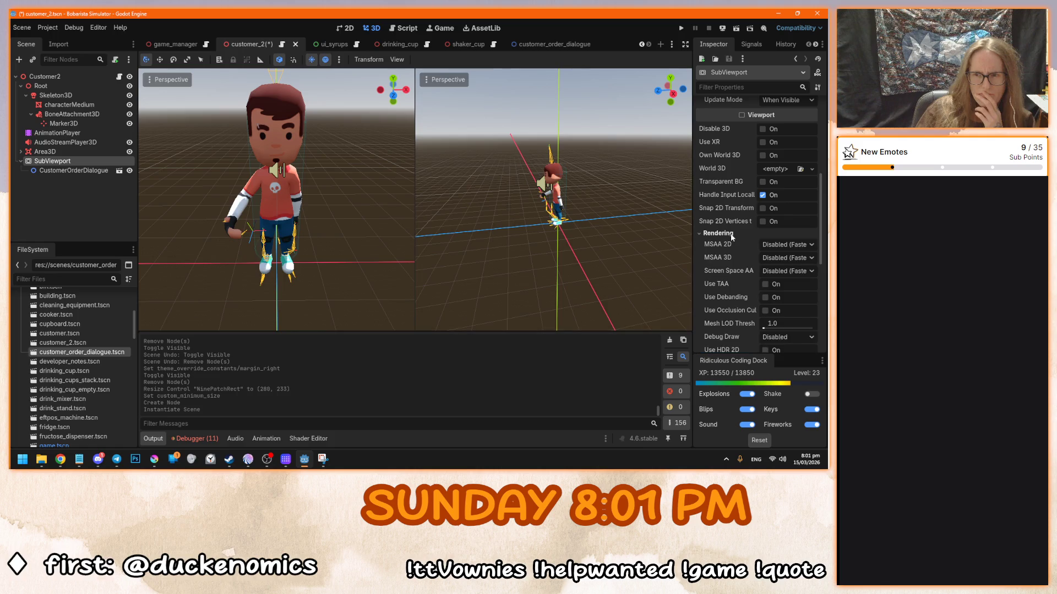
click(732, 236)
scroll(733, 245, down, 5)
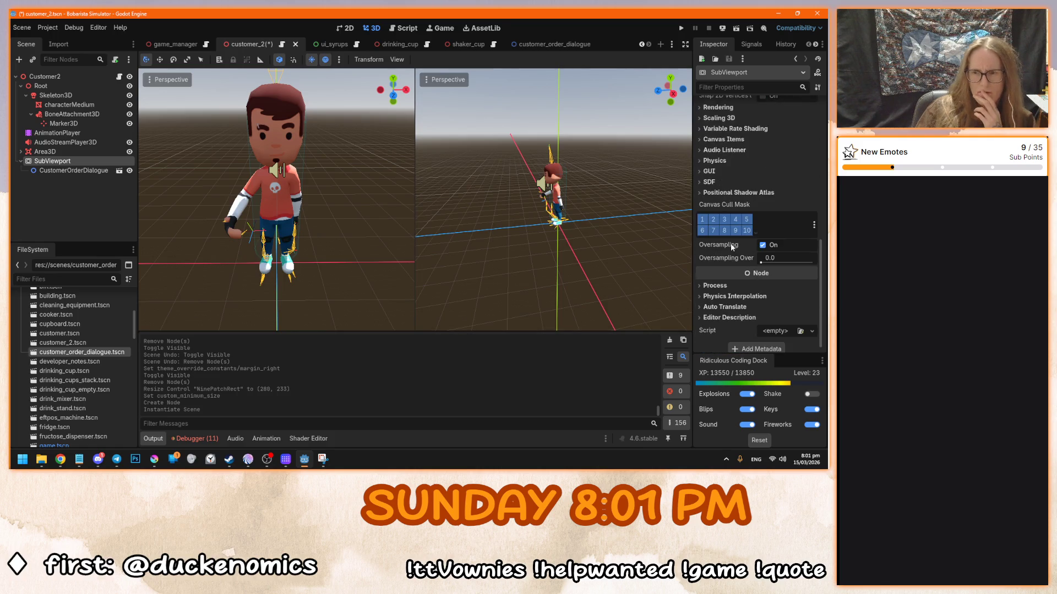
drag(277, 219, 356, 200)
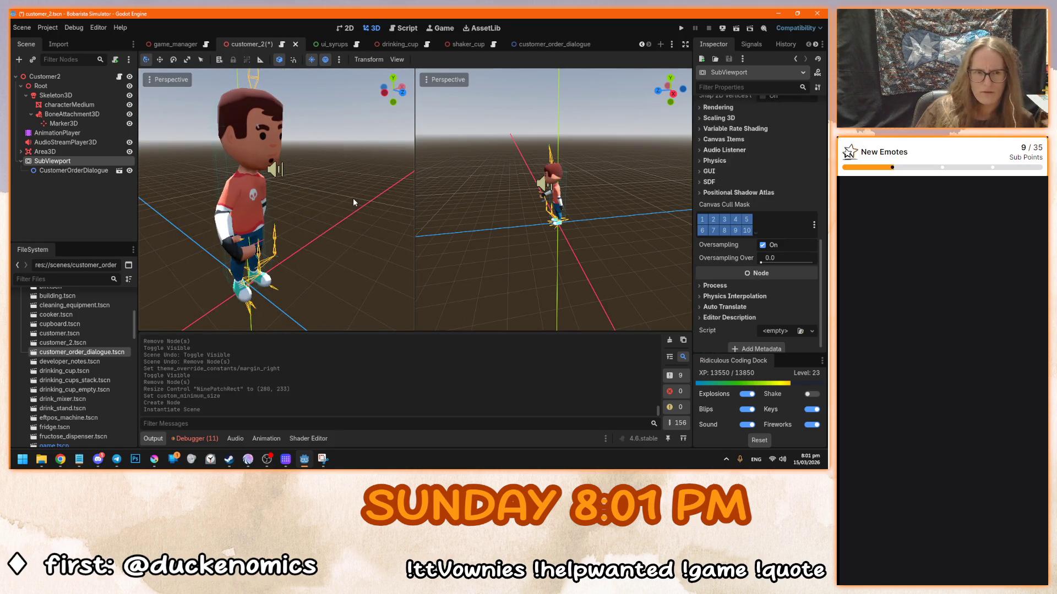
key(F5)
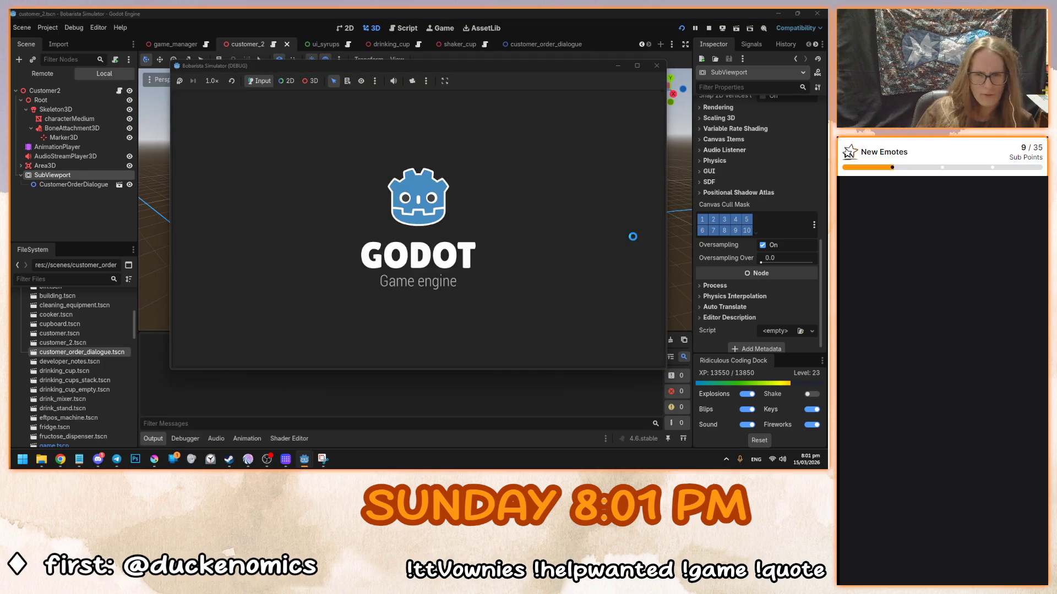
- Enter gameplay from the main menu, stop the game, and orbit back to the character
click(419, 243)
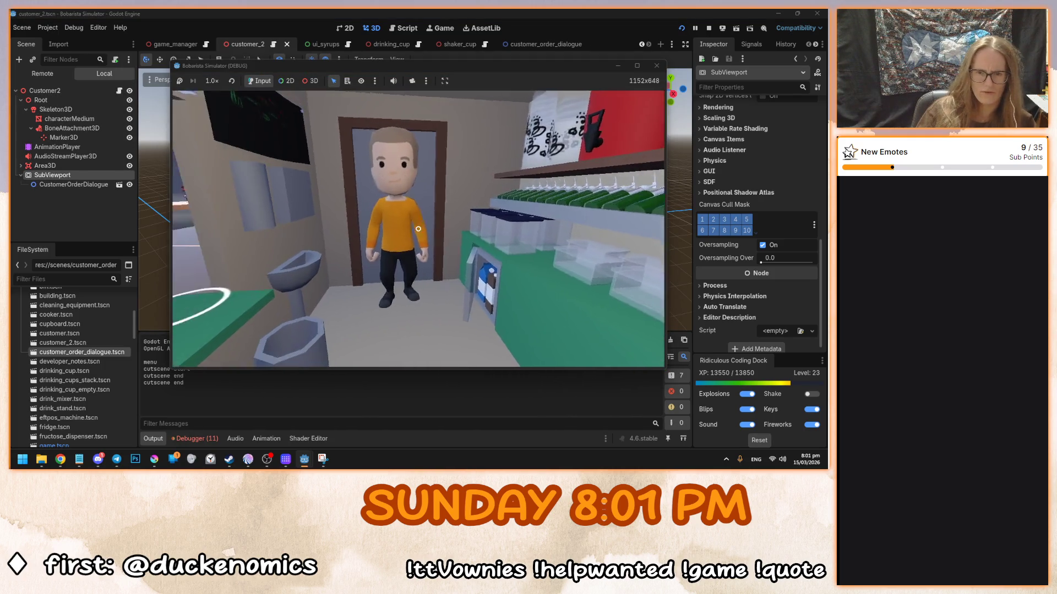
key(F8)
mouse_move(165, 220)
mouse_down()
mouse_move(183, 236)
mouse_move(167, 232)
mouse_move(256, 263)
mouse_move(287, 259)
mouse_up()
click(46, 152)
- Delete the SubViewport together with its instanced order dialogue
click(55, 161)
scroll(348, 239, down, 5)
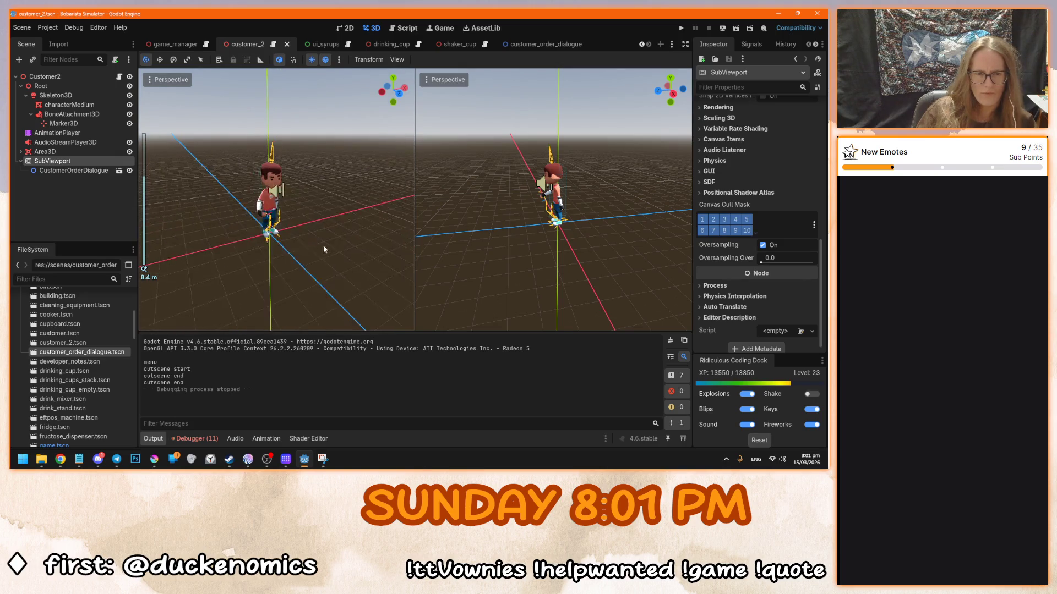
key(Delete)
click(393, 247)
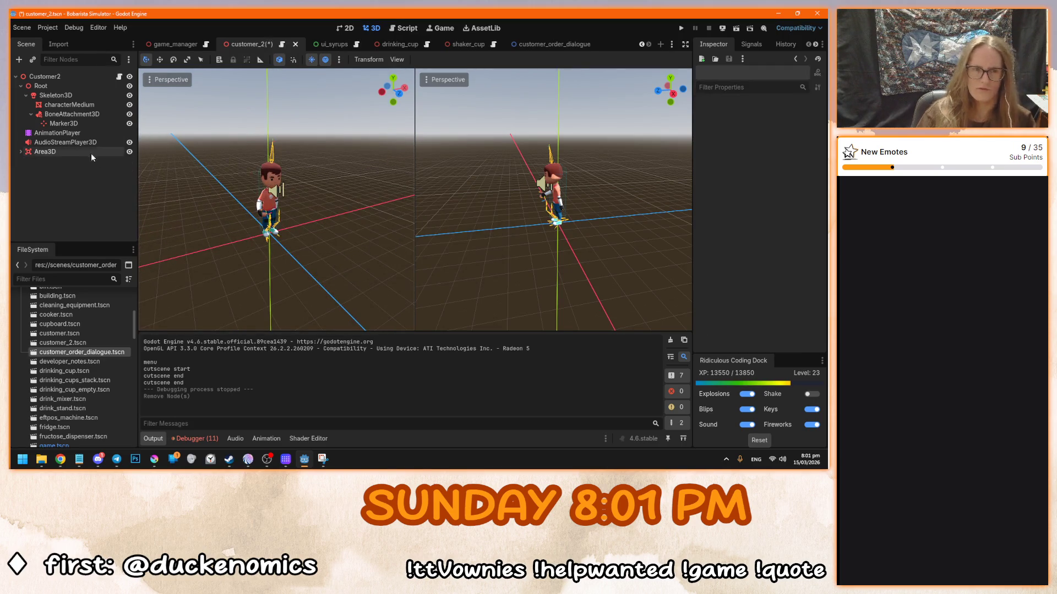
- Add a child node to Customer2, reading up on SubViewportContainer, SubViewport and Window types
click(66, 77)
click(18, 60)
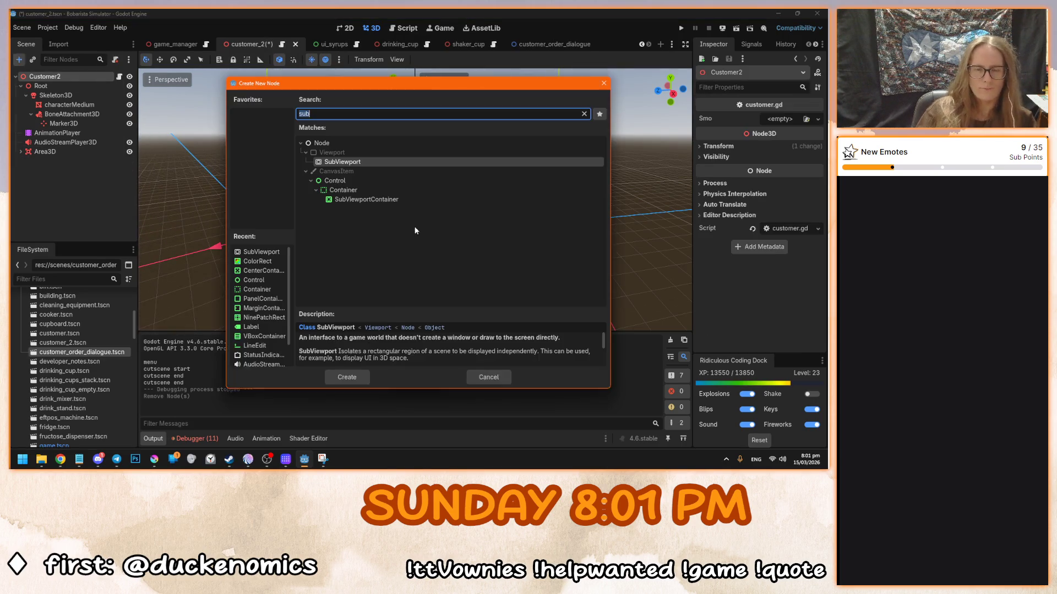
click(432, 200)
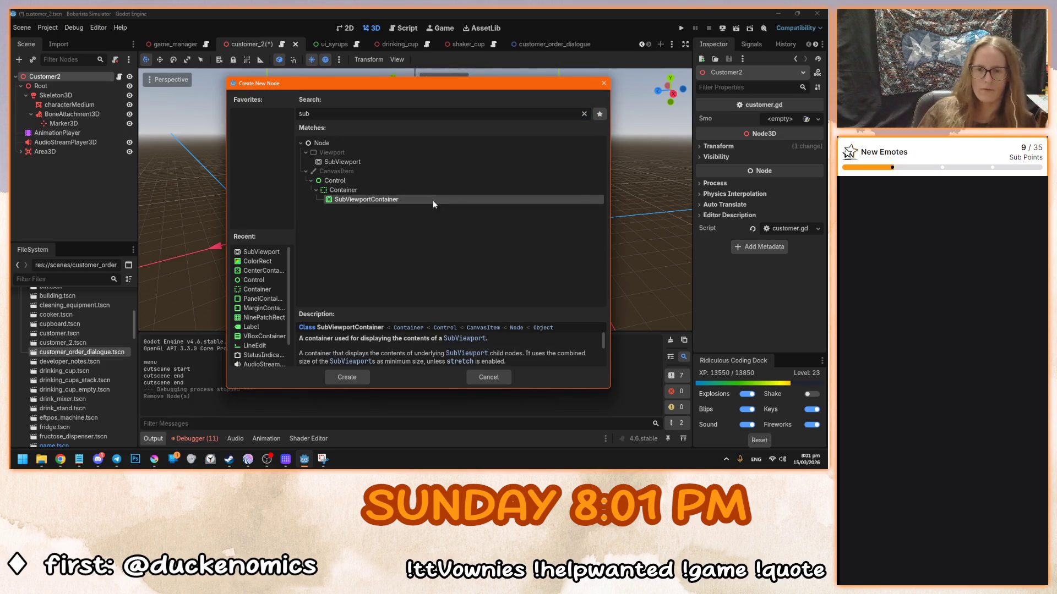
click(363, 119)
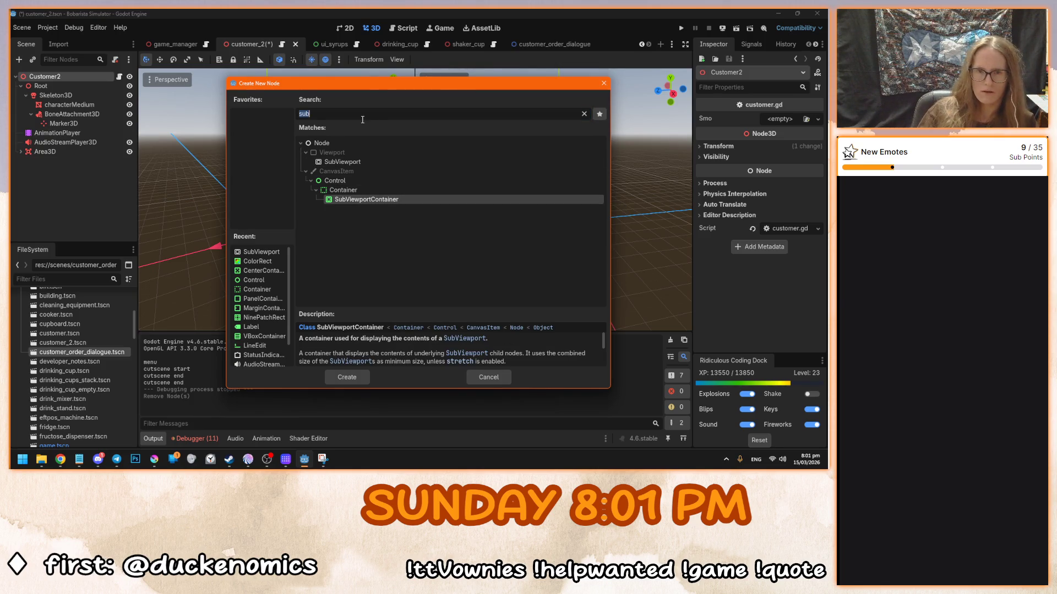
click(351, 163)
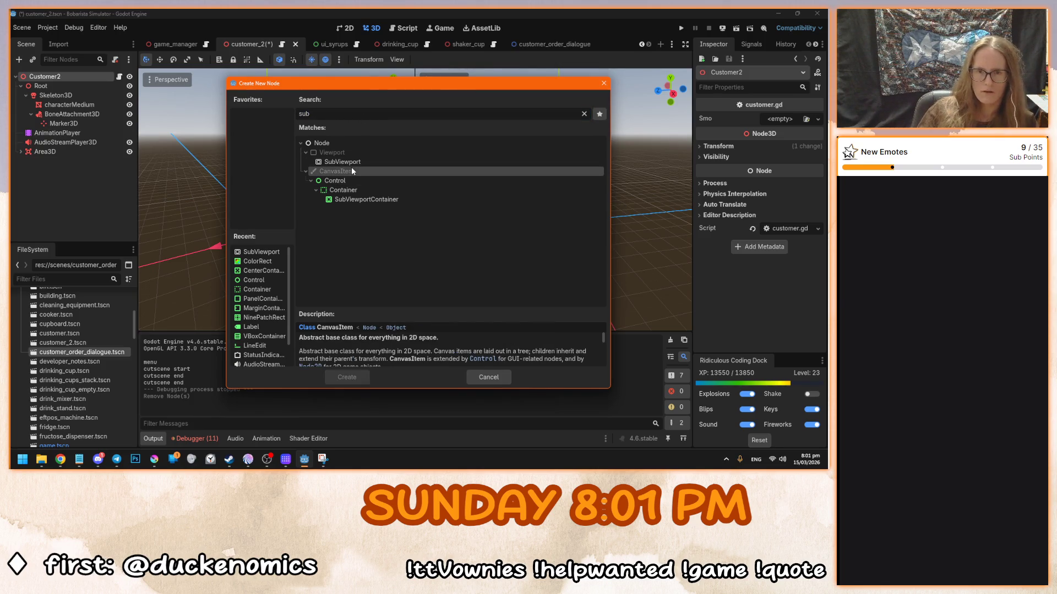
click(345, 114)
key(BackSpace)
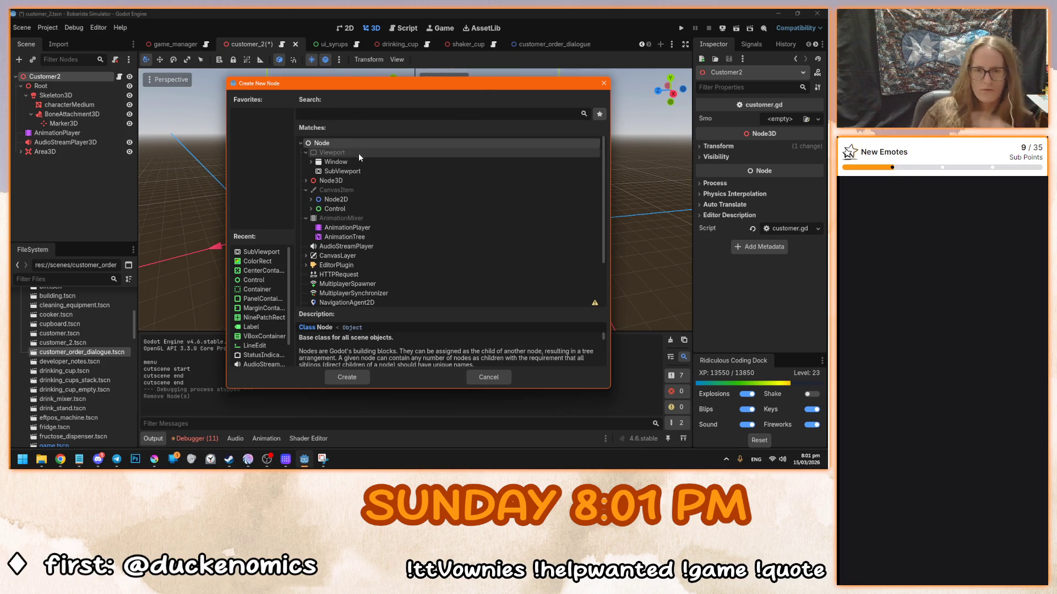
click(310, 162)
click(331, 163)
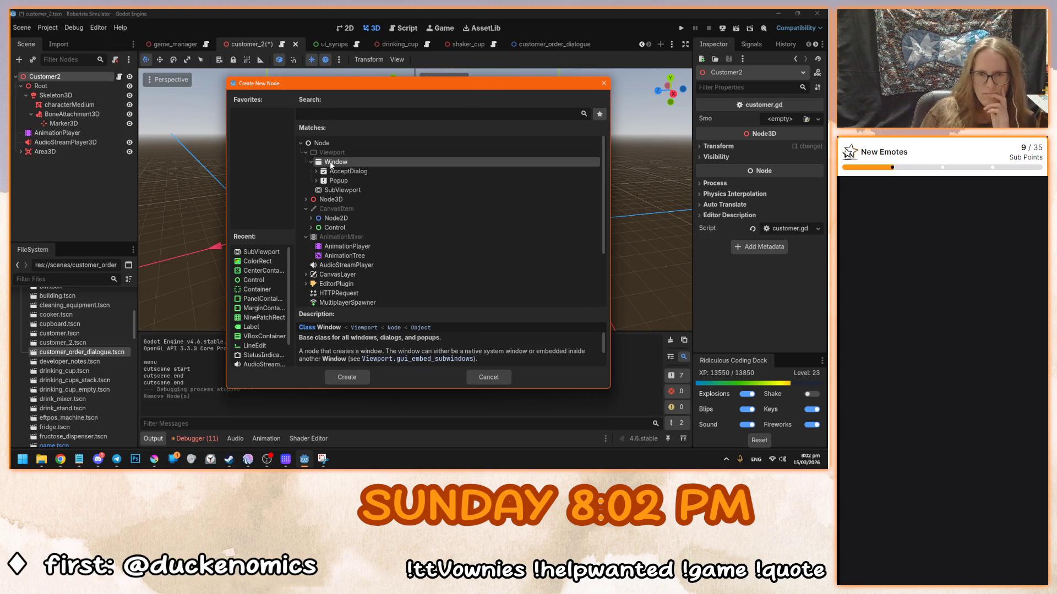
click(348, 190)
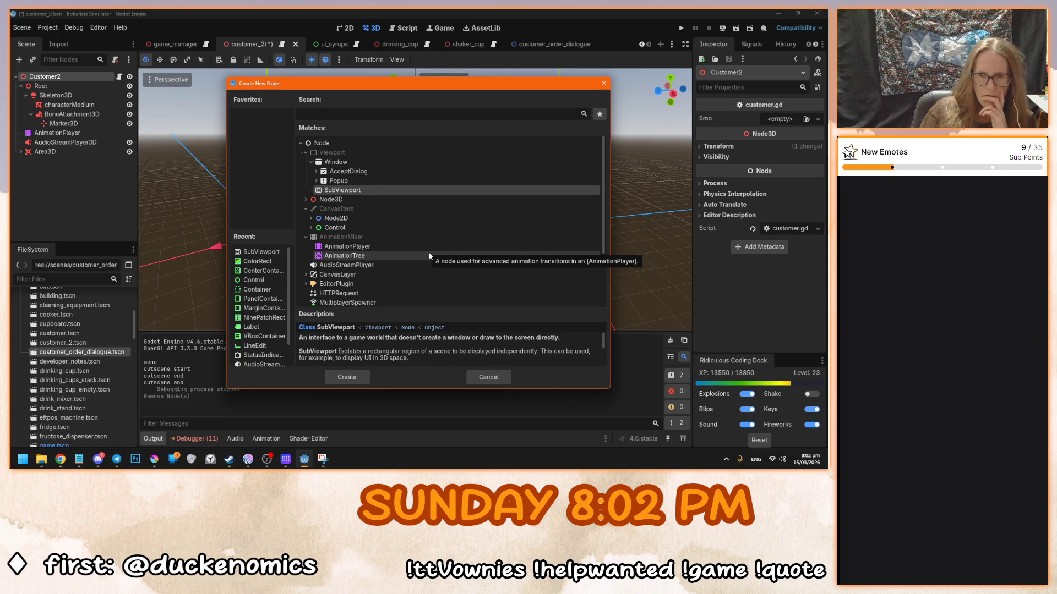
- Browse the 2D node types, cancel without adding anything, and return to the customer_order_dialogue scene
scroll(430, 254, down, 3)
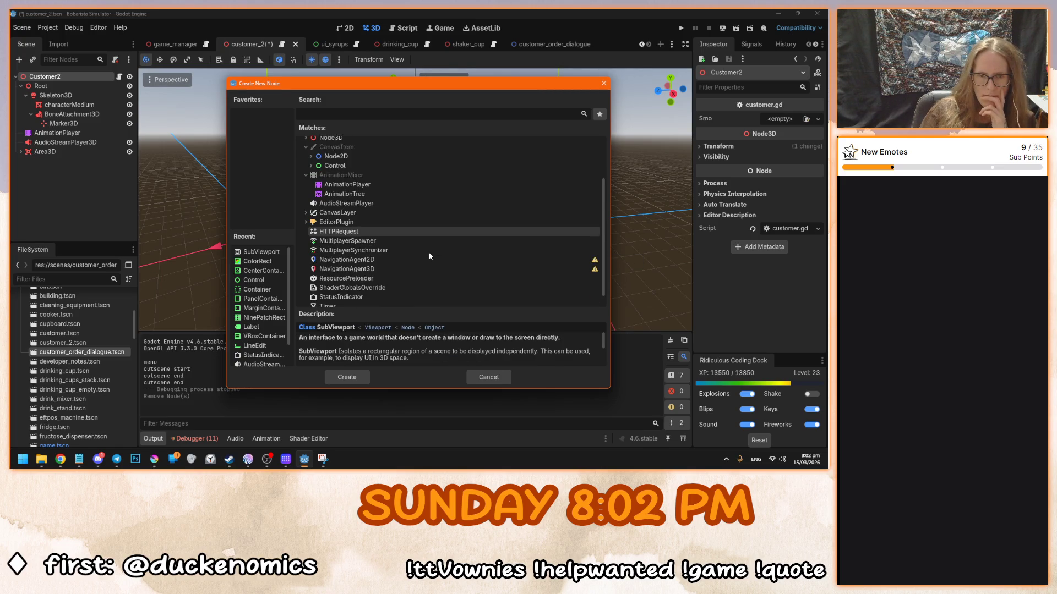
scroll(429, 256, up, 2)
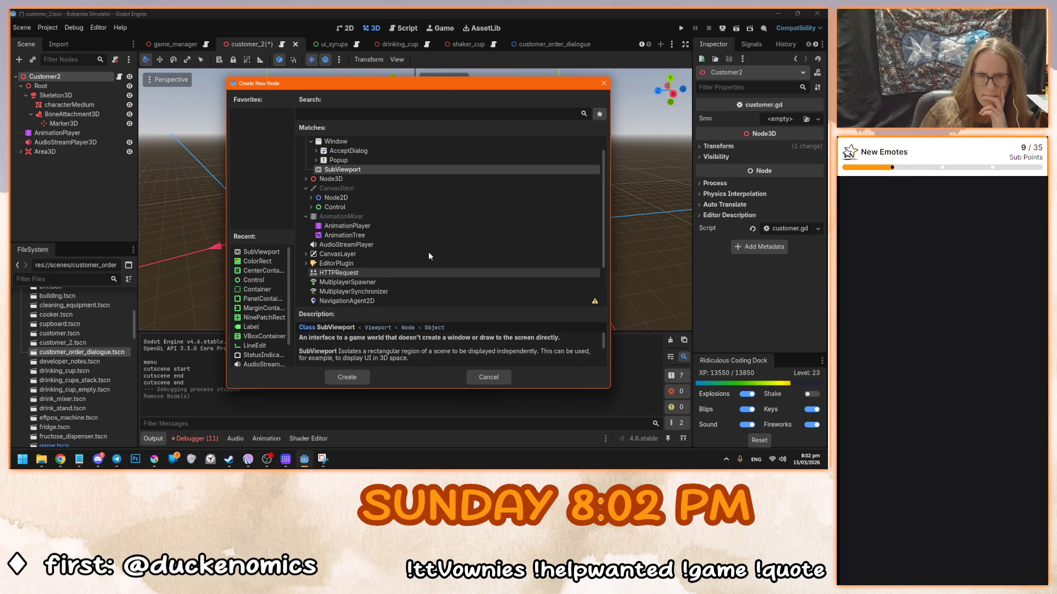
click(311, 197)
scroll(446, 236, down, 3)
scroll(445, 236, down, 2)
scroll(331, 200, up, 5)
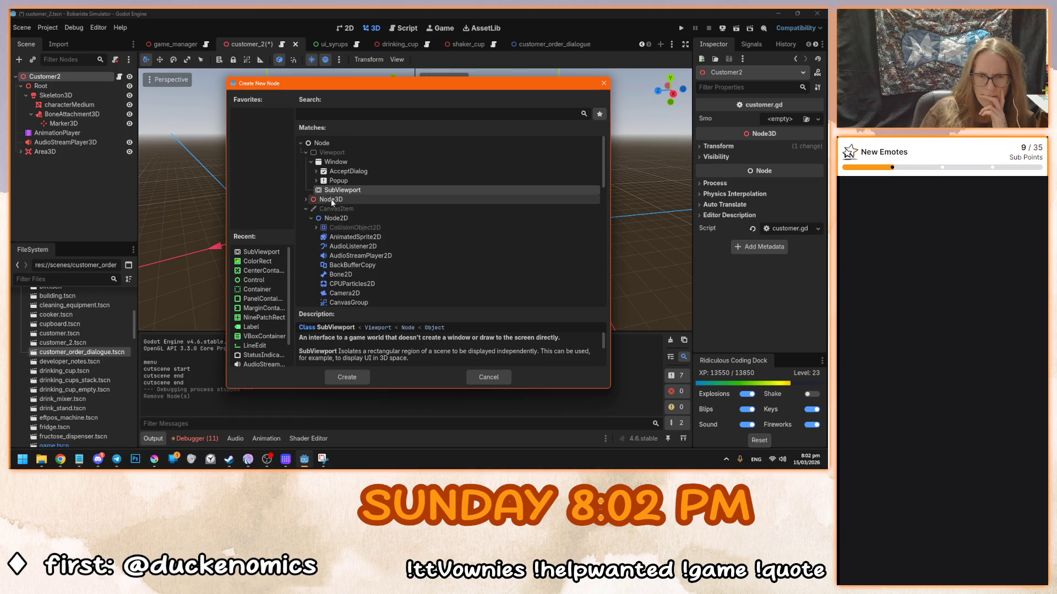
scroll(413, 227, down, 2)
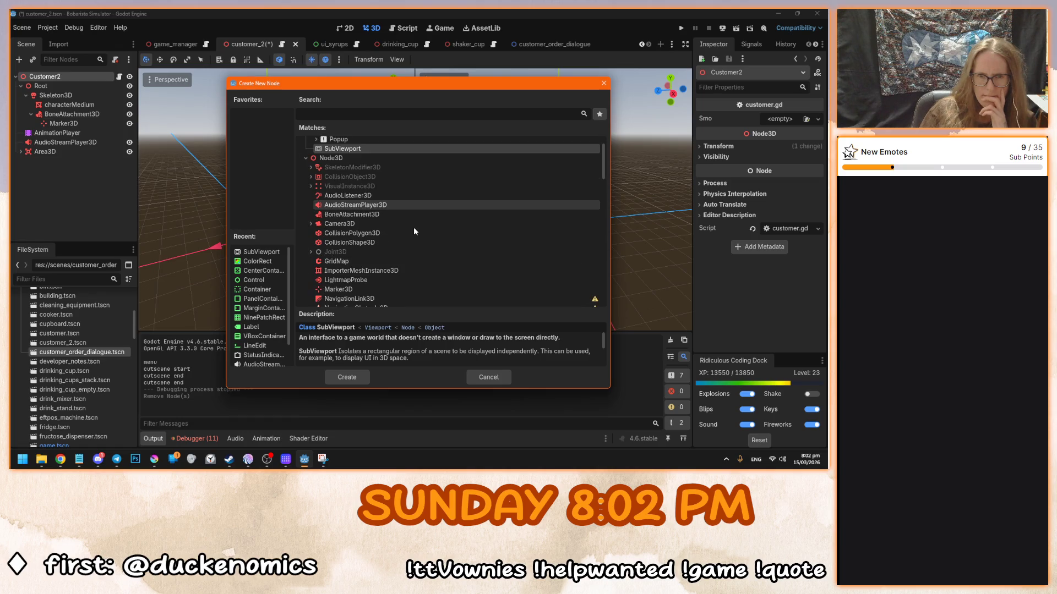
scroll(414, 231, down, 1)
scroll(414, 228, down, 2)
scroll(414, 228, down, 1)
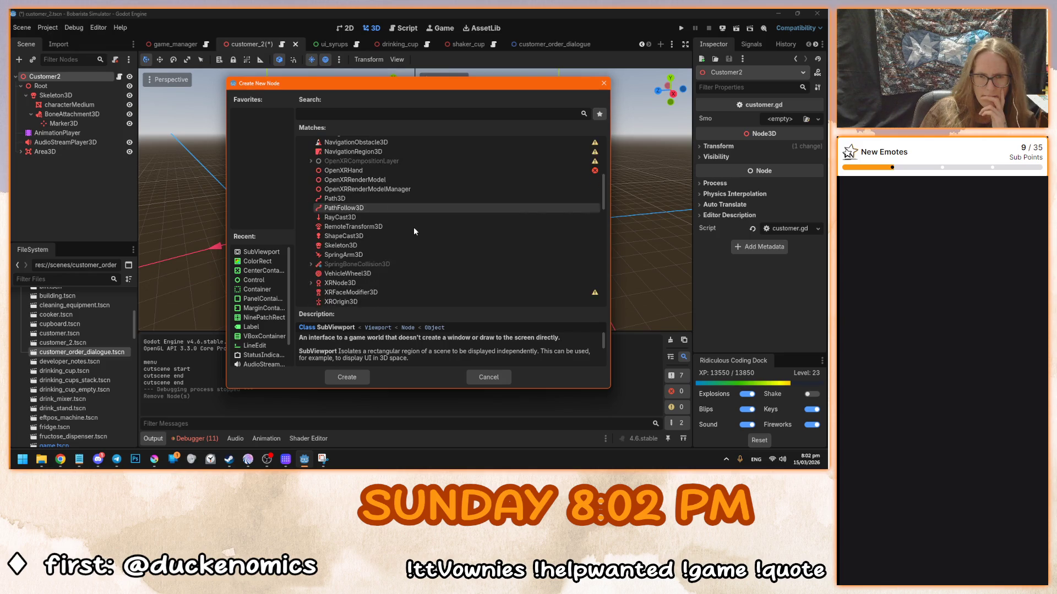
scroll(413, 231, up, 1)
scroll(414, 232, up, 1)
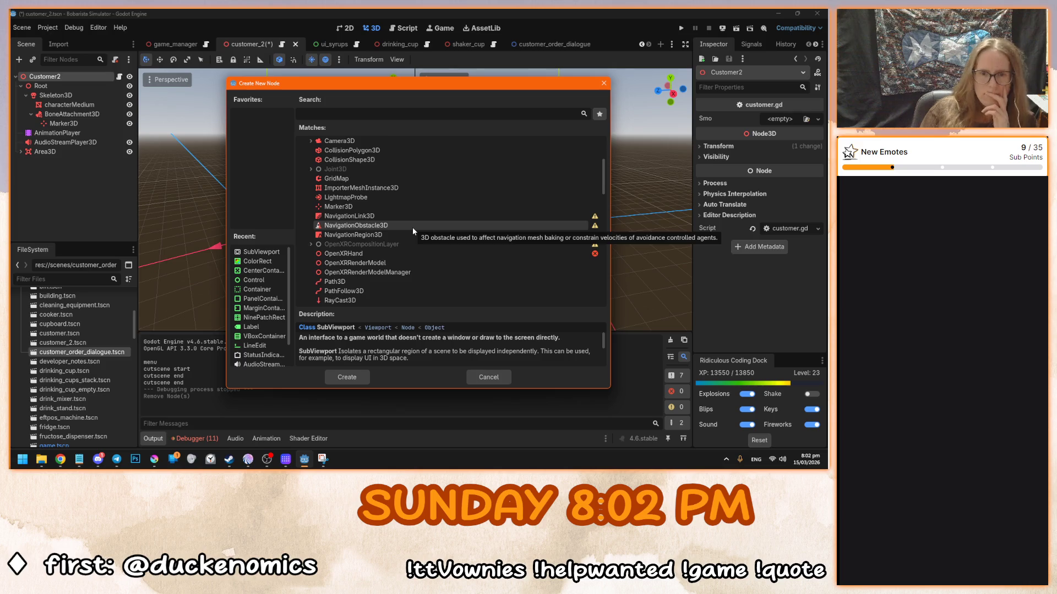
scroll(413, 229, up, 1)
scroll(413, 229, down, 1)
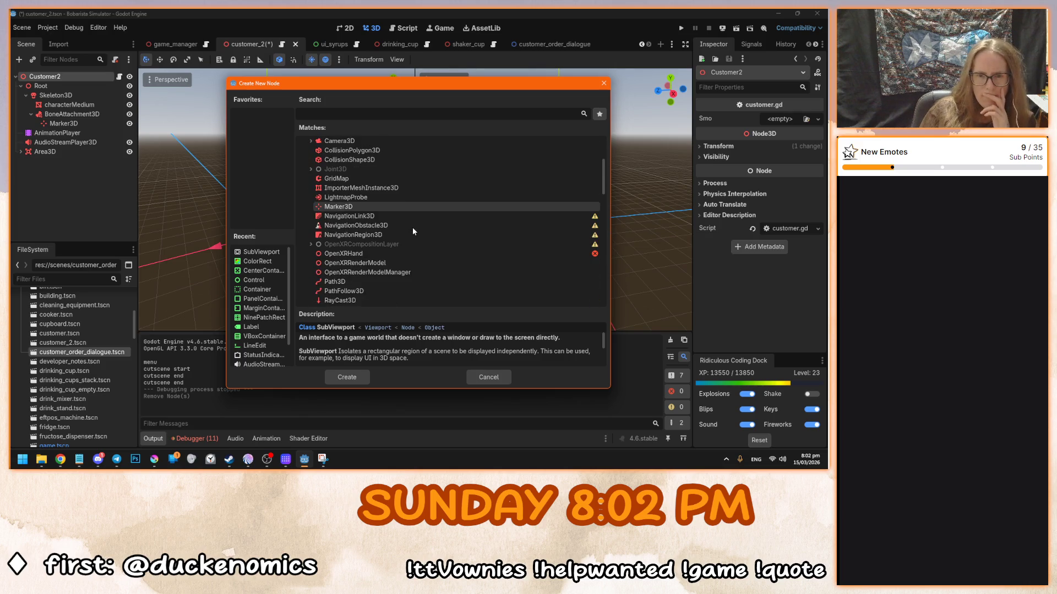
scroll(413, 231, up, 1)
scroll(413, 232, down, 3)
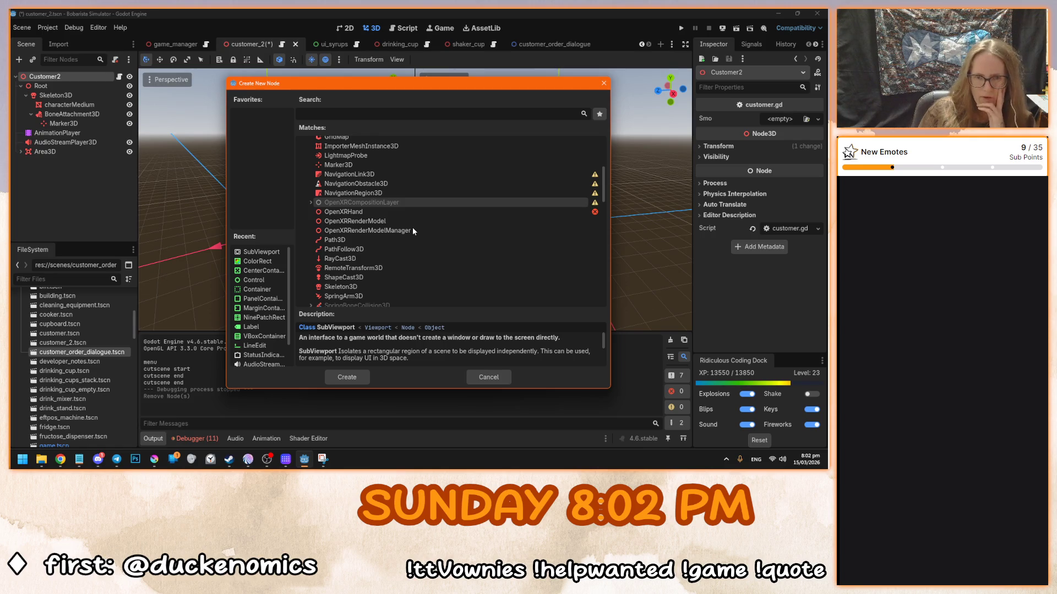
scroll(412, 230, down, 3)
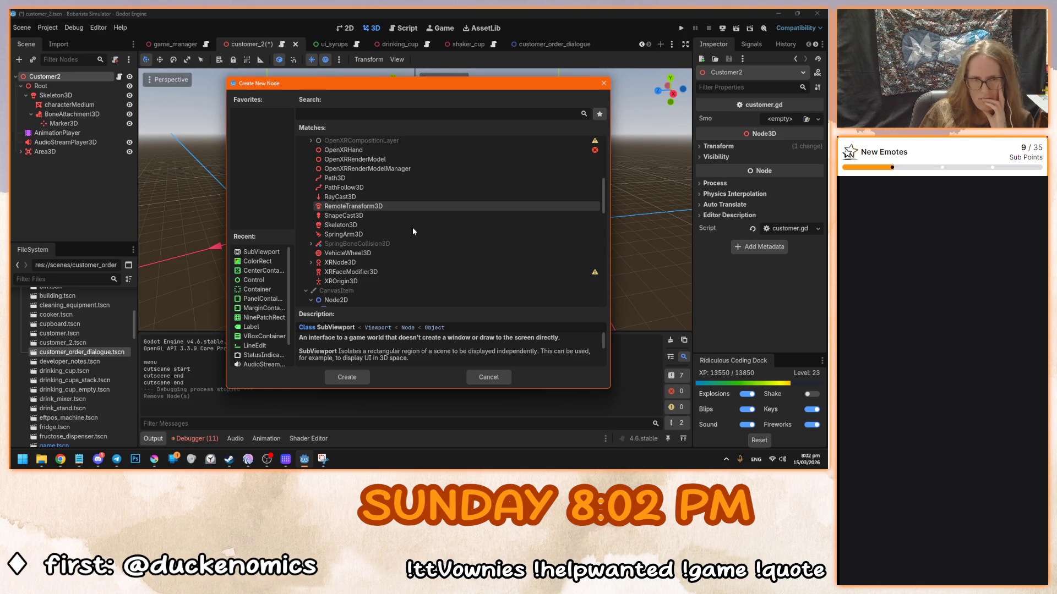
click(493, 379)
click(550, 46)
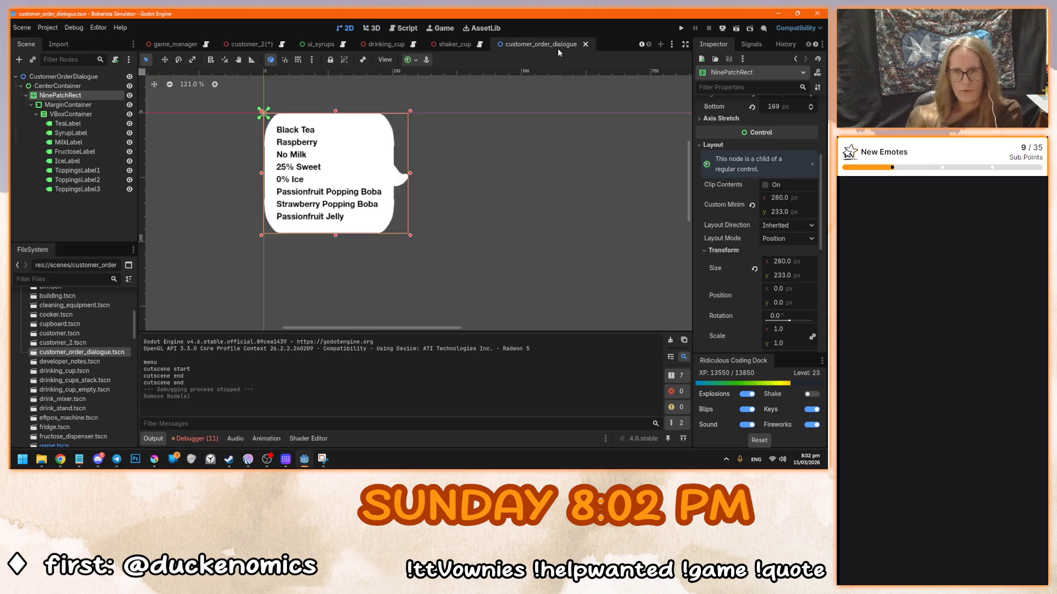
scroll(274, 128, up, 3)
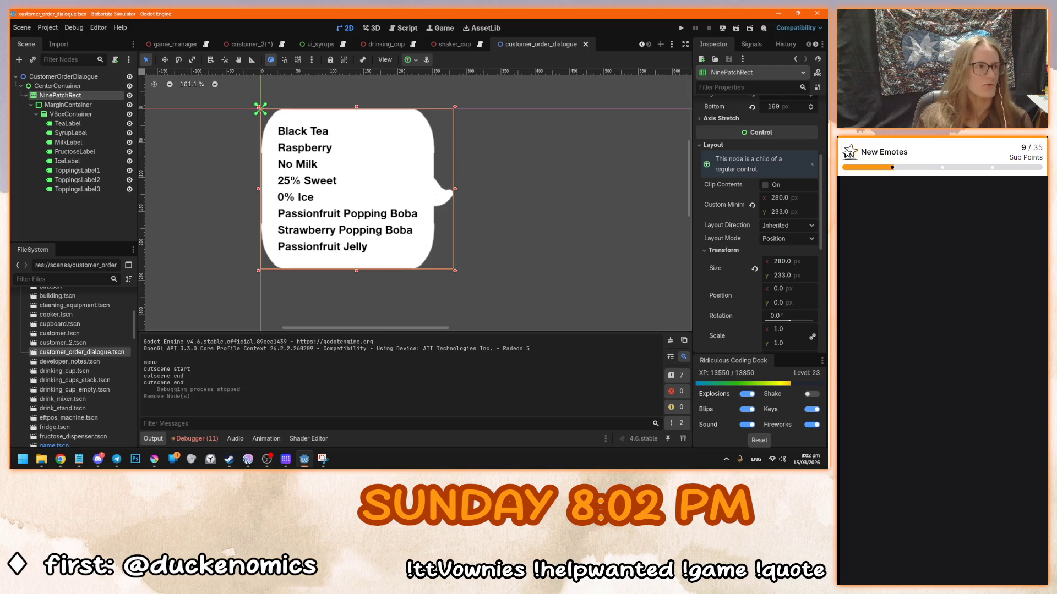
key(alt+Tab)
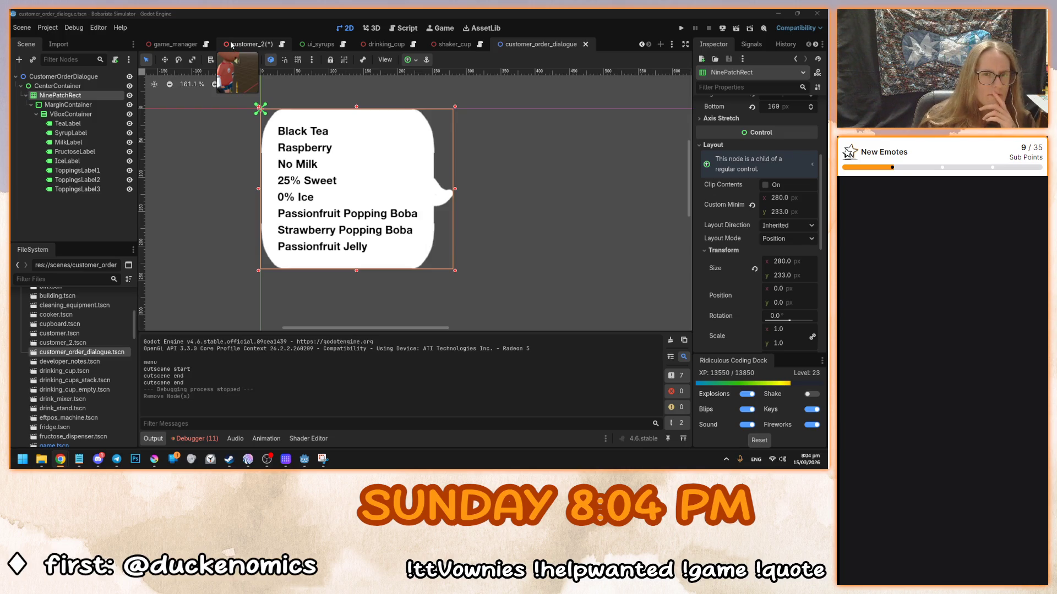
- Add a Sprite3D to customer_2 and give it a New ViewportTexture
click(231, 46)
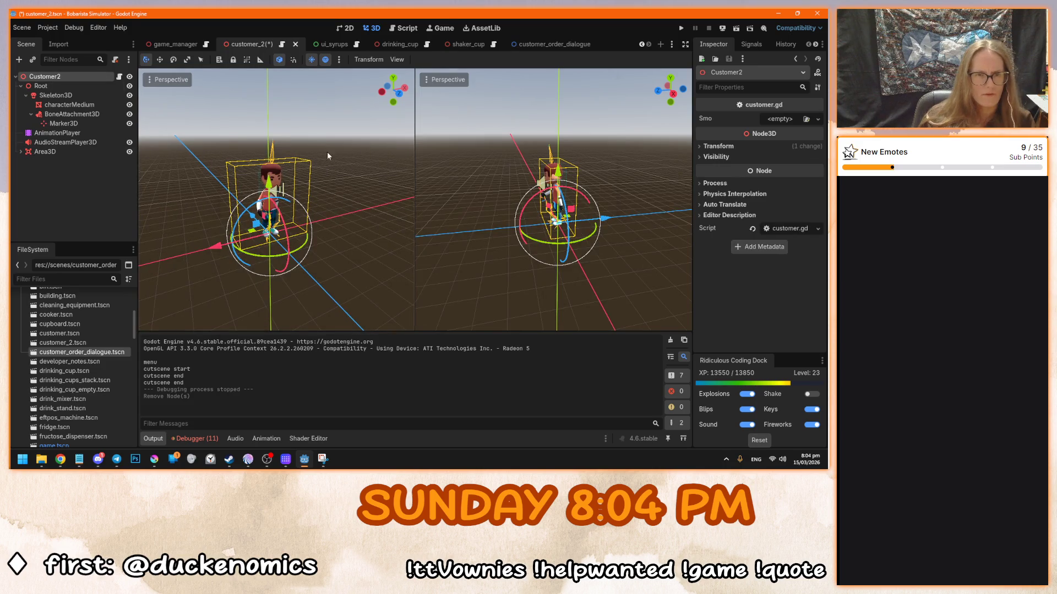
key(ctrl+a)
text(sprite)
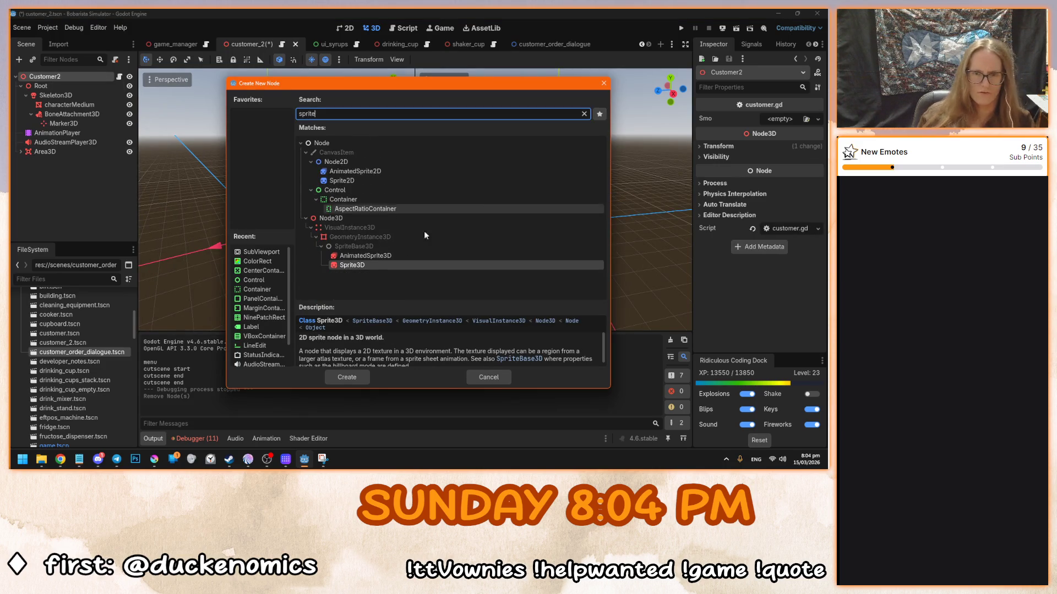
double_click(365, 266)
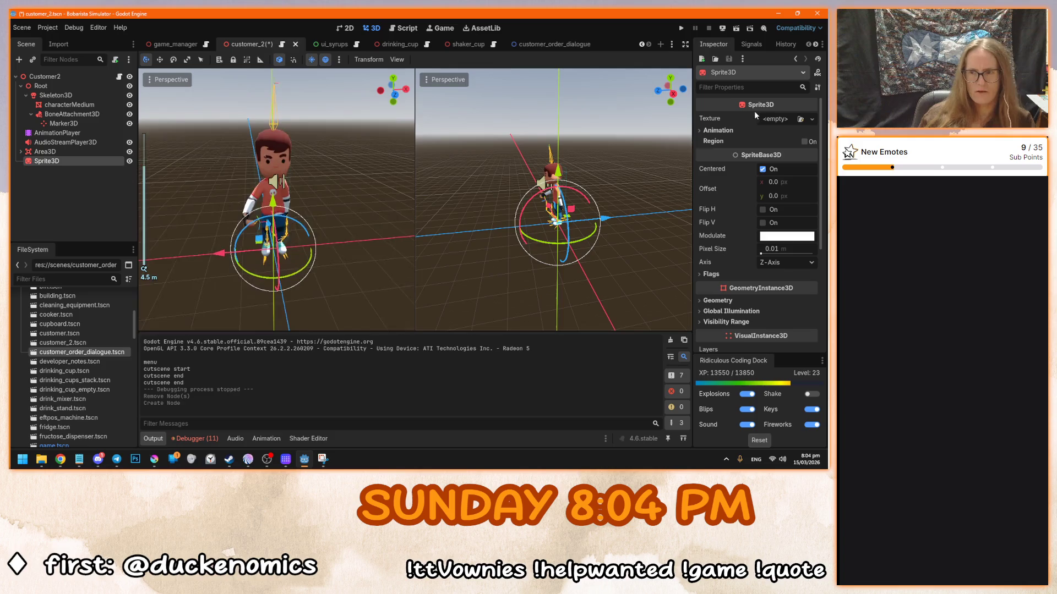
click(774, 120)
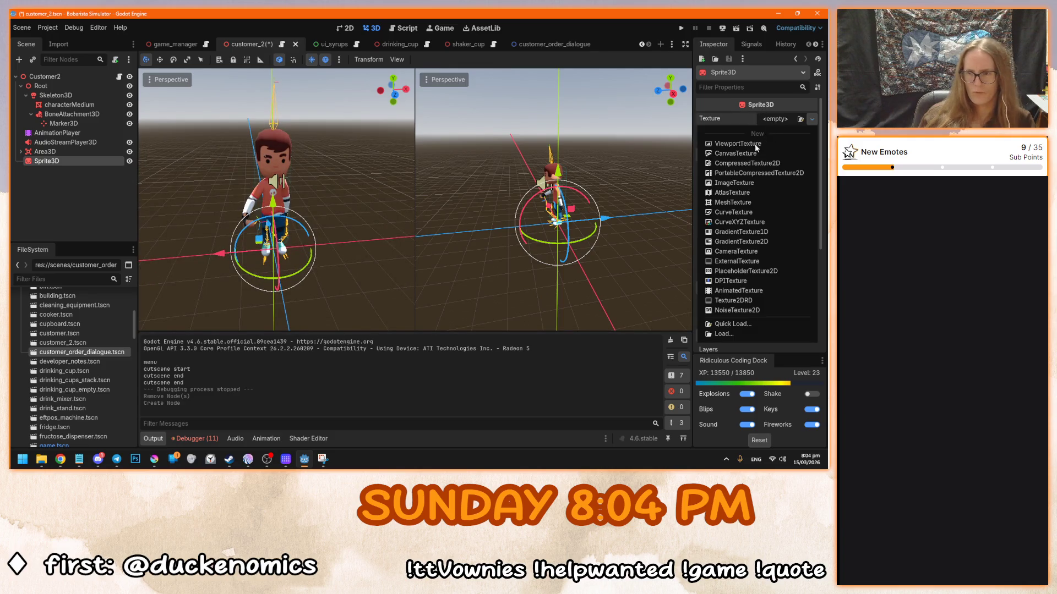
click(738, 144)
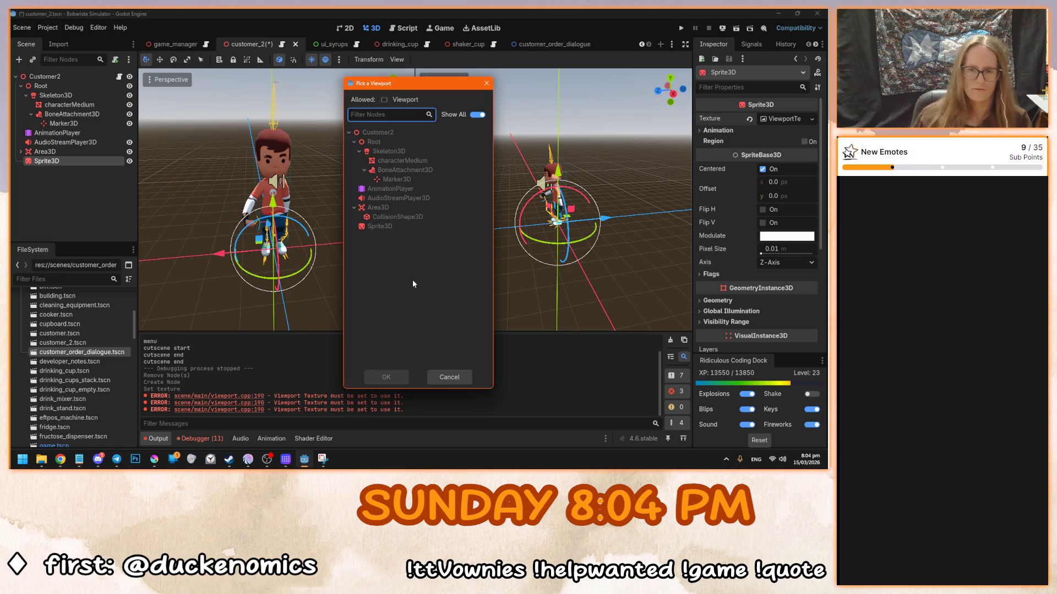
click(439, 375)
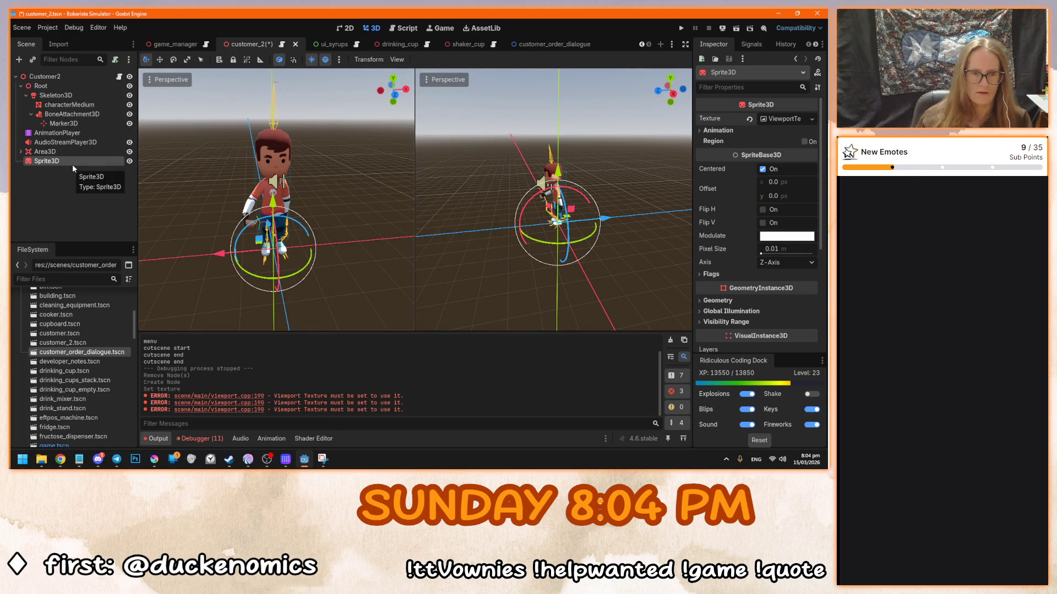
- Instance customer_order_dialogue.tscn in Customer2, try picking the texture's viewport, then reopen the dialogue scene
mouse_move(77, 352)
mouse_down()
mouse_move(84, 234)
mouse_move(71, 96)
mouse_move(70, 170)
mouse_up()
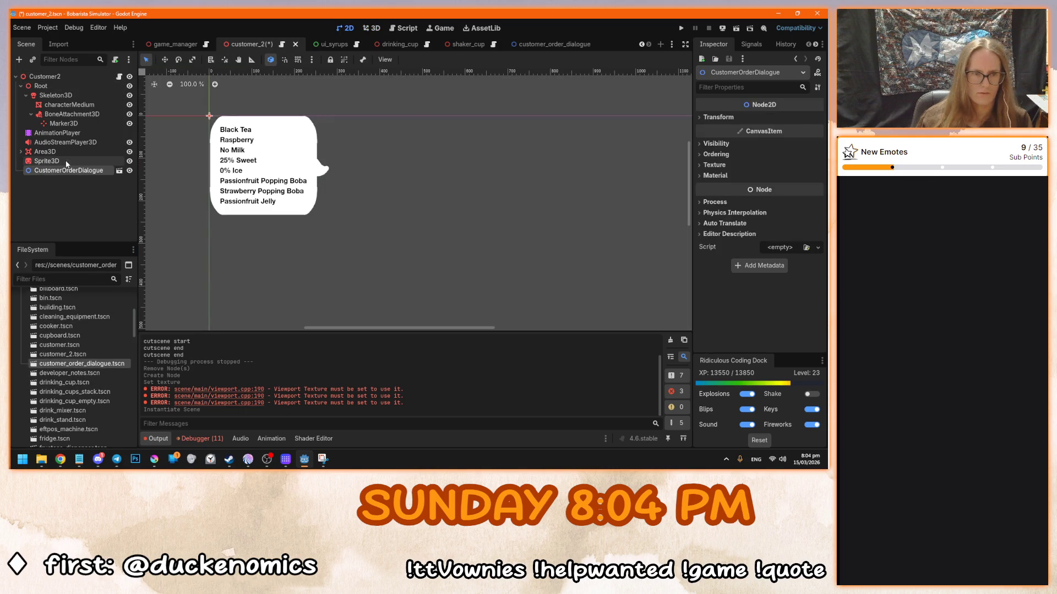
click(47, 160)
click(787, 118)
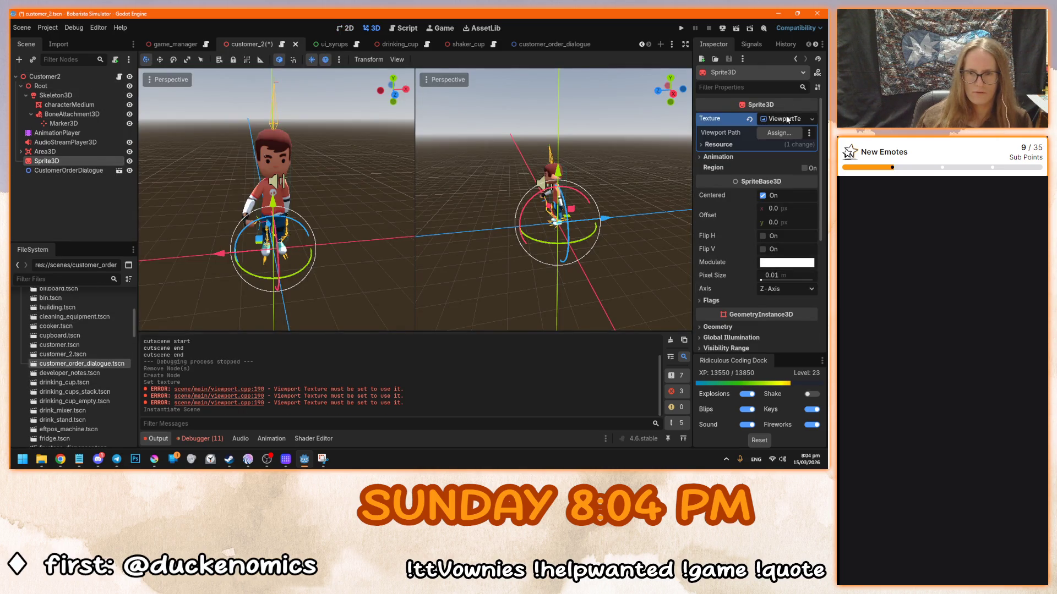
click(778, 133)
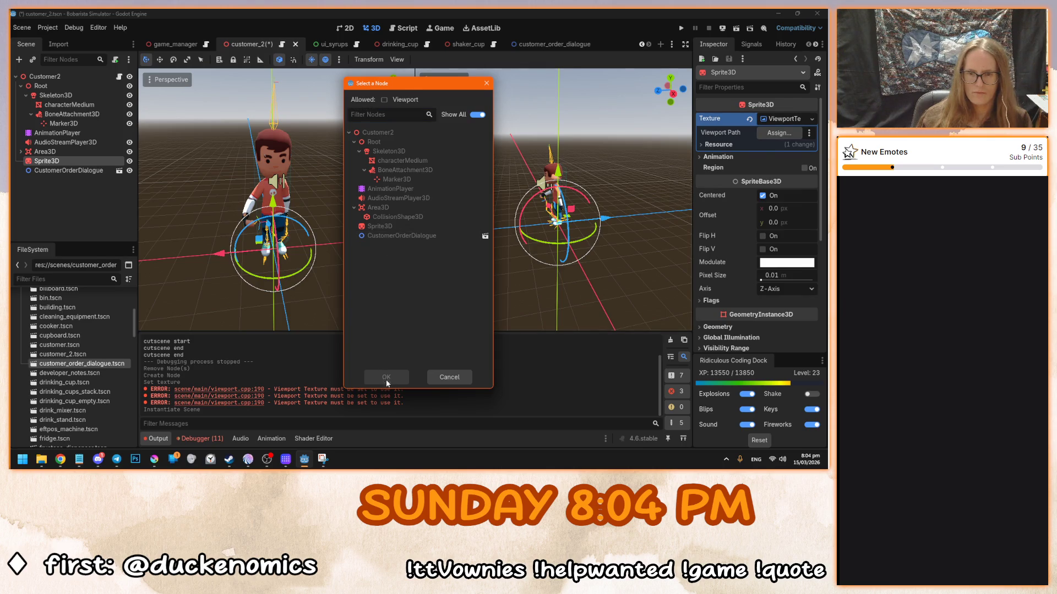
click(450, 376)
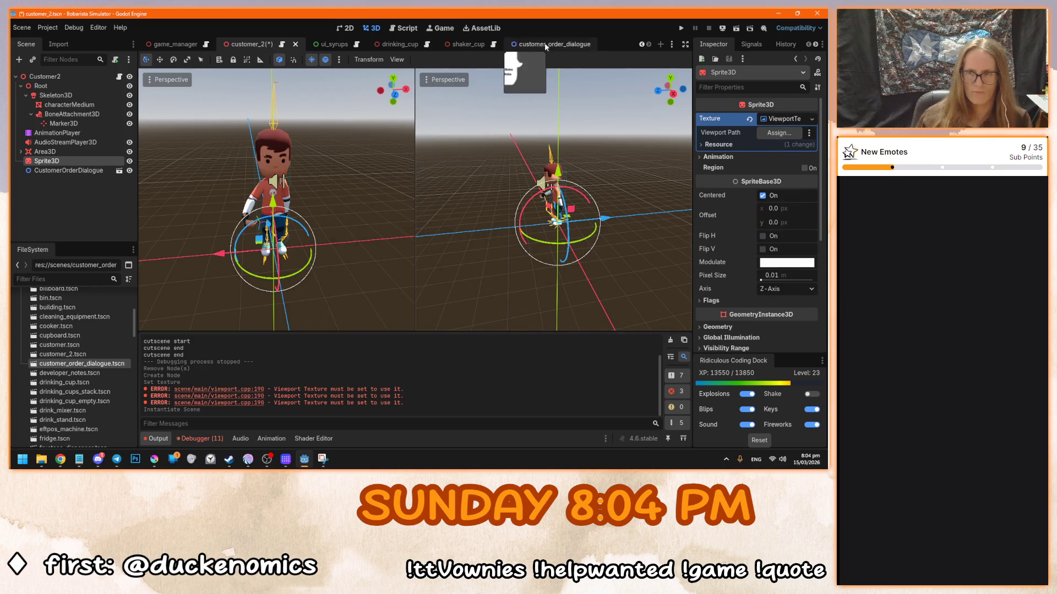
click(543, 43)
click(63, 76)
- Add a SubViewport child to the CustomerOrderDialogue root by searching 'viewport'
key(ctrl+a)
text(vie)
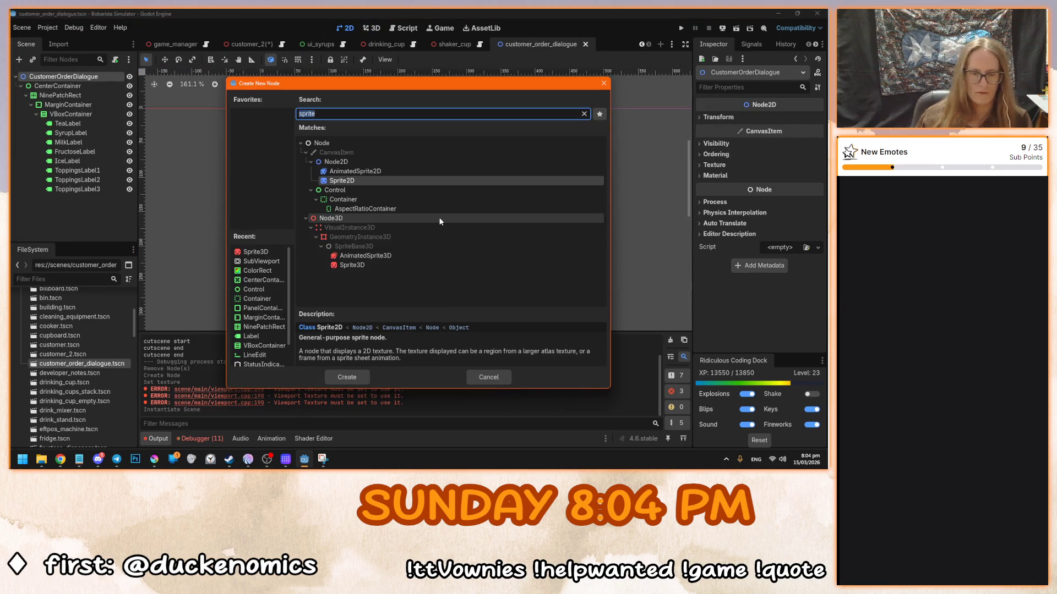
text(wport)
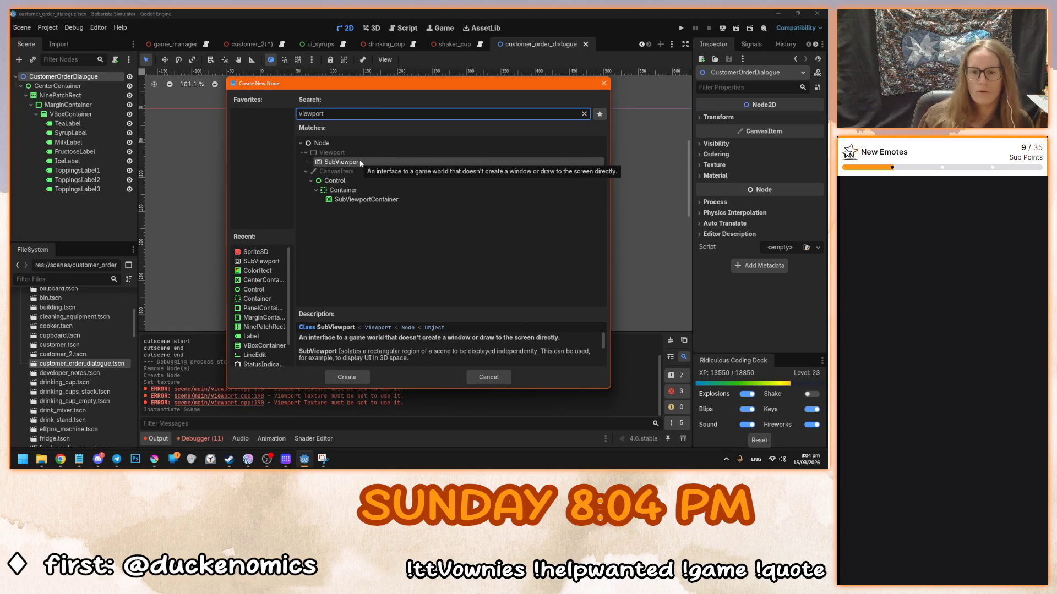
scroll(398, 359, down, 4)
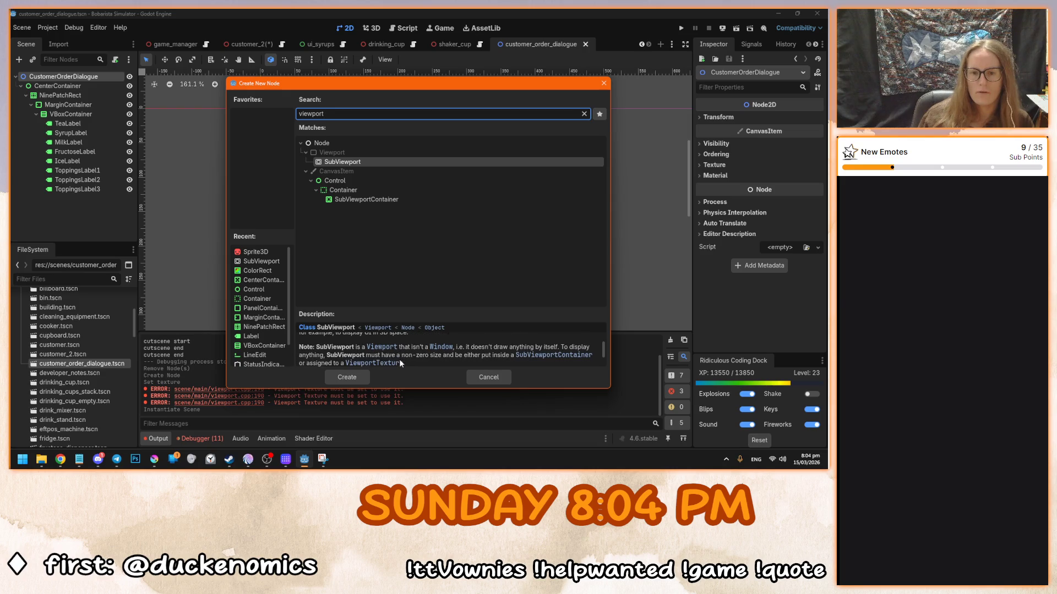
scroll(407, 360, down, 1)
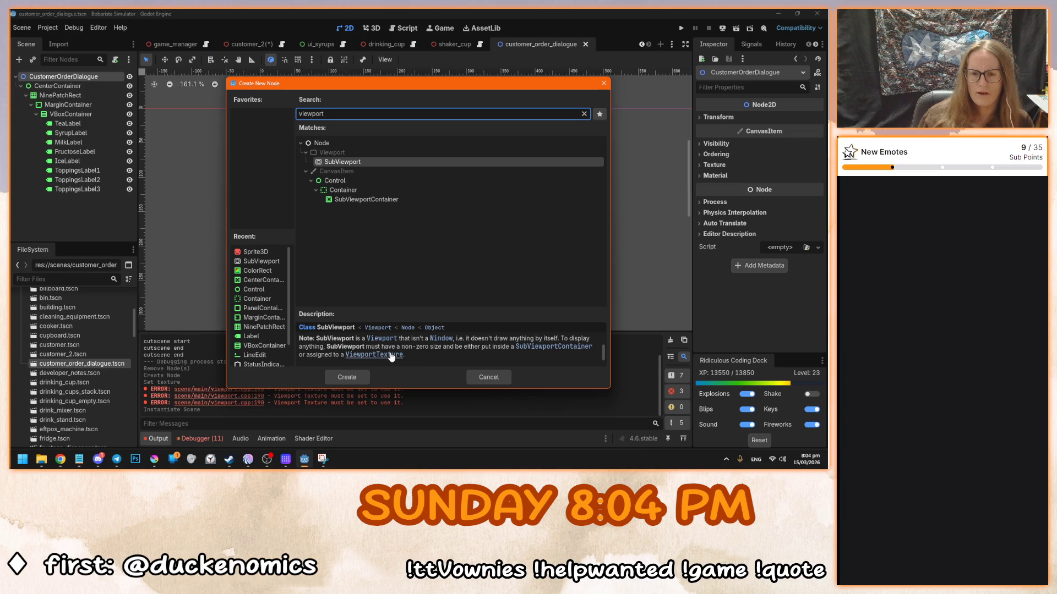
click(354, 379)
- Reparent the CenterContainer under the SubViewport, then undo so it stays under the root
click(64, 85)
mouse_move(64, 85)
mouse_down()
mouse_move(52, 91)
mouse_move(61, 201)
mouse_up()
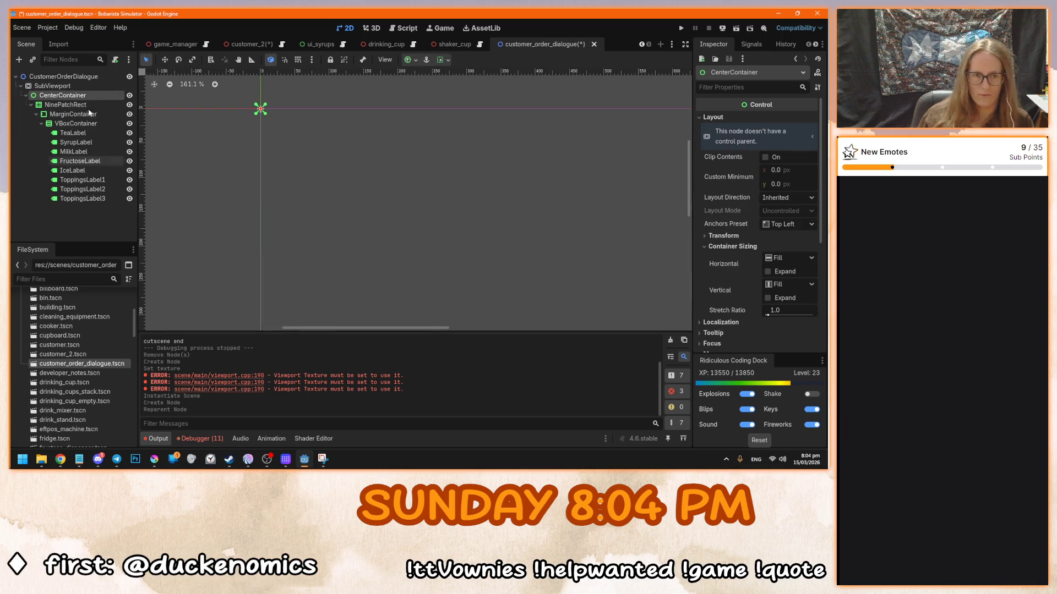
click(90, 85)
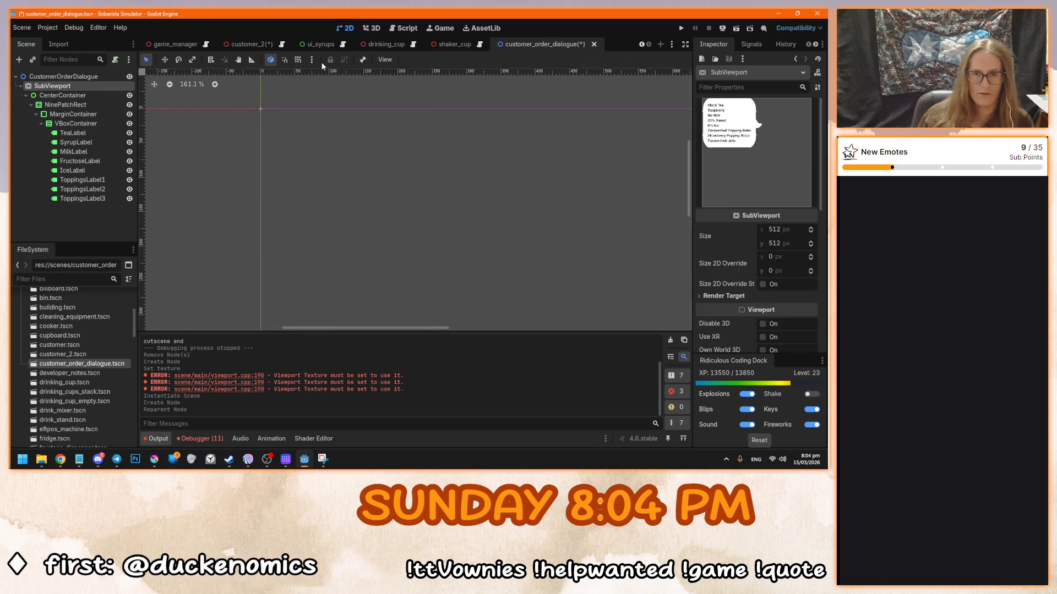
click(385, 59)
click(345, 184)
key(ctrl+z)
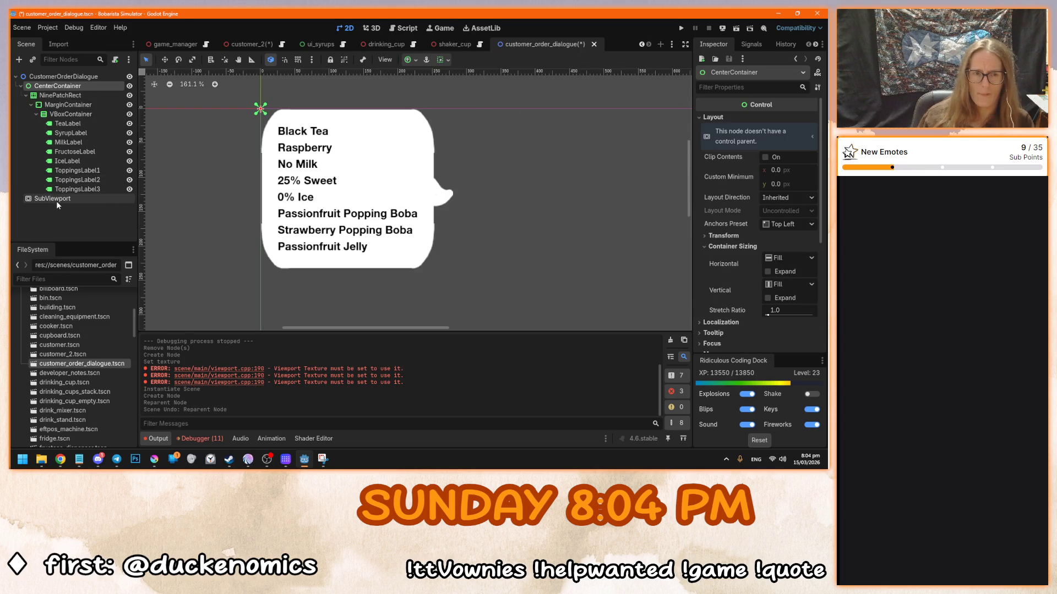
mouse_move(57, 85)
mouse_down()
mouse_move(62, 214)
mouse_move(62, 201)
mouse_up()
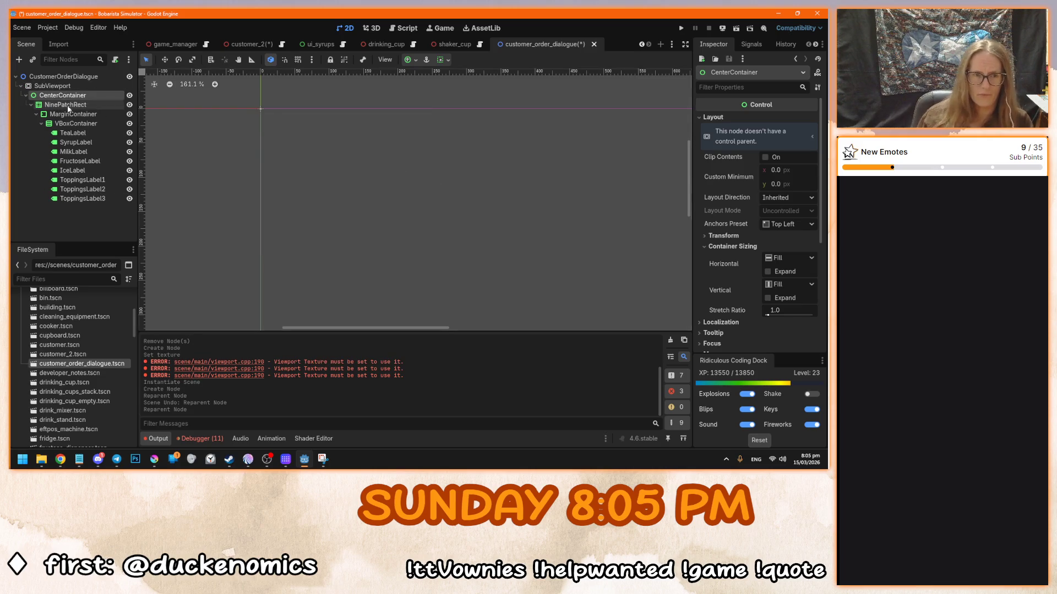
click(65, 87)
scroll(727, 185, down, 3)
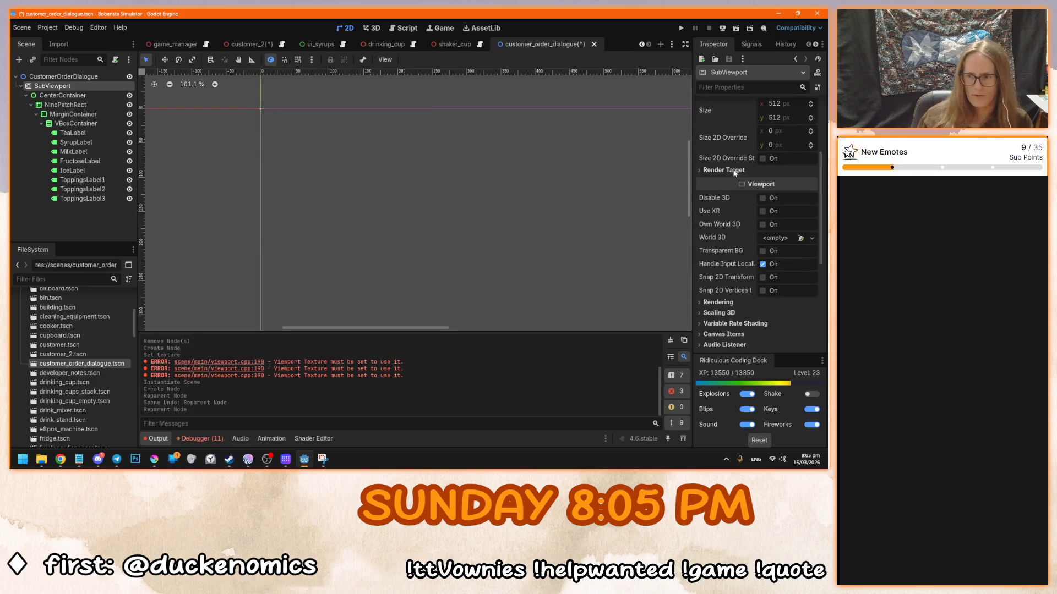
scroll(386, 259, down, 8)
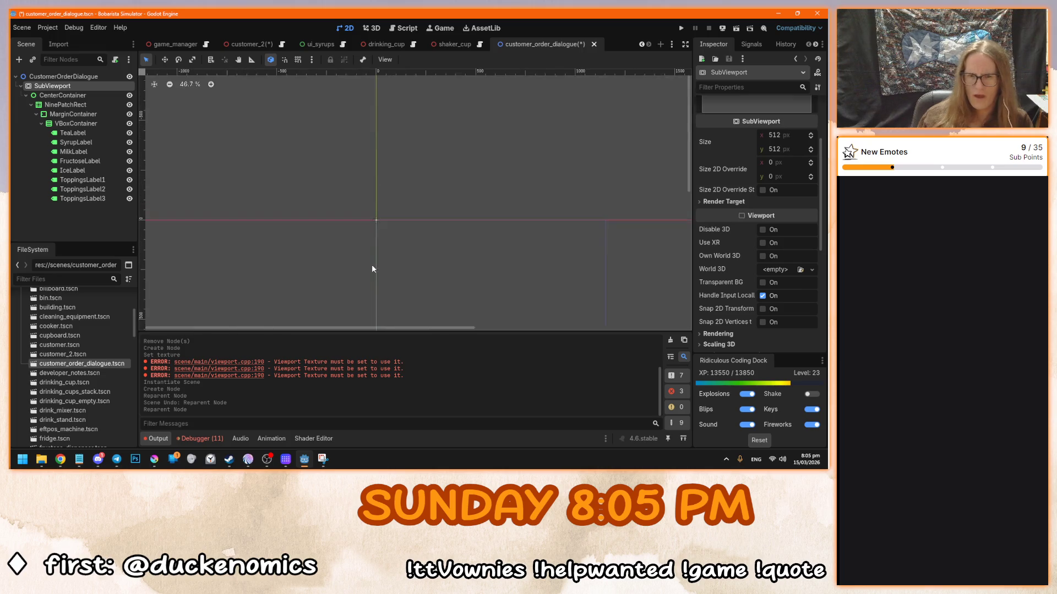
scroll(413, 203, up, 2)
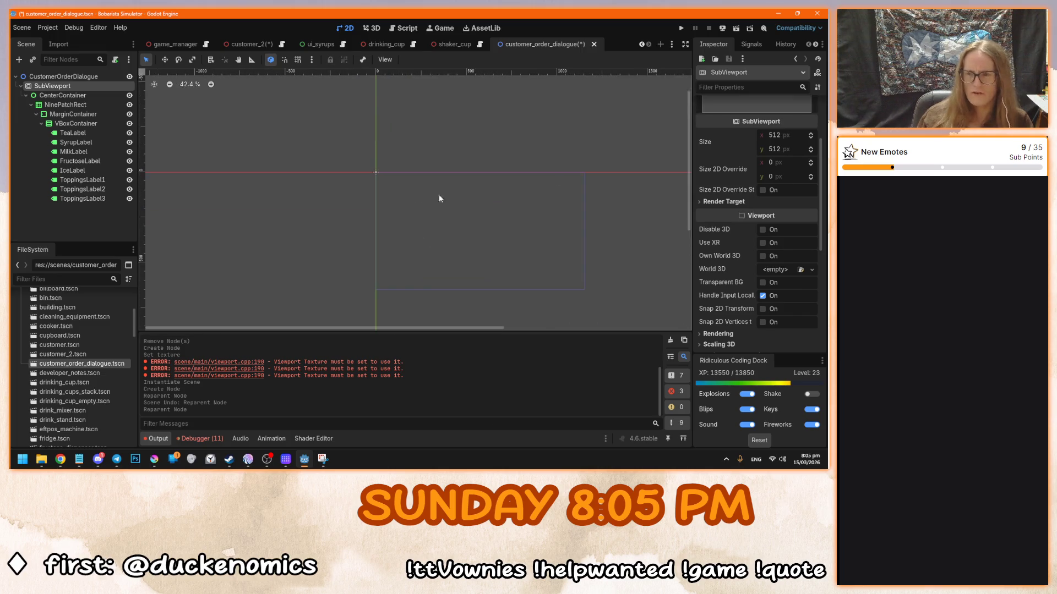
scroll(728, 158, up, 3)
key(ctrl+z)
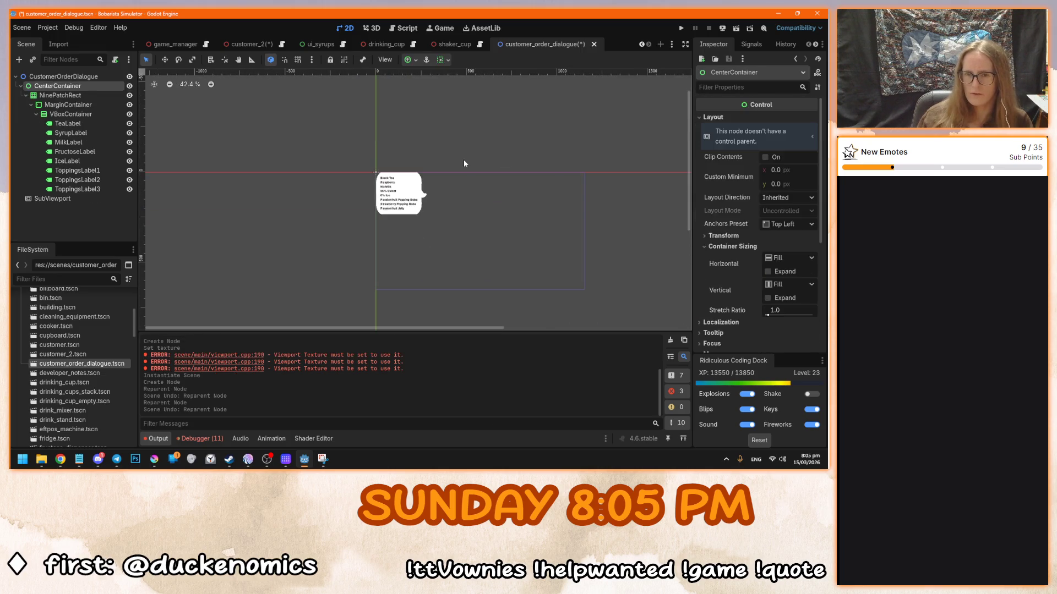
scroll(432, 216, up, 2)
- Try shrinking the 512×512 SubViewport's width, undo it, and start deleting the SubViewport
click(52, 198)
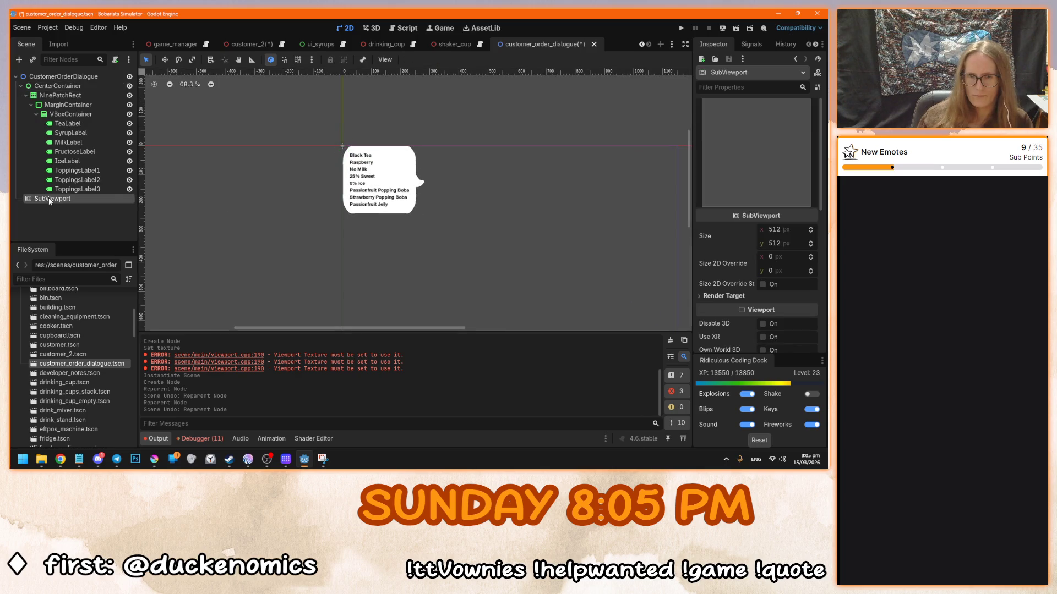
scroll(423, 178, up, 2)
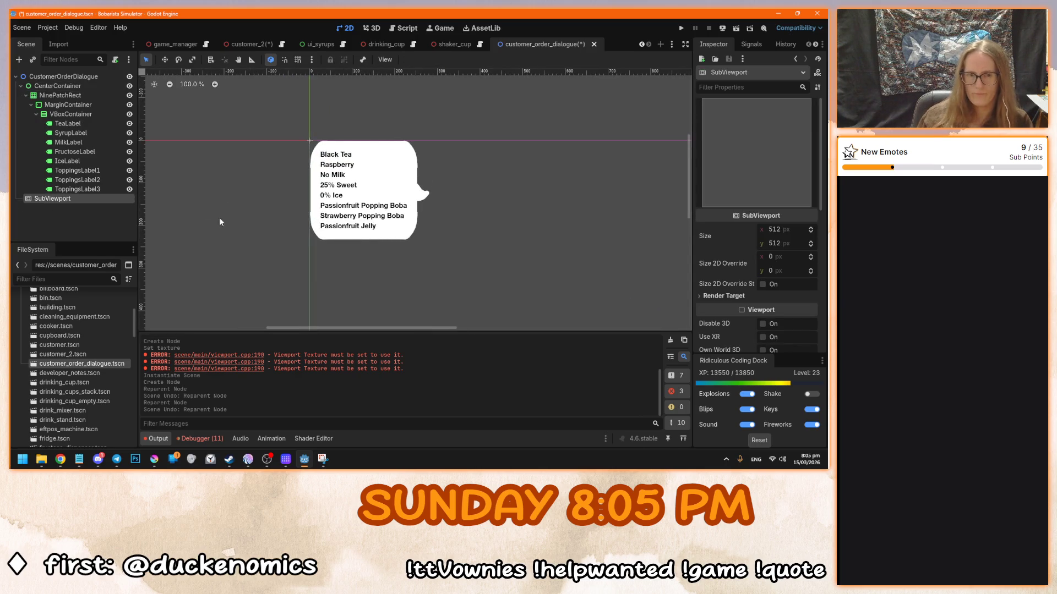
scroll(240, 216, up, 1)
drag(446, 212, 357, 223)
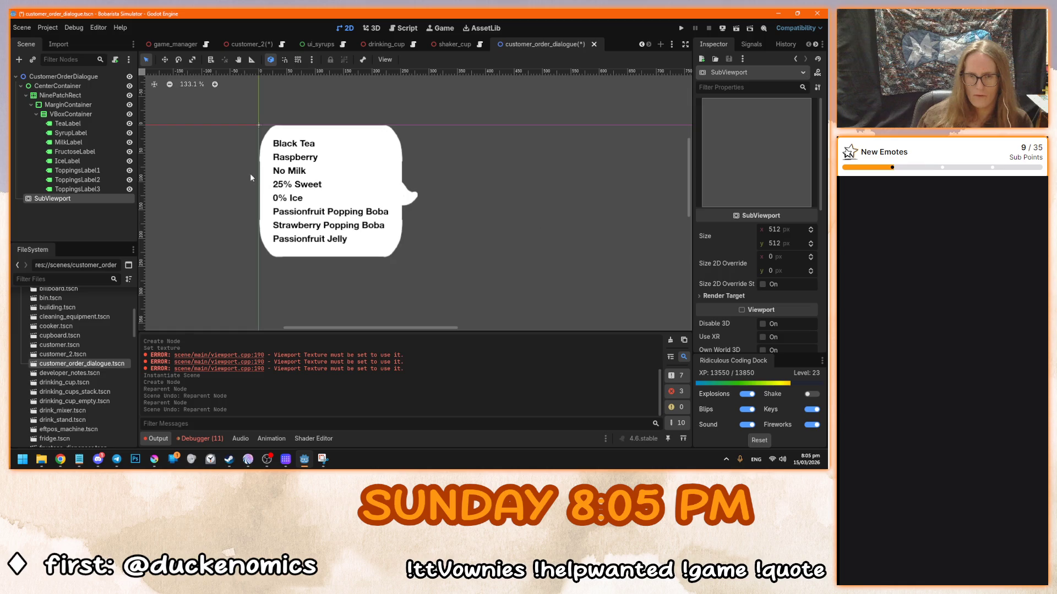
scroll(257, 179, down, 5)
drag(774, 229, 727, 229)
key(ctrl+z)
scroll(303, 178, up, 1)
scroll(297, 184, up, 6)
key(Delete)
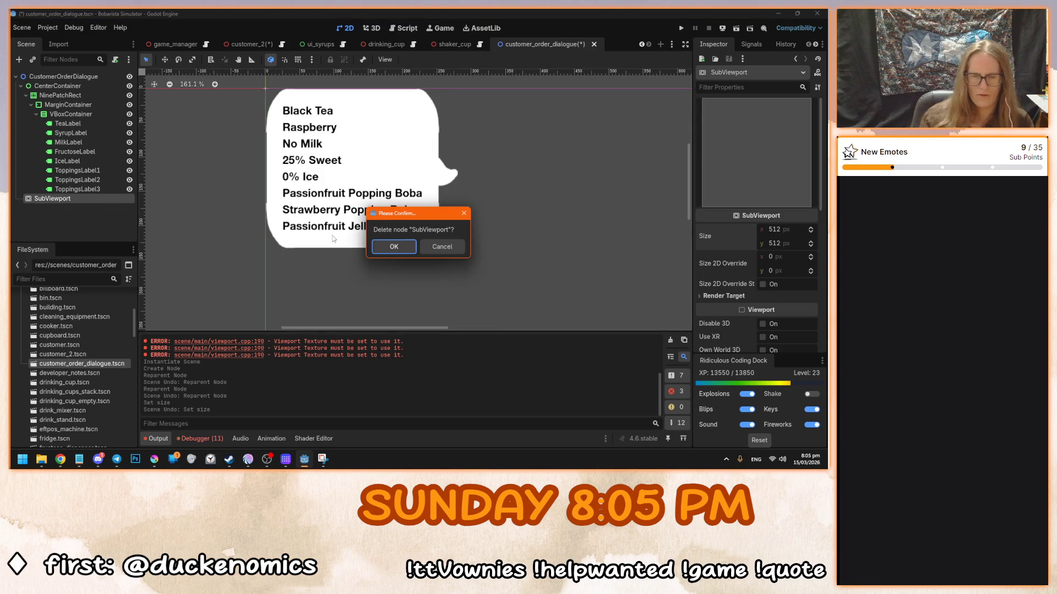
- Delete the SubViewport node and look up SubViewportContainer in the Add Child Node list
key(Return)
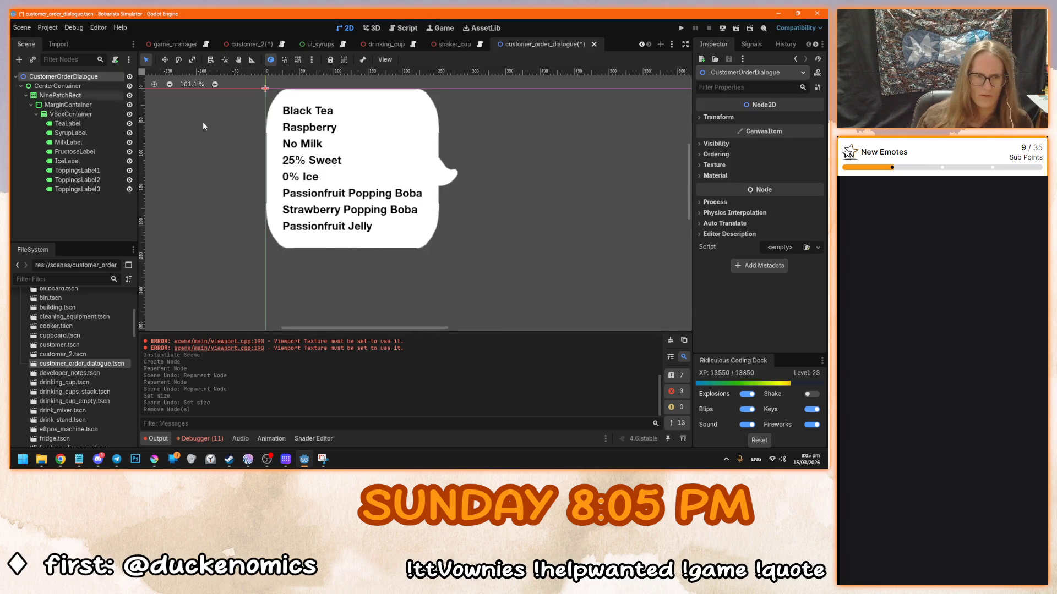
key(ctrl+a)
click(374, 200)
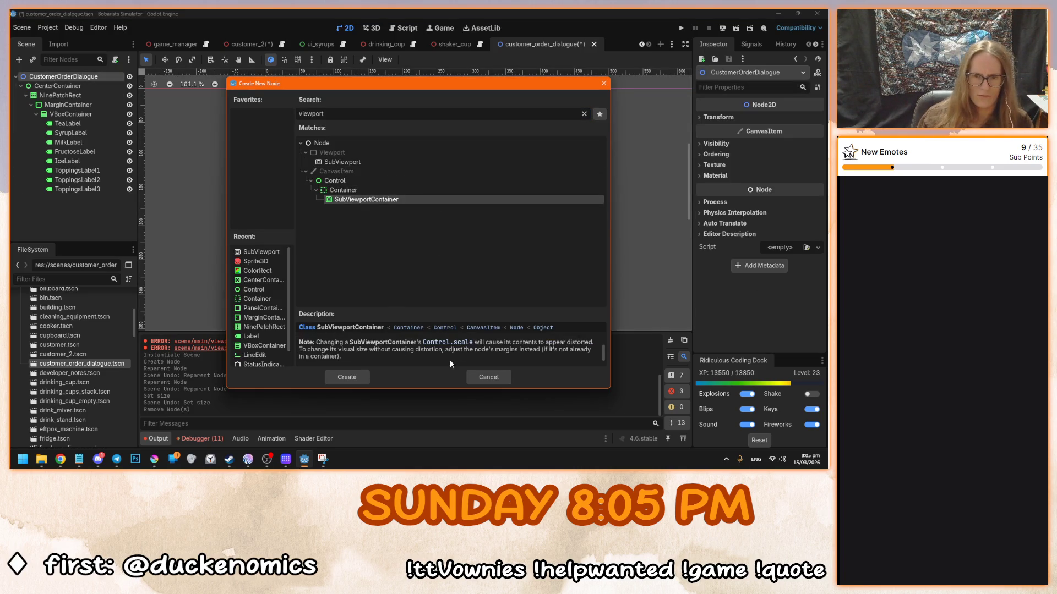
scroll(473, 357, up, 2)
scroll(497, 355, up, 2)
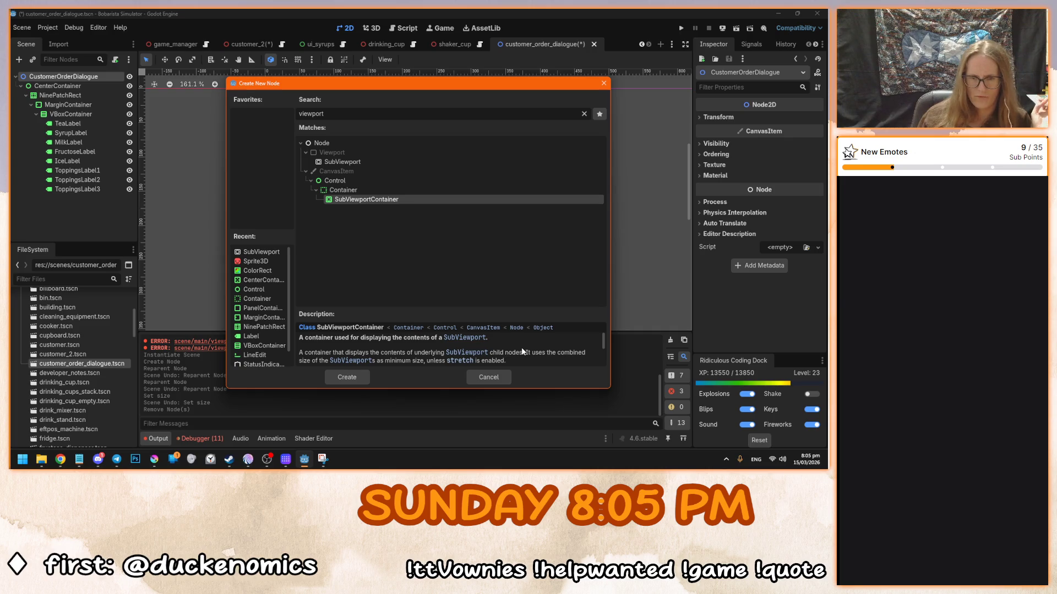
scroll(522, 352, down, 1)
scroll(522, 351, down, 3)
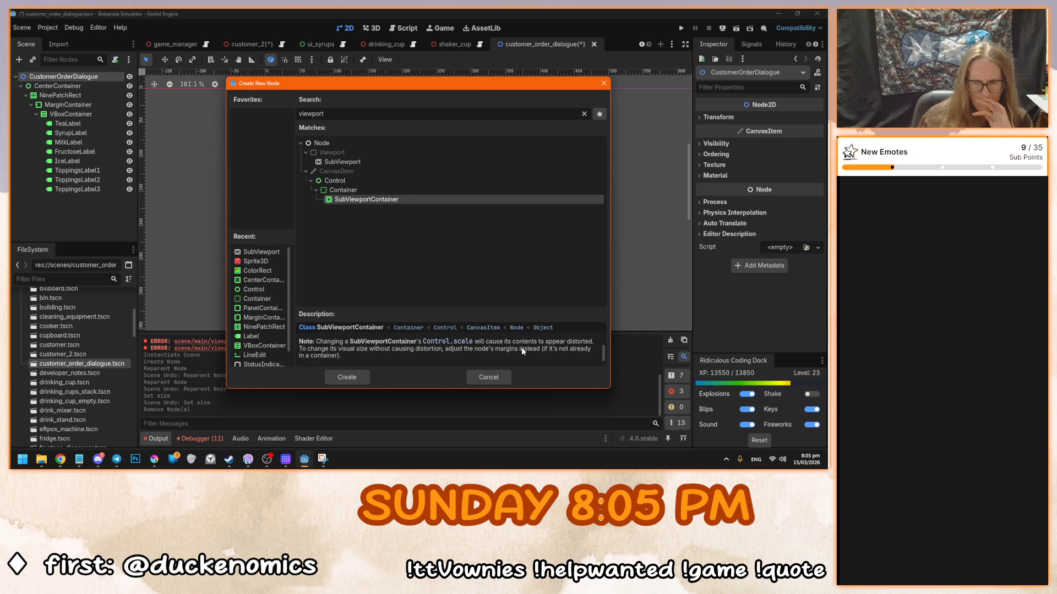
scroll(522, 352, up, 2)
scroll(522, 352, down, 1)
scroll(523, 351, up, 3)
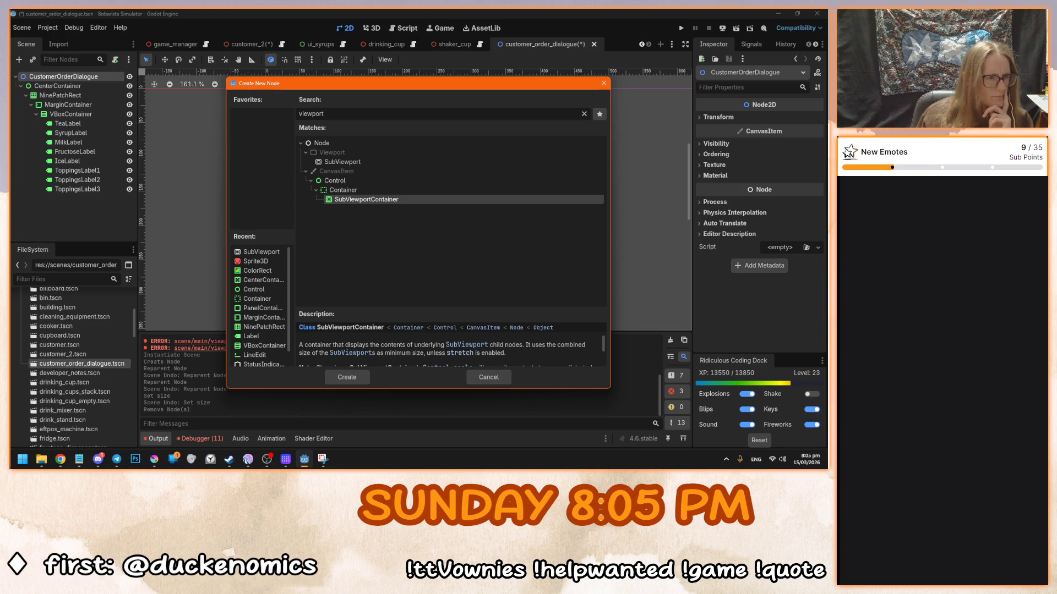
- Cancel adding the SubViewportContainer and save the order dialogue scene
key(alt+Tab)
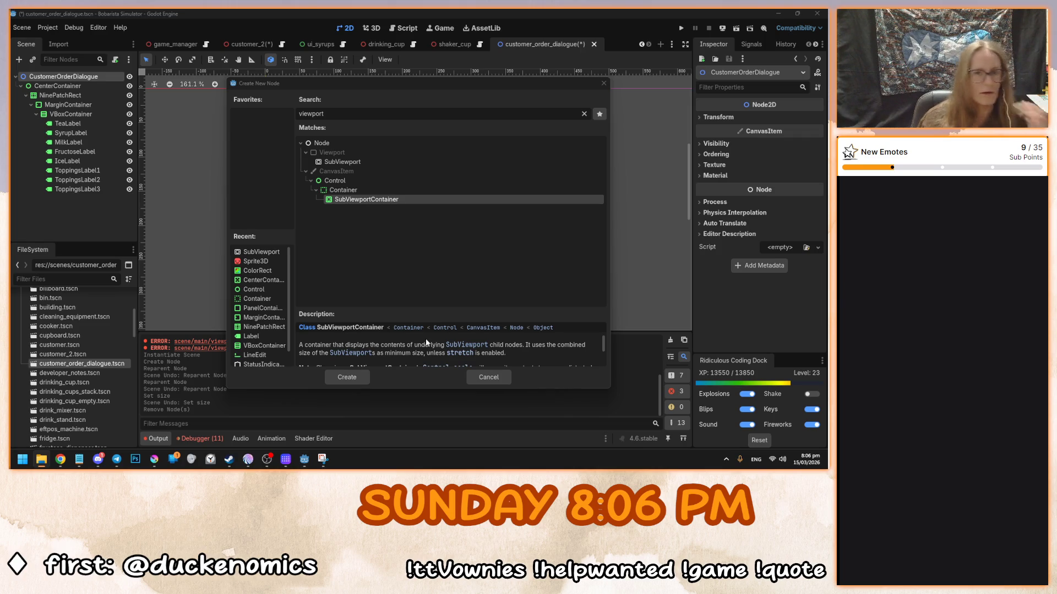
click(486, 378)
key(ctrl+s)
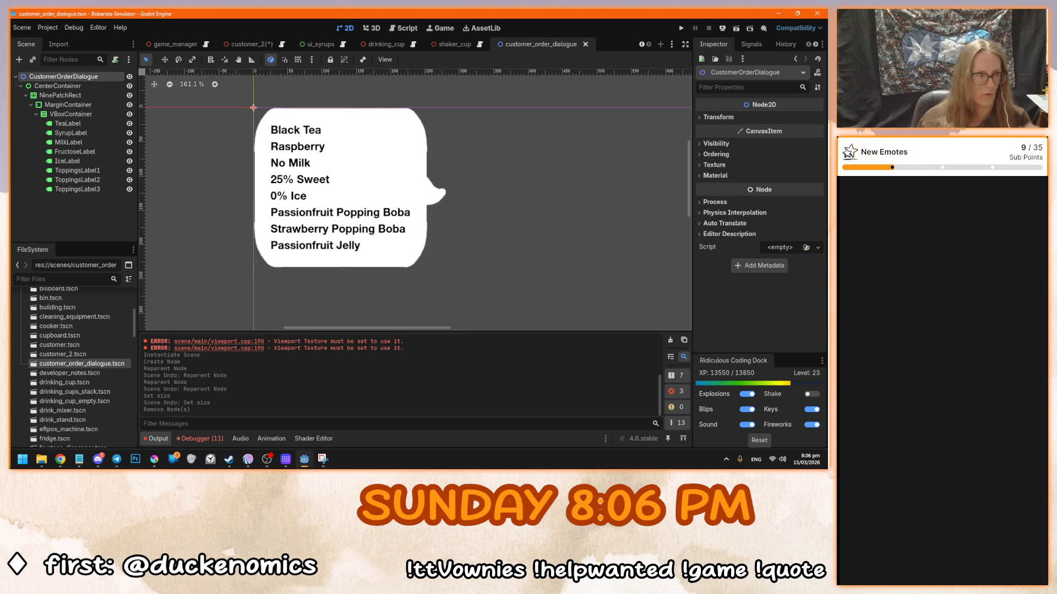
- Test-run the 2D-in-3D Pong demo, moving the left paddle with Z, then stop it
key(alt+Tab)
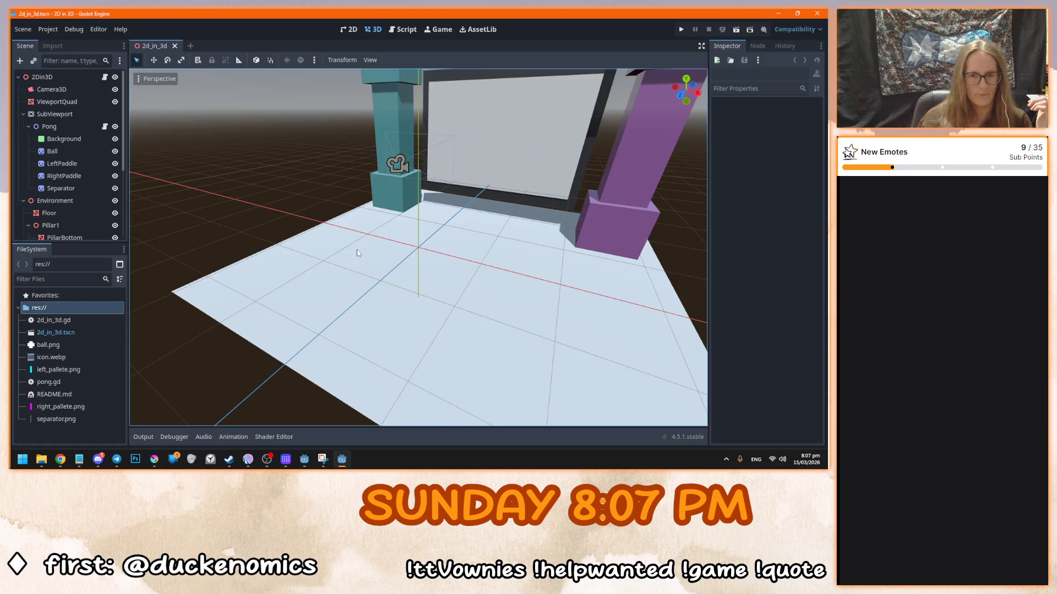
scroll(479, 323, up, 5)
scroll(478, 324, down, 5)
mouse_move(442, 314)
mouse_down()
mouse_move(282, 212)
mouse_move(435, 248)
mouse_up()
key(F5)
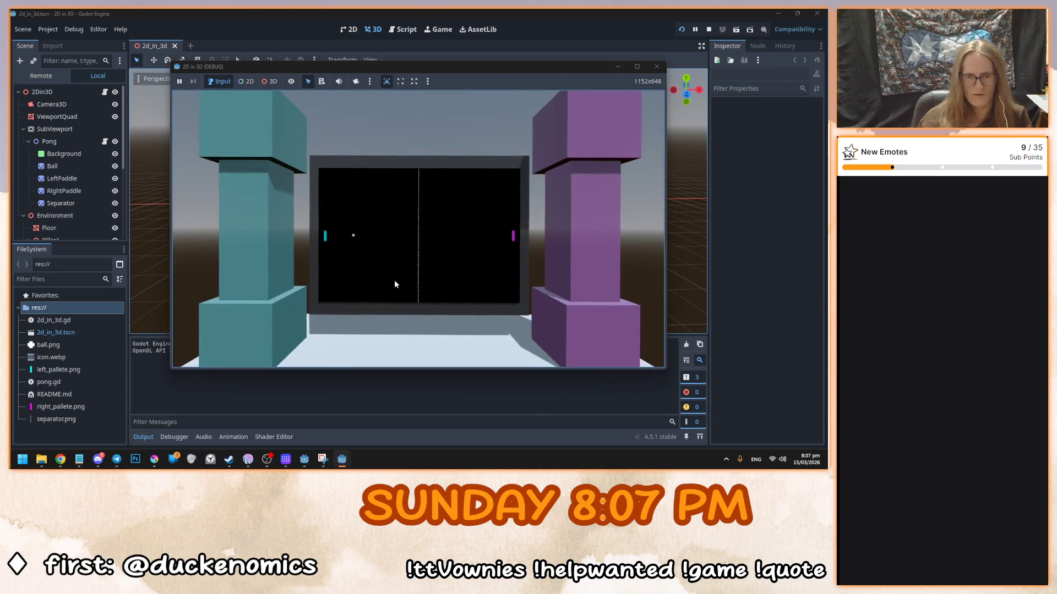
key(z)
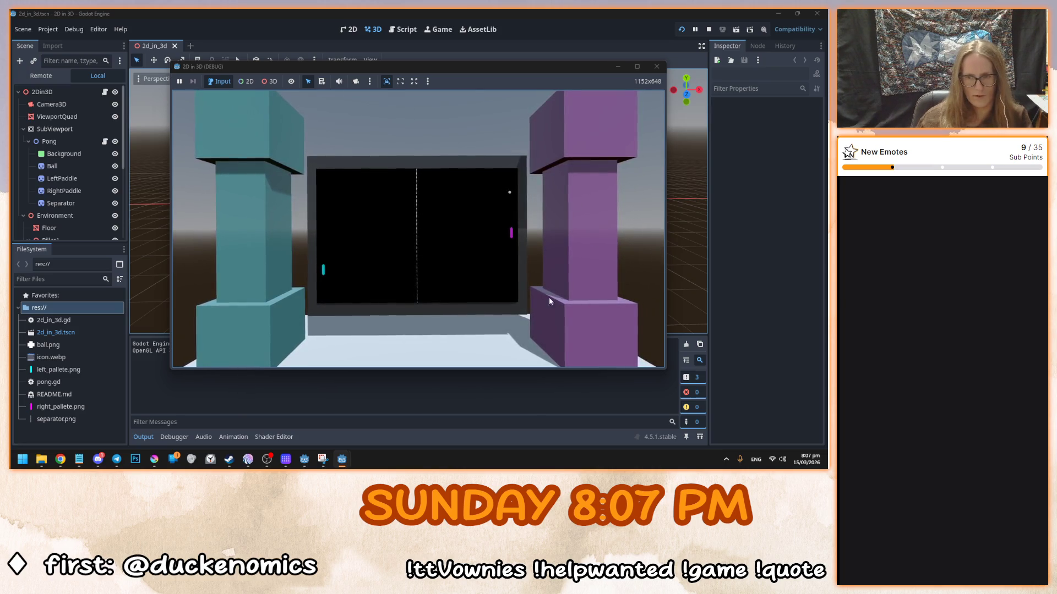
key(F8)
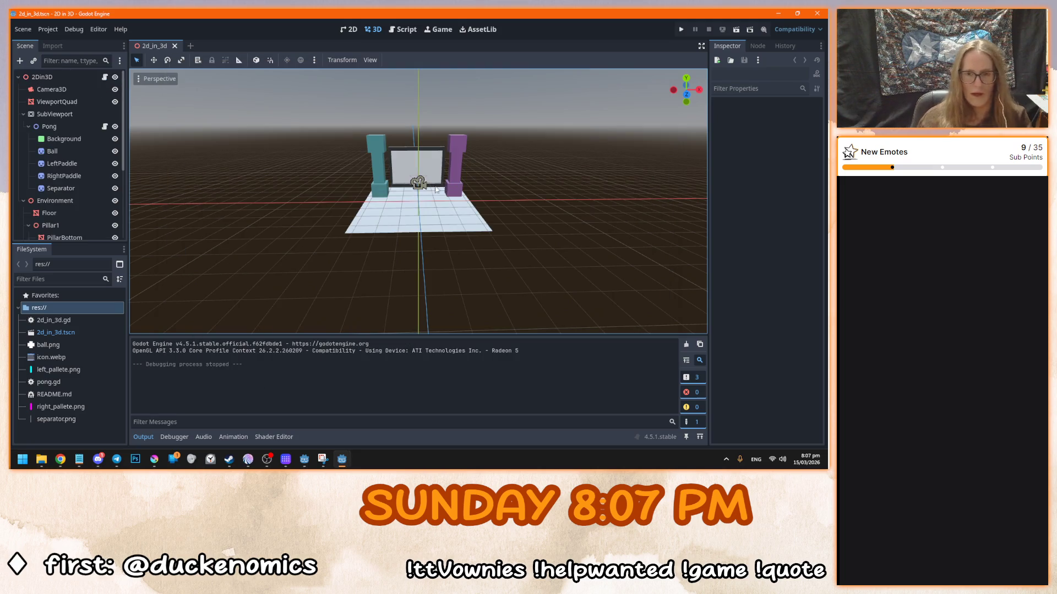
- Inspect the SubViewport's settings and the Pong scene in the 2D view
click(55, 114)
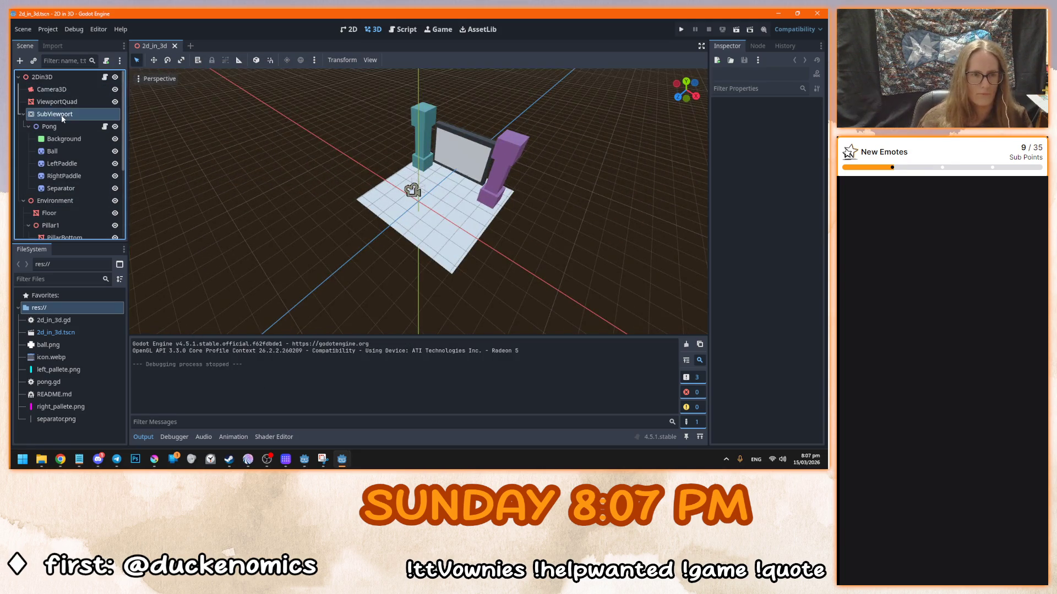
scroll(392, 258, up, 3)
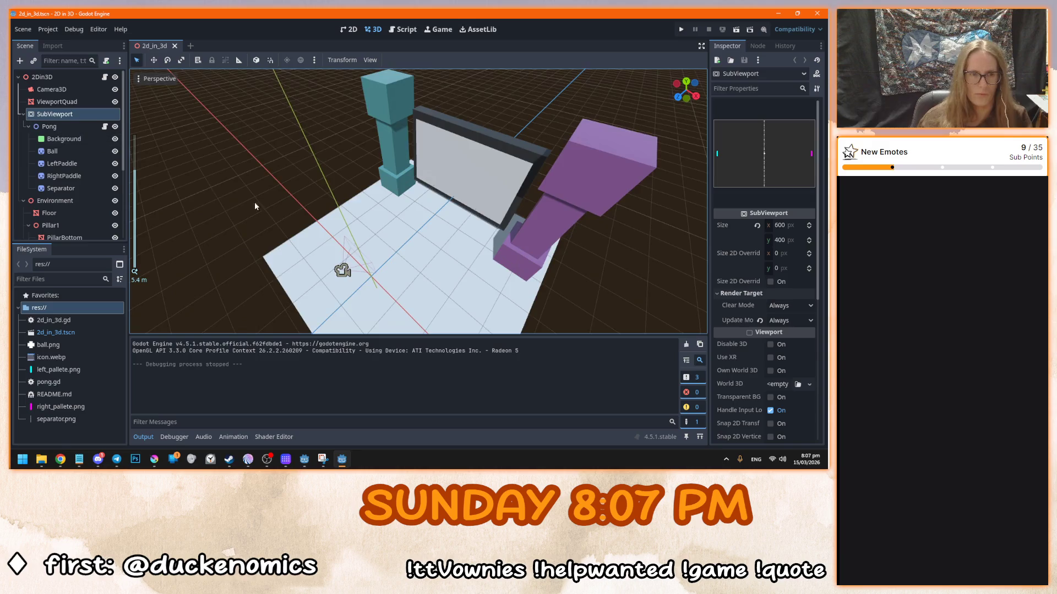
scroll(454, 149, up, 3)
click(72, 125)
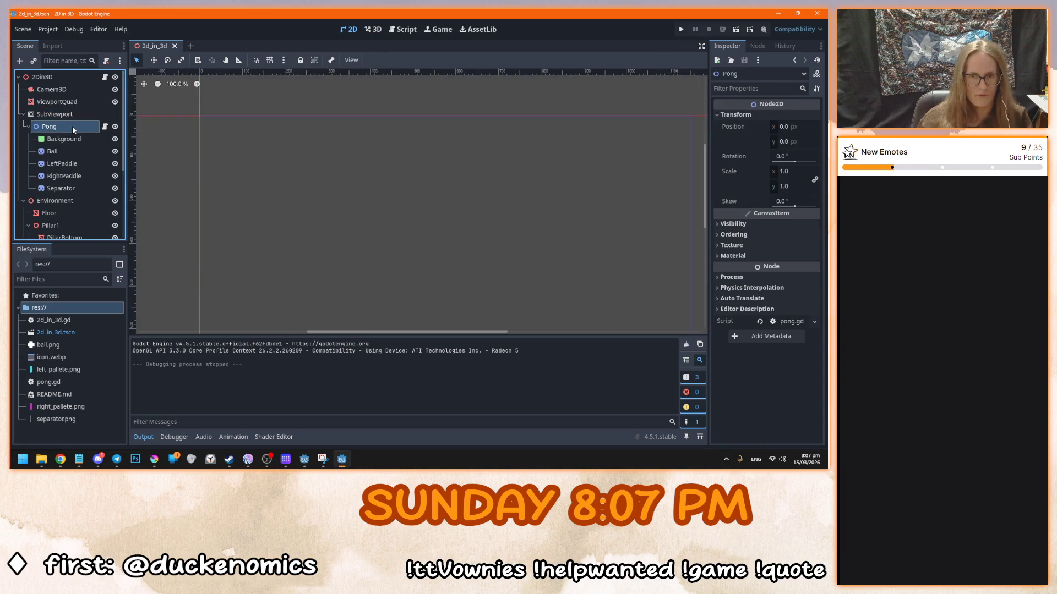
scroll(450, 226, down, 2)
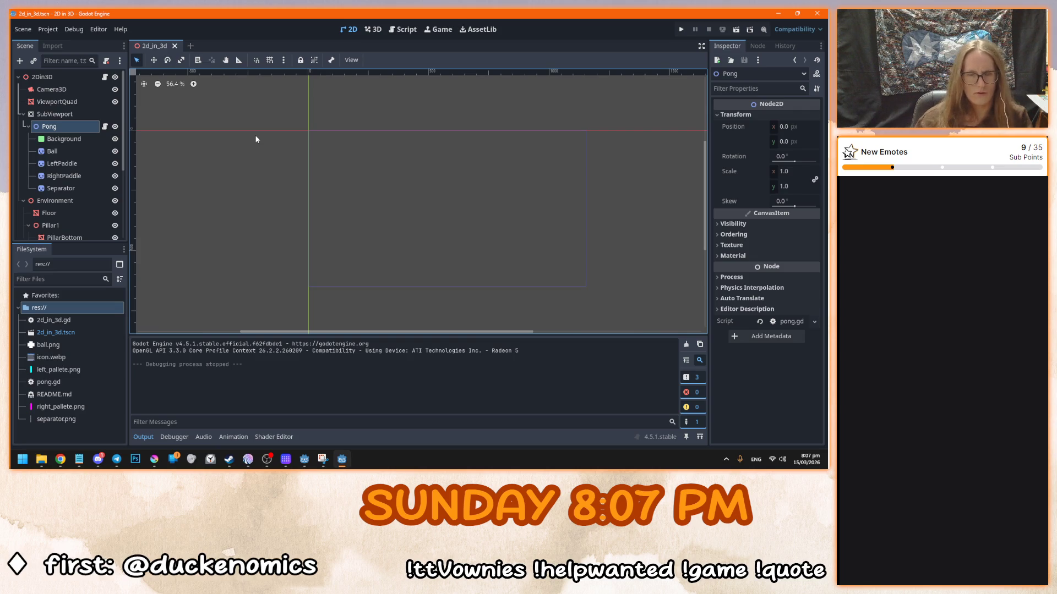
click(86, 113)
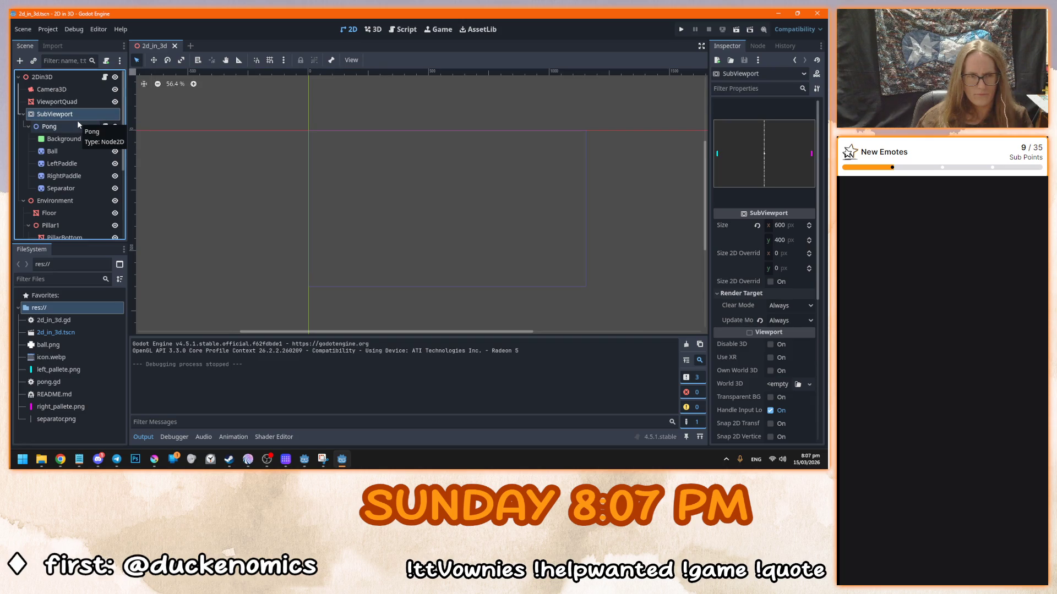
- Select ViewportQuad in the 3D view and expand its material override and surface material override
click(77, 101)
click(372, 29)
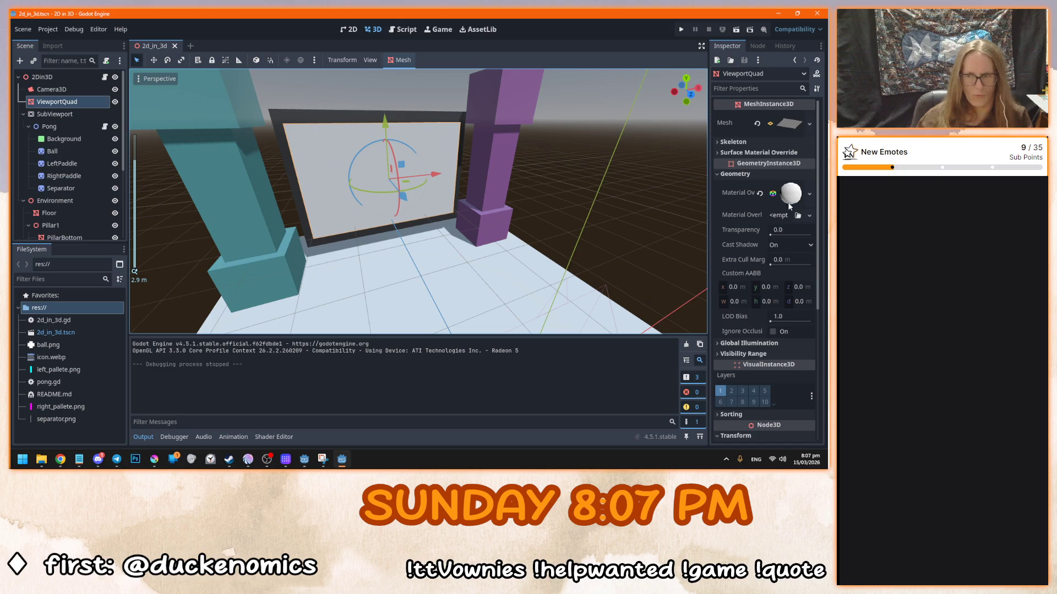
scroll(88, 180, down, 3)
scroll(88, 180, up, 3)
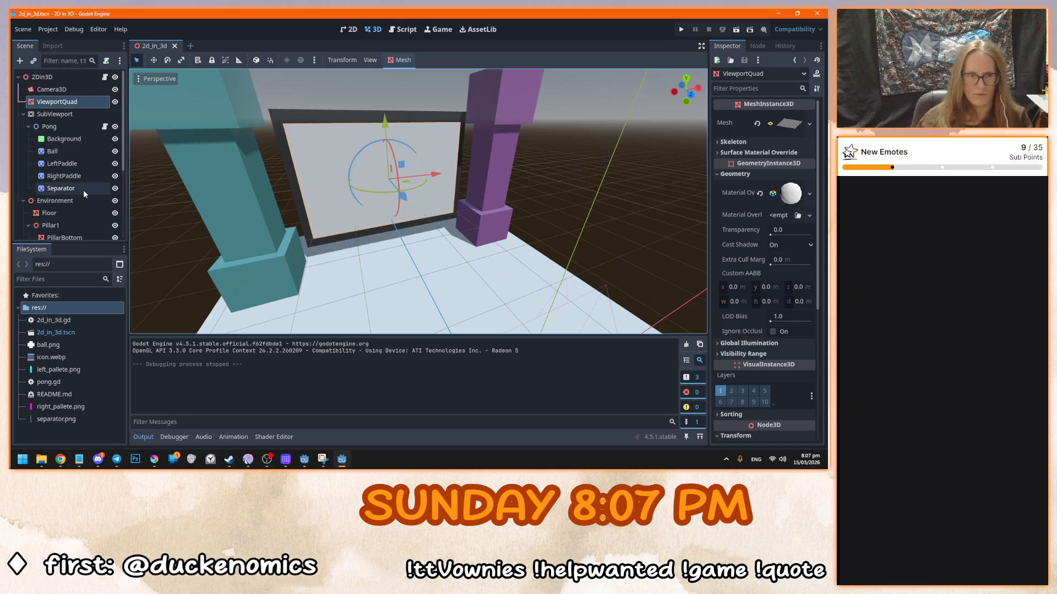
drag(425, 182, 550, 184)
click(793, 194)
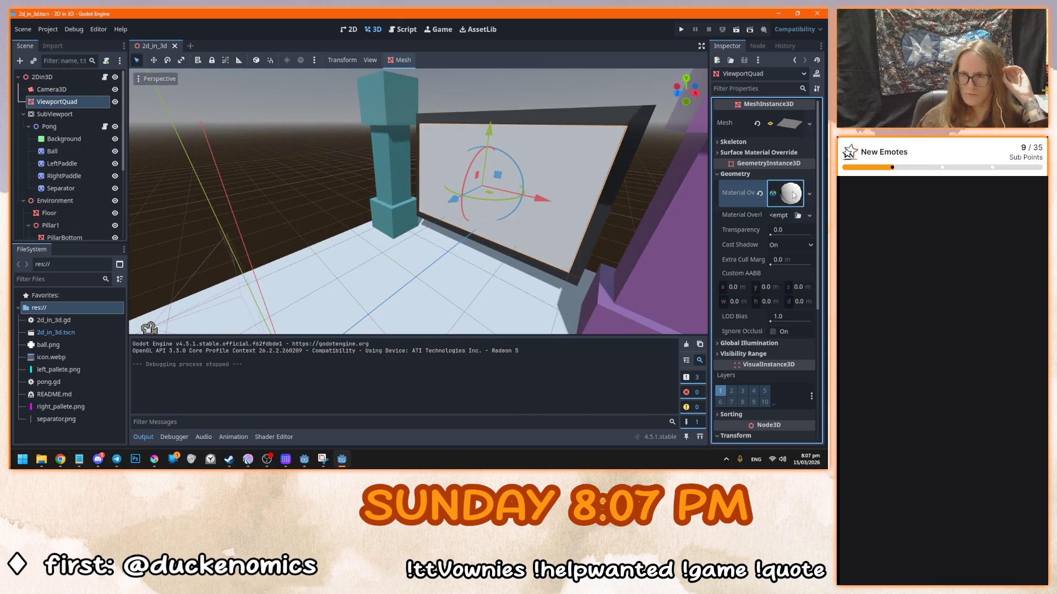
click(793, 194)
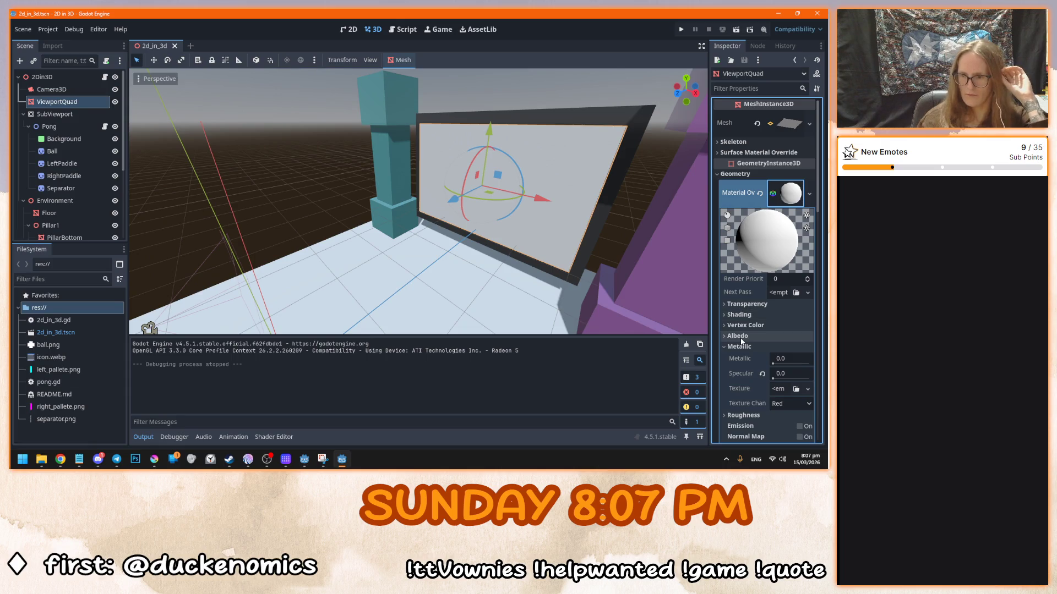
scroll(744, 336, down, 2)
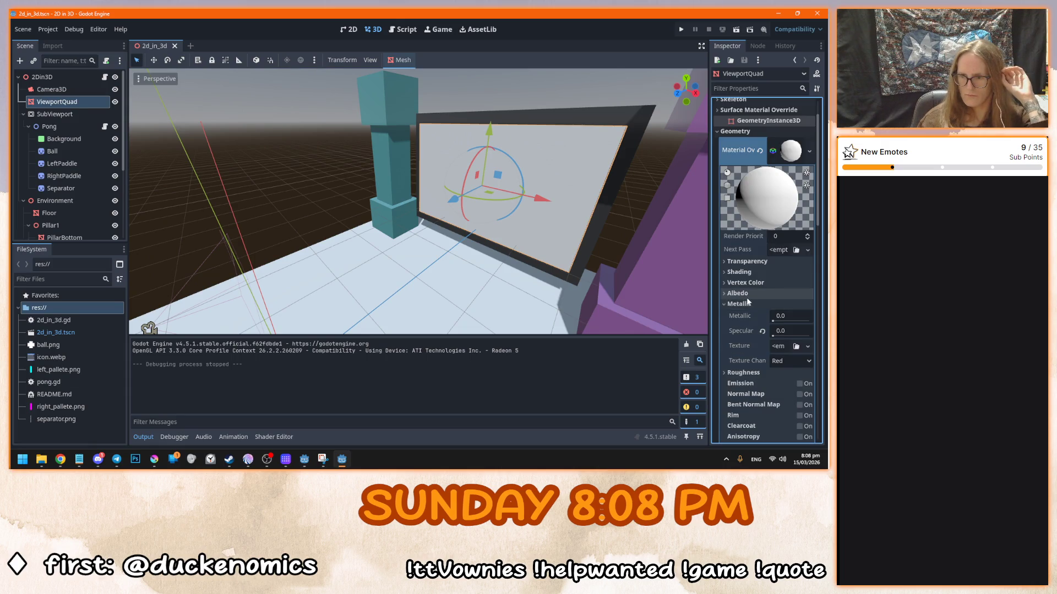
click(790, 151)
scroll(750, 205, up, 2)
click(750, 153)
click(750, 153)
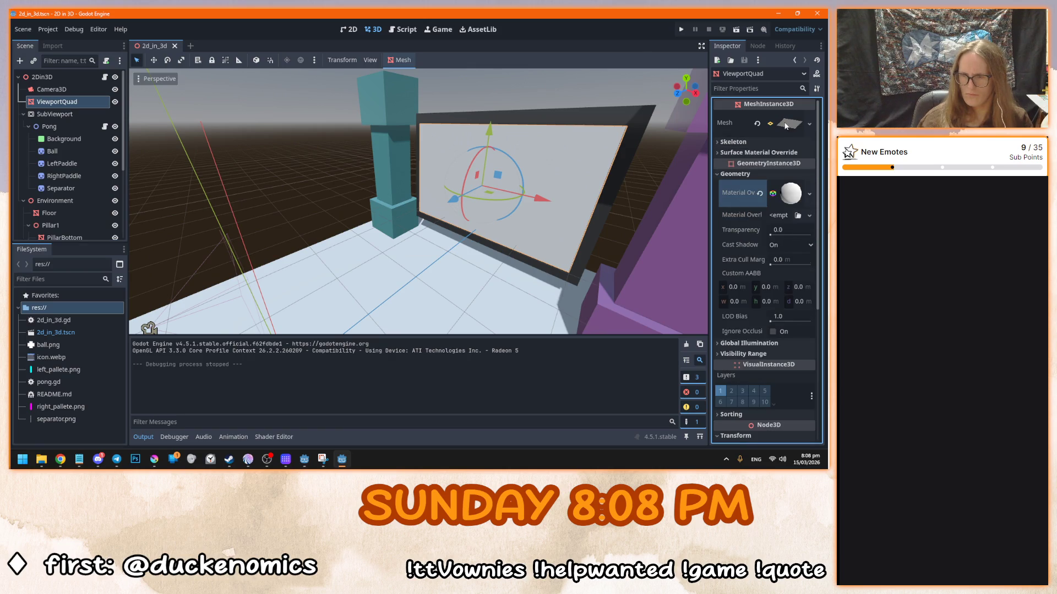
- Check which node ViewportQuad's Skeleton setting points to, leaving it unchanged
click(770, 141)
click(770, 141)
click(771, 141)
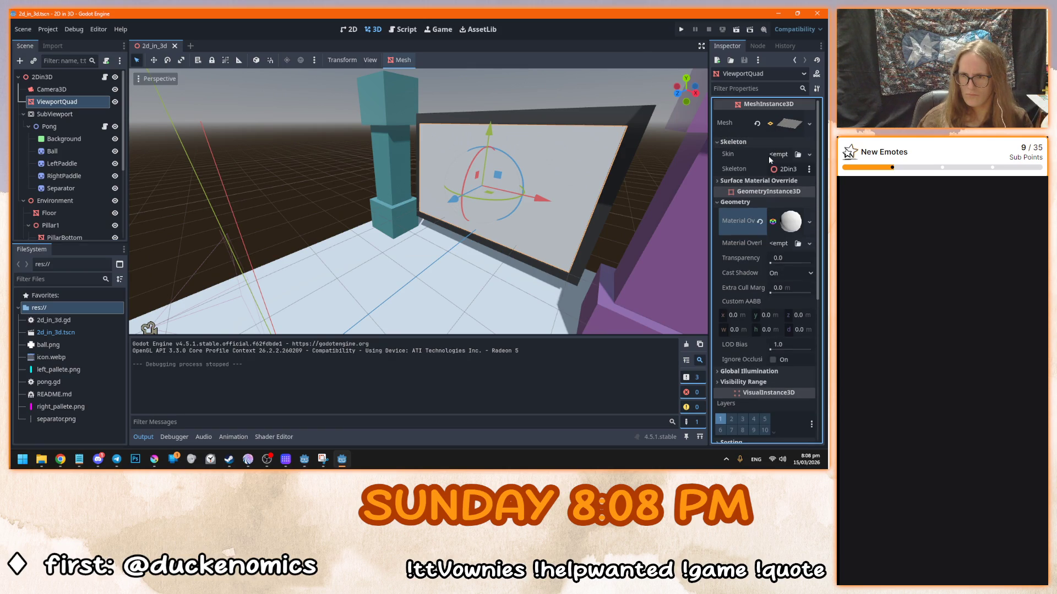
click(784, 170)
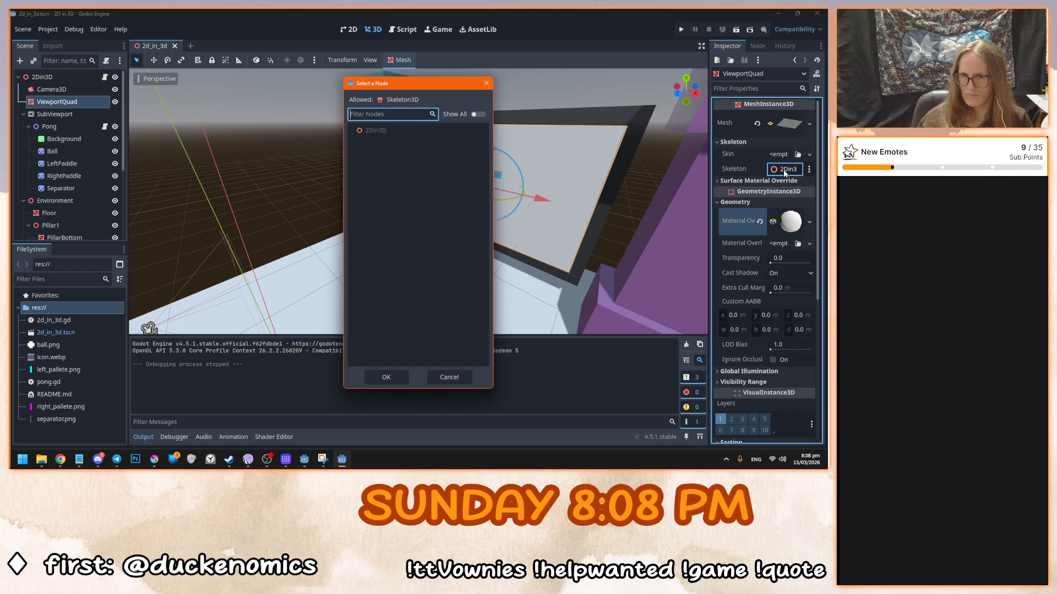
click(443, 379)
scroll(732, 258, down, 3)
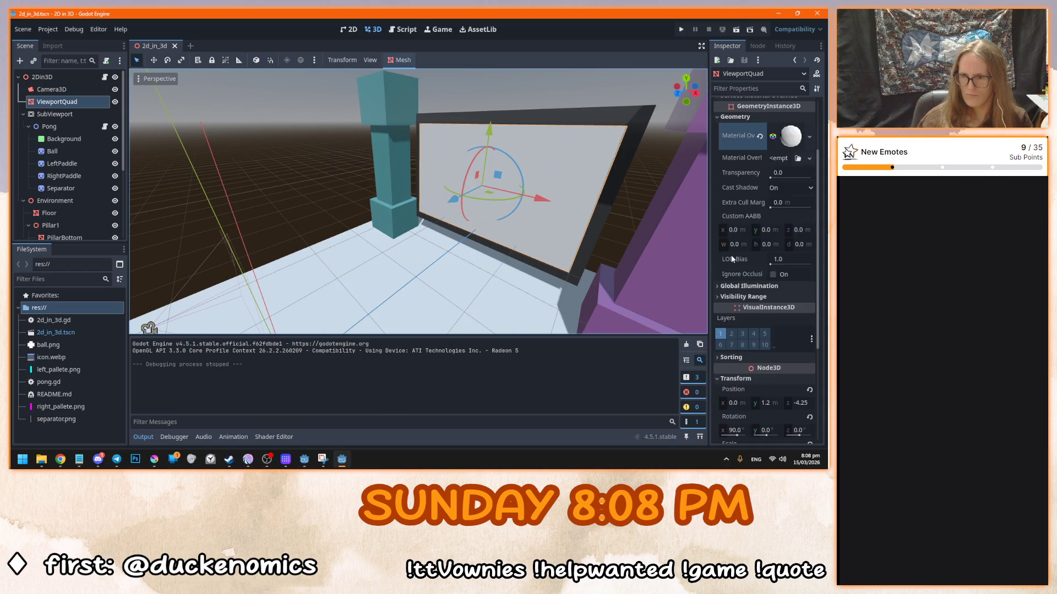
- Review the SubViewport and ViewportQuad properties, then inspect the Camera3D's settings
click(80, 113)
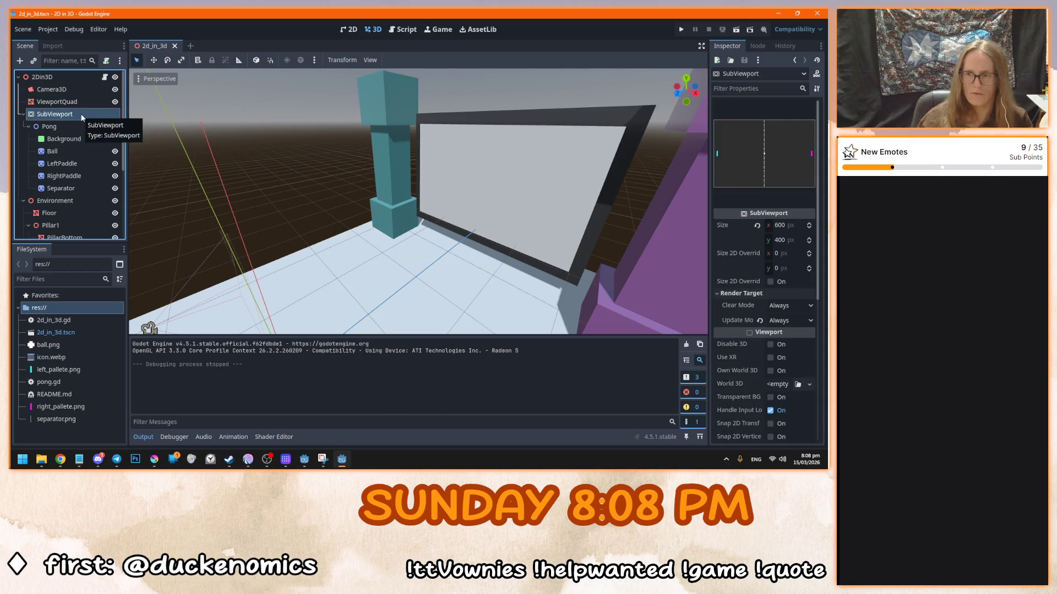
scroll(742, 341, down, 6)
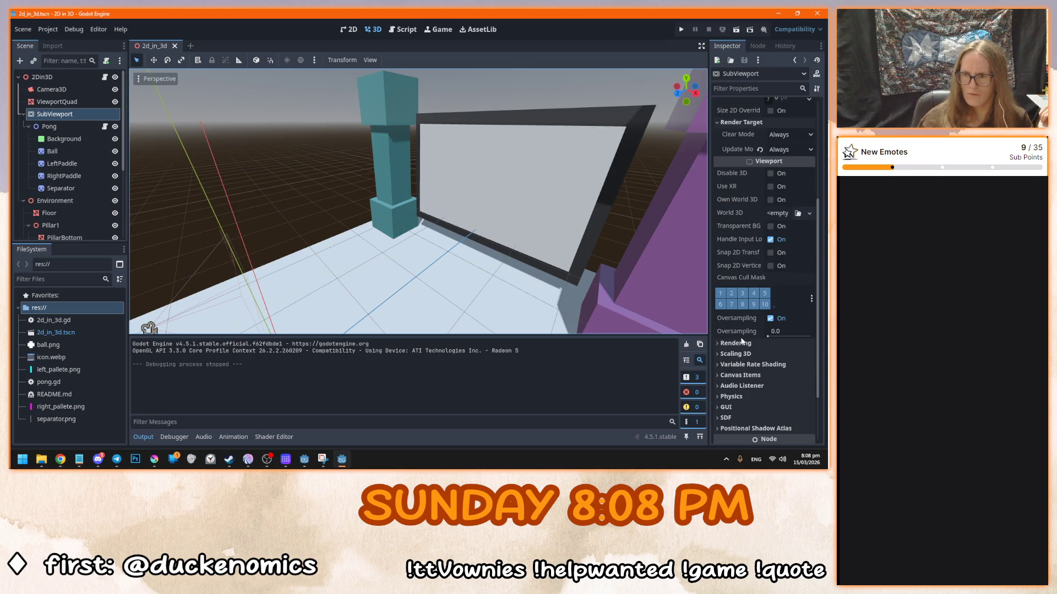
scroll(740, 341, down, 3)
click(79, 100)
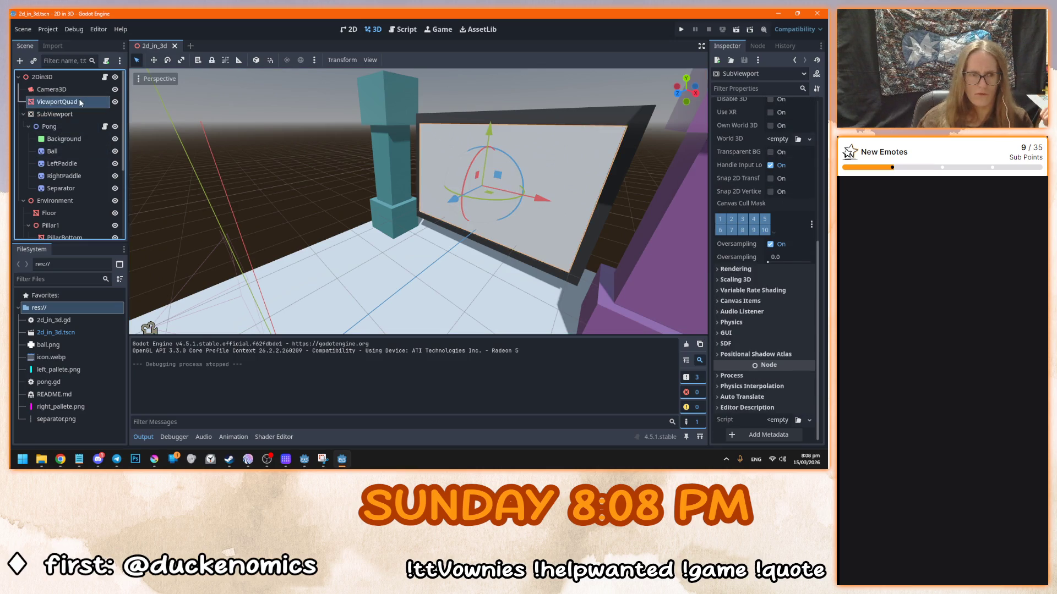
scroll(749, 175, up, 3)
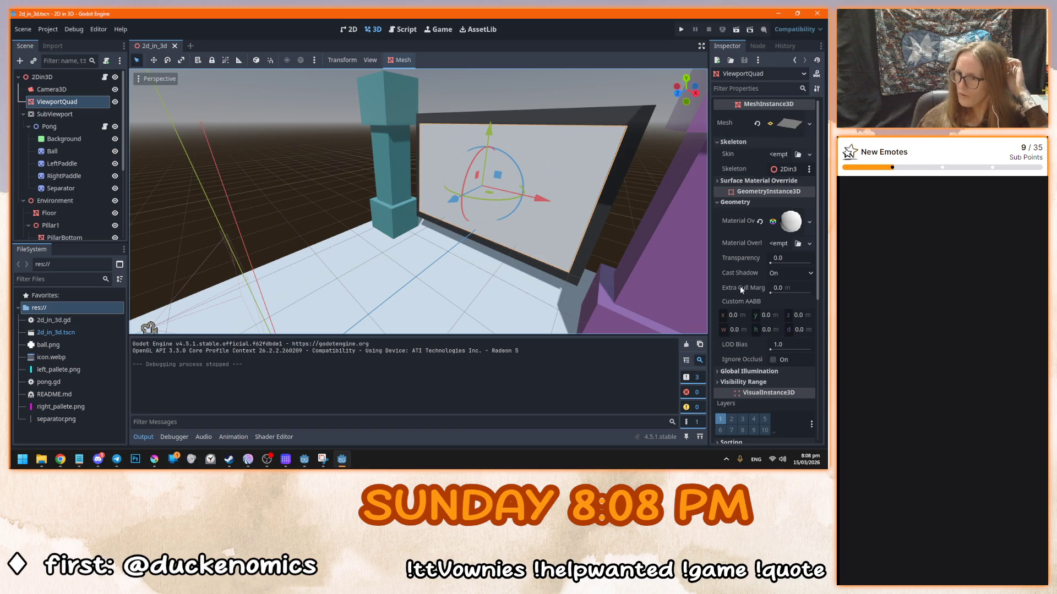
scroll(740, 286, down, 10)
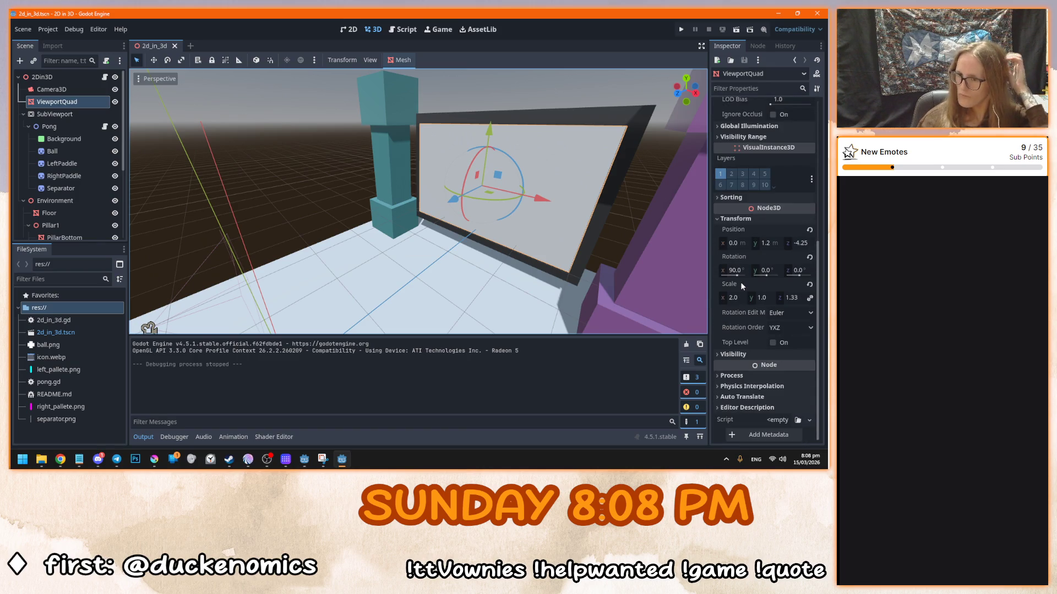
scroll(356, 235, up, 3)
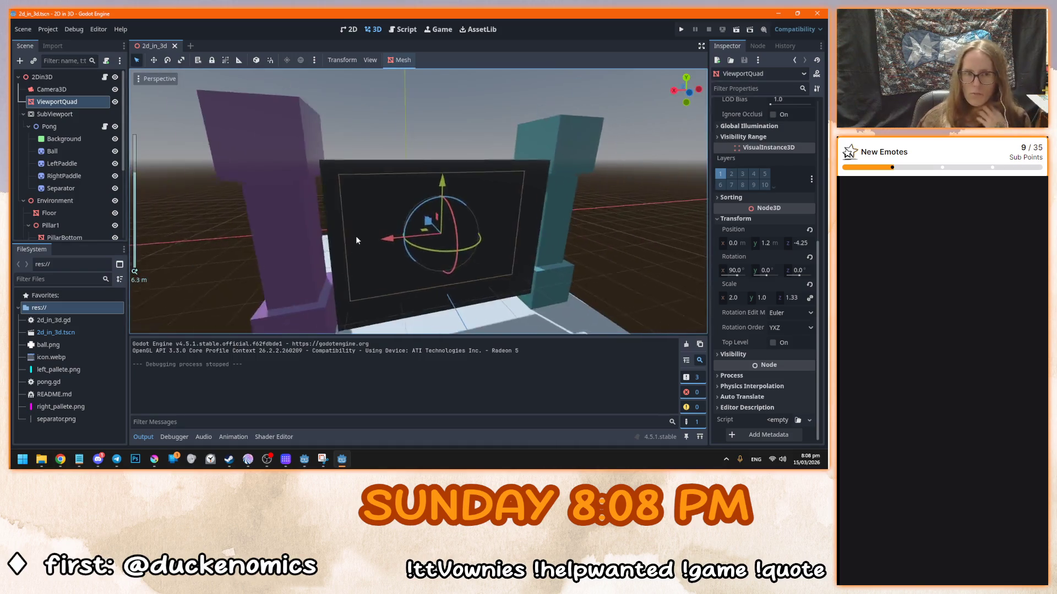
drag(355, 236, 562, 245)
click(361, 237)
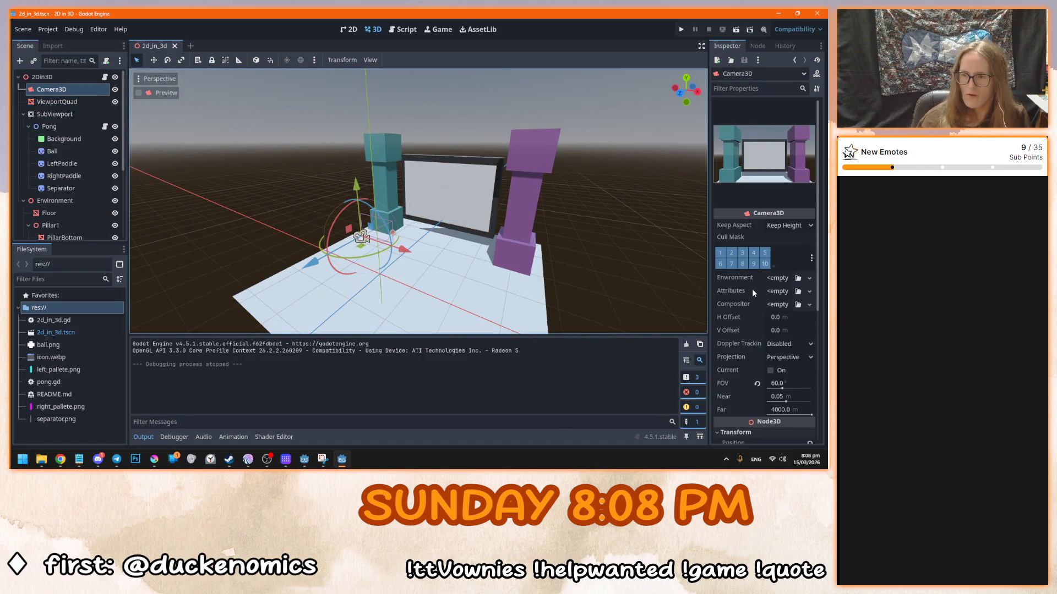
scroll(752, 290, down, 8)
- Expand ViewportQuad's Material Override and view its Metallic settings
click(57, 102)
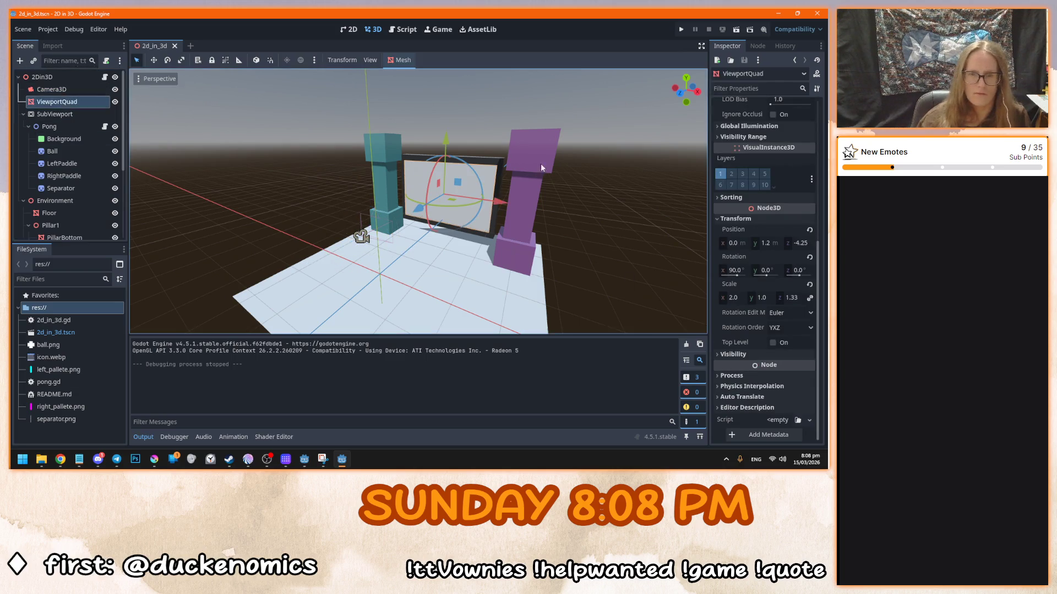
scroll(749, 249, down, 3)
scroll(737, 255, up, 1)
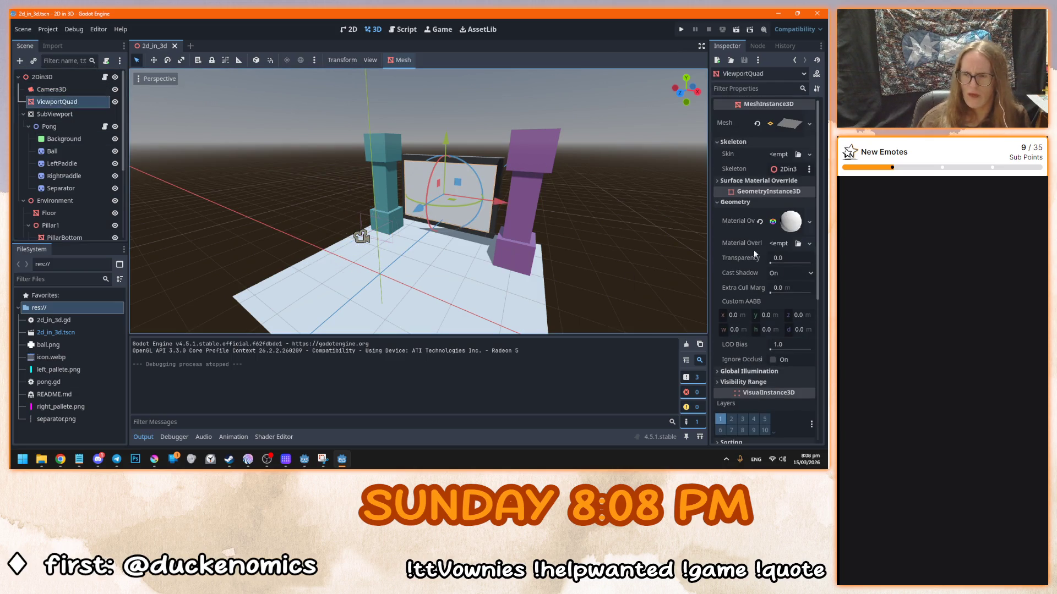
click(791, 221)
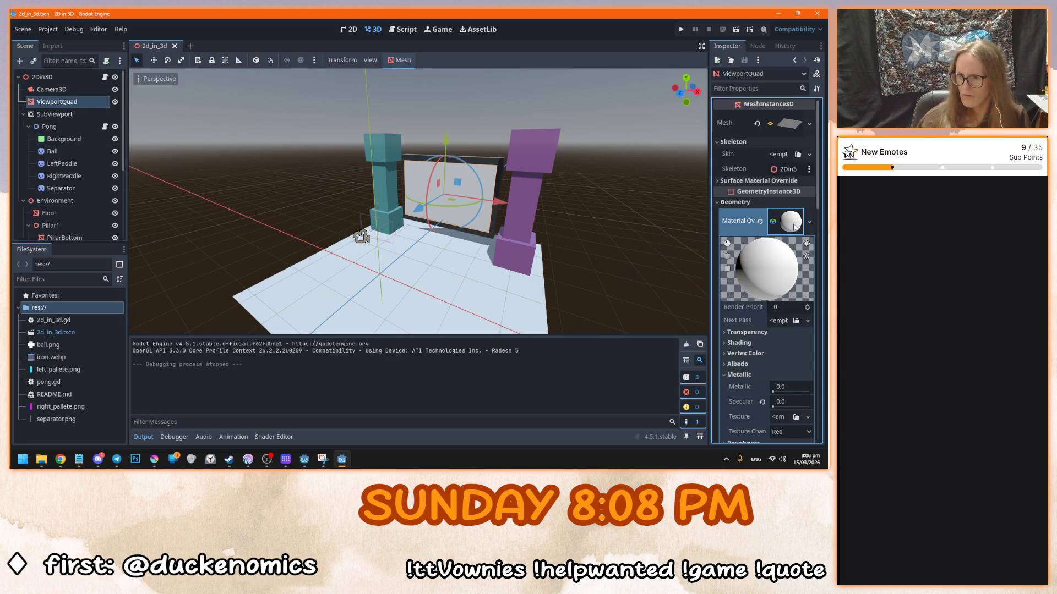
scroll(743, 275, down, 3)
click(739, 289)
scroll(741, 292, down, 5)
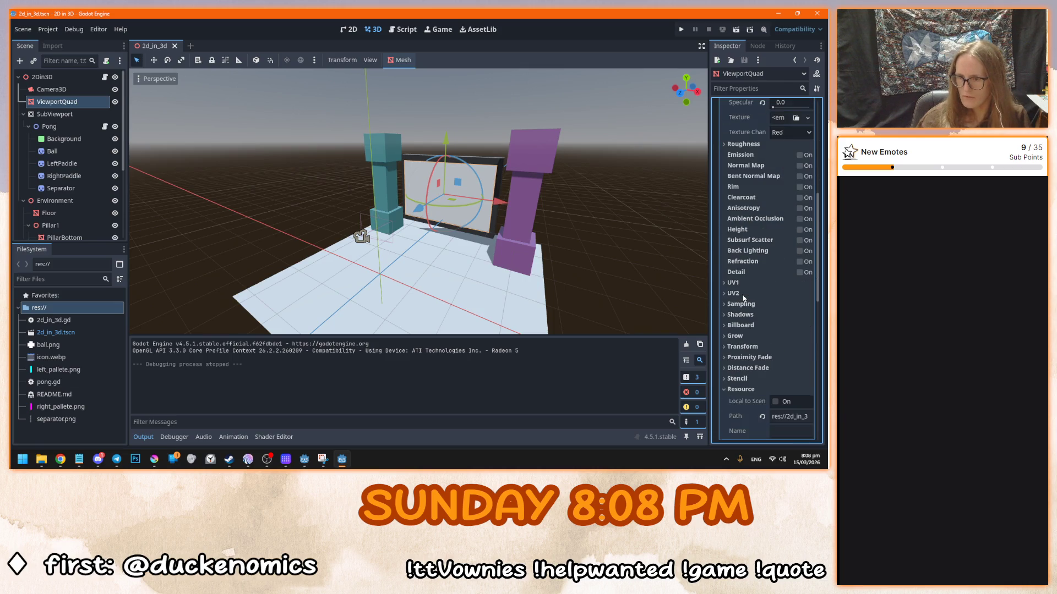
scroll(742, 294, up, 2)
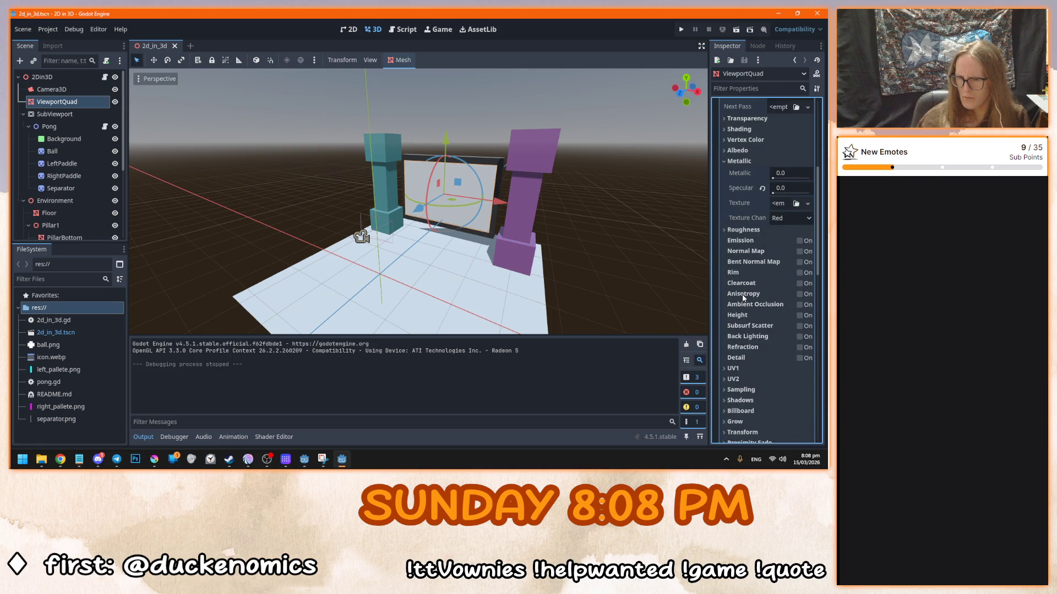
right_click(626, 285)
key(alt+Tab)
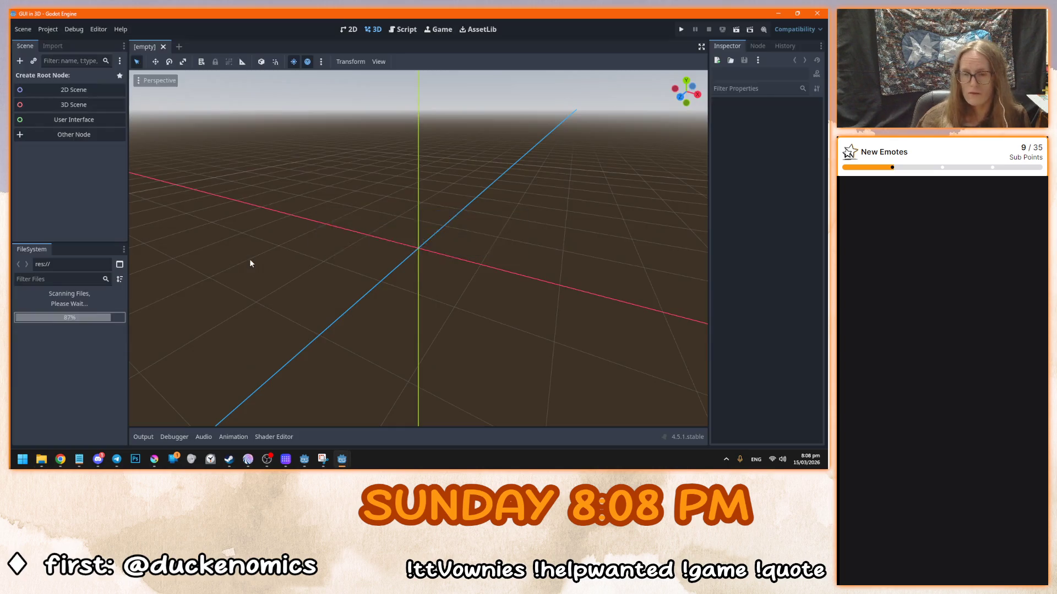
- Run the GUI in 3D demo, choose Item 1, type 'hello', move the slider, and close it
scroll(250, 263, down, 5)
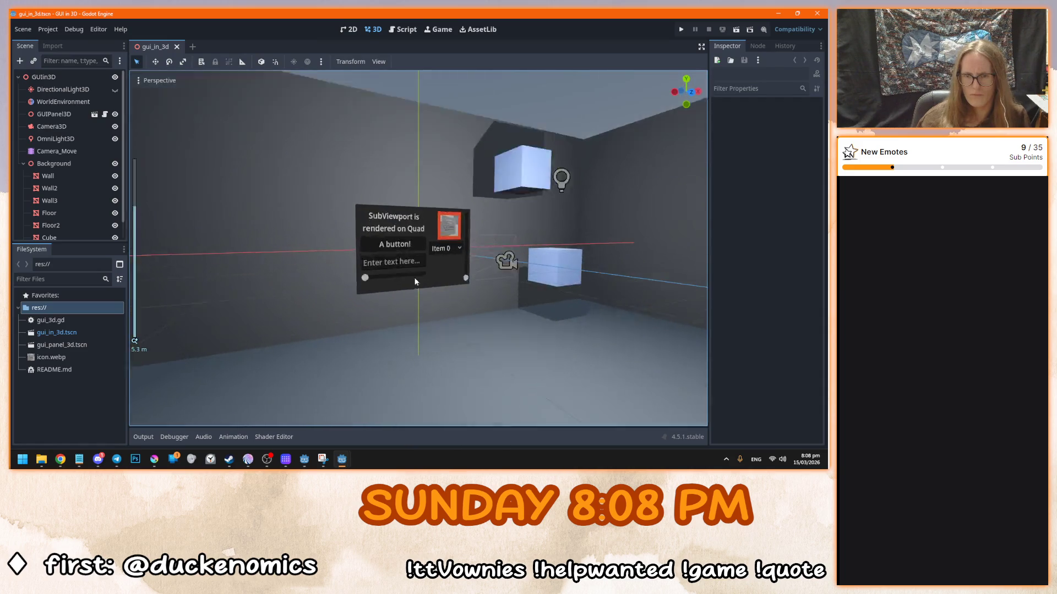
scroll(415, 282, up, 3)
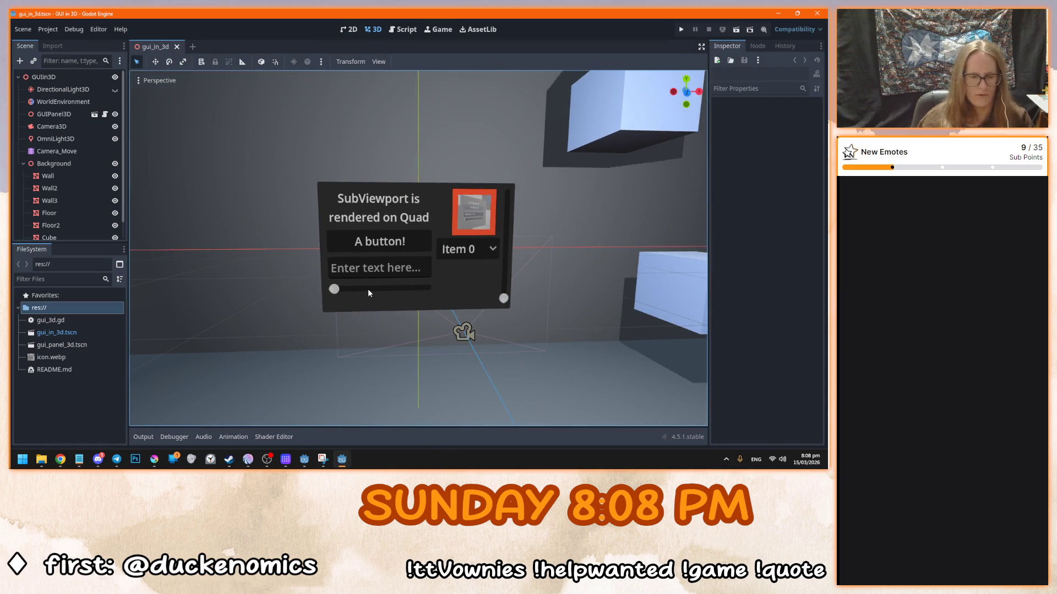
key(F5)
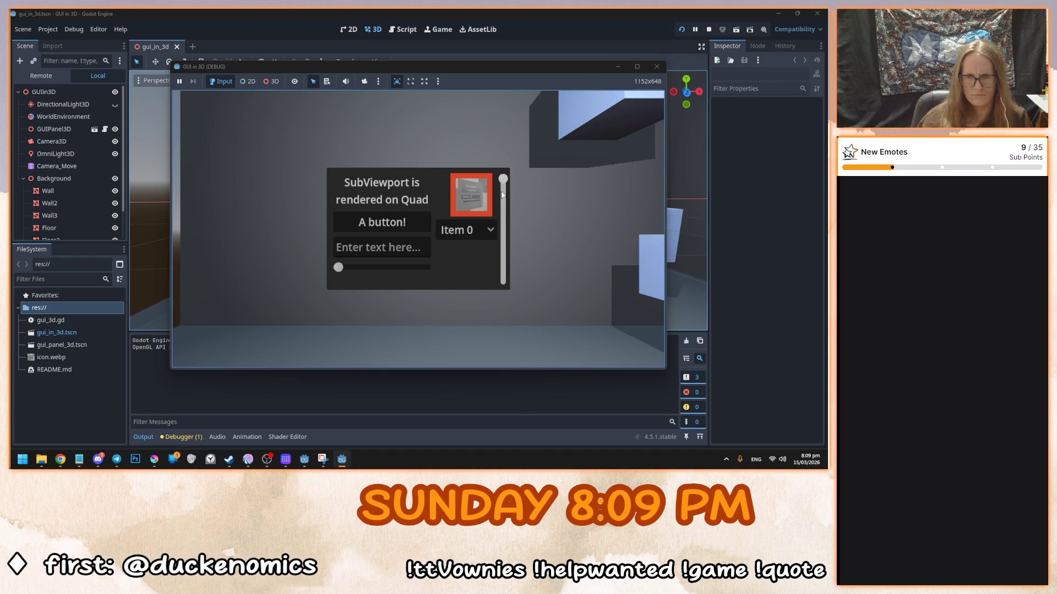
click(475, 231)
click(476, 260)
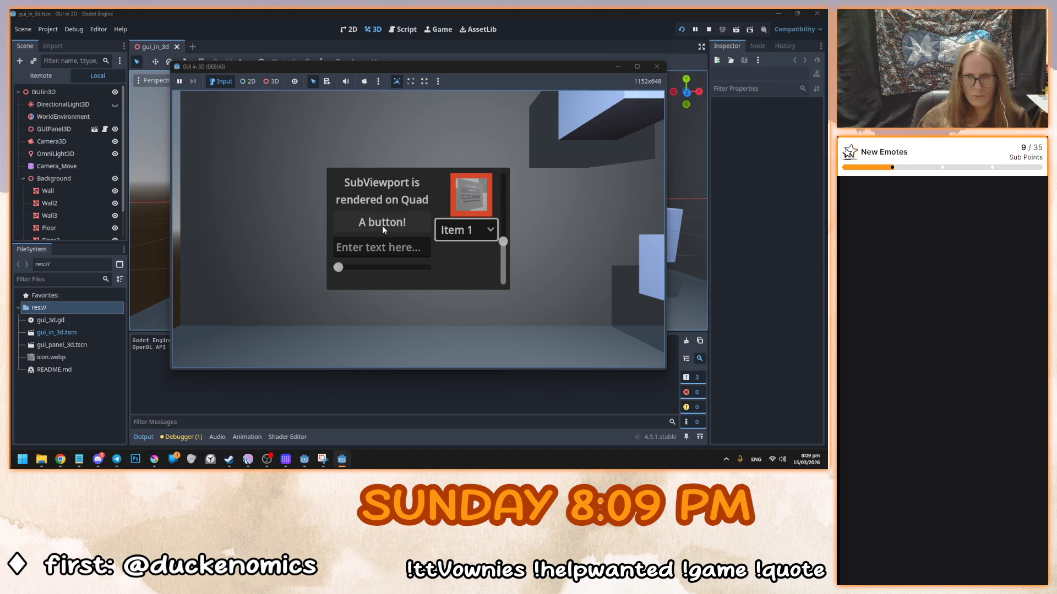
click(387, 247)
text(hello)
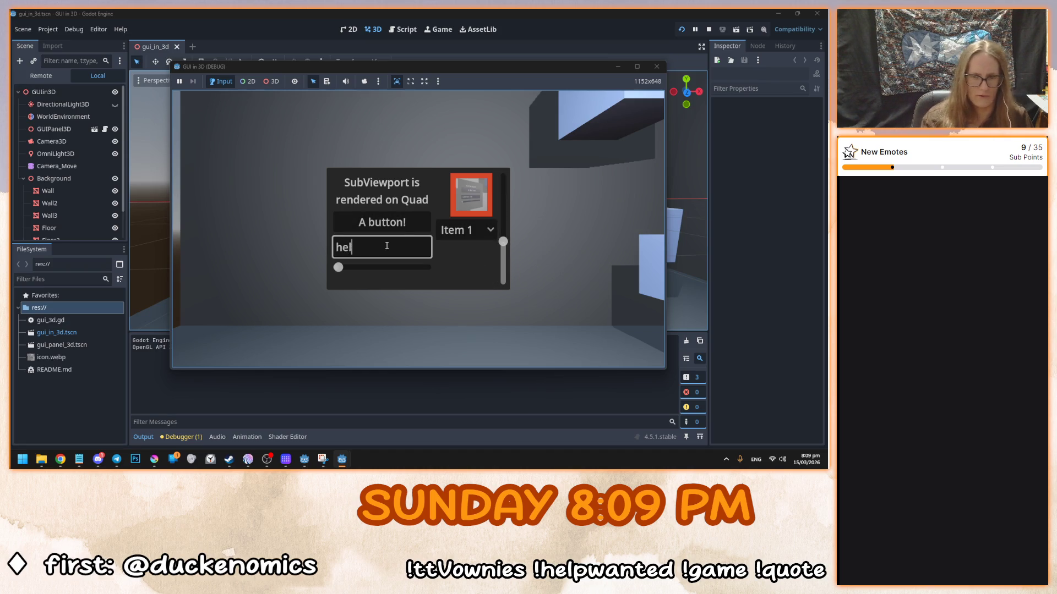
click(390, 267)
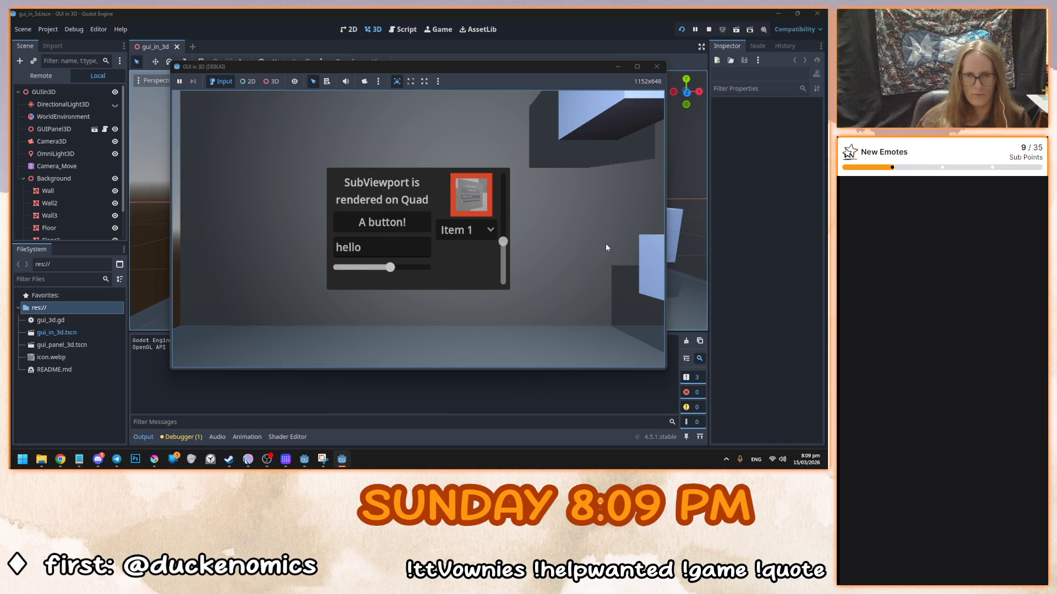
click(656, 67)
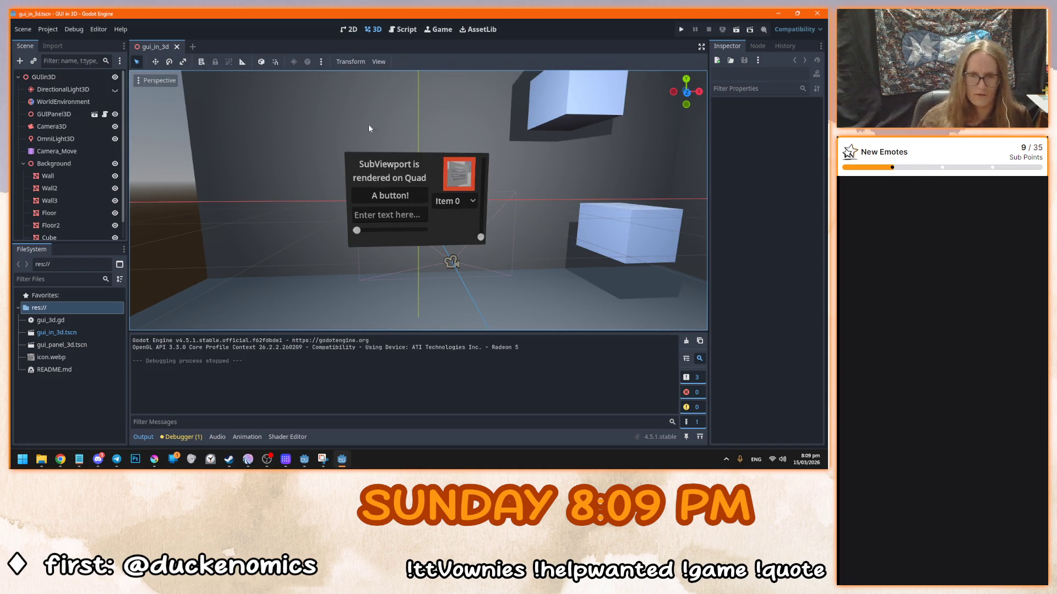
- Select the GUIPanel3D node and open its instanced scene
click(376, 160)
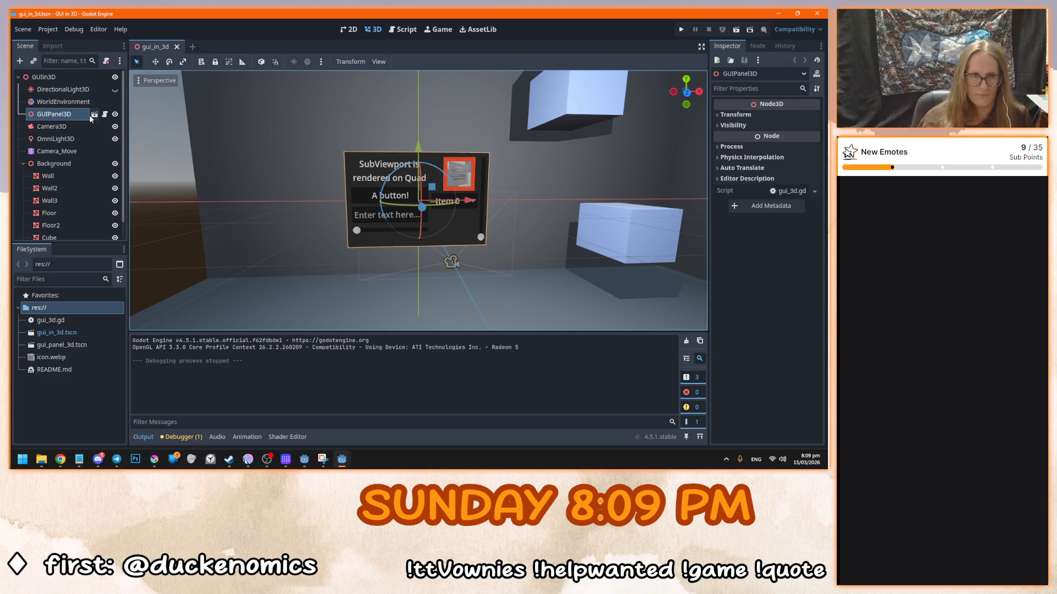
drag(240, 175, 77, 164)
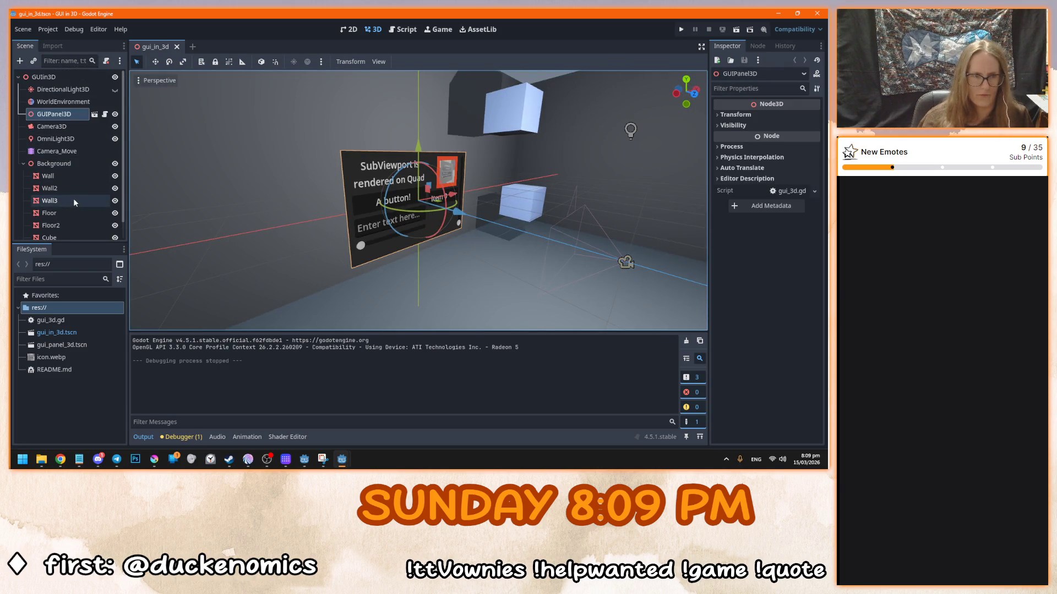
click(95, 115)
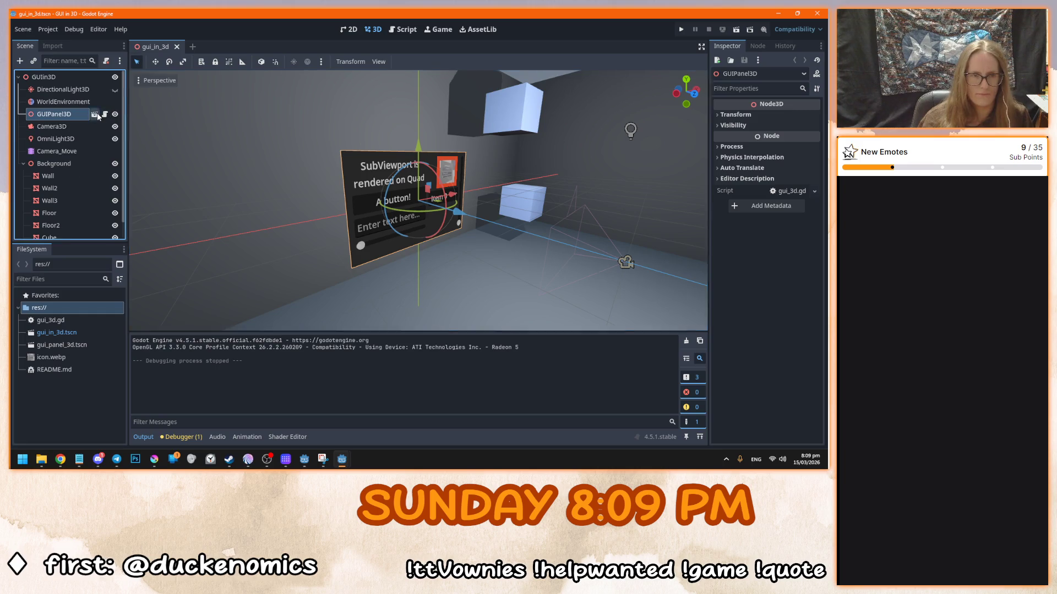
- Inspect the panel's SubViewport and GUI nodes, then close the 2D in 3D project
click(55, 89)
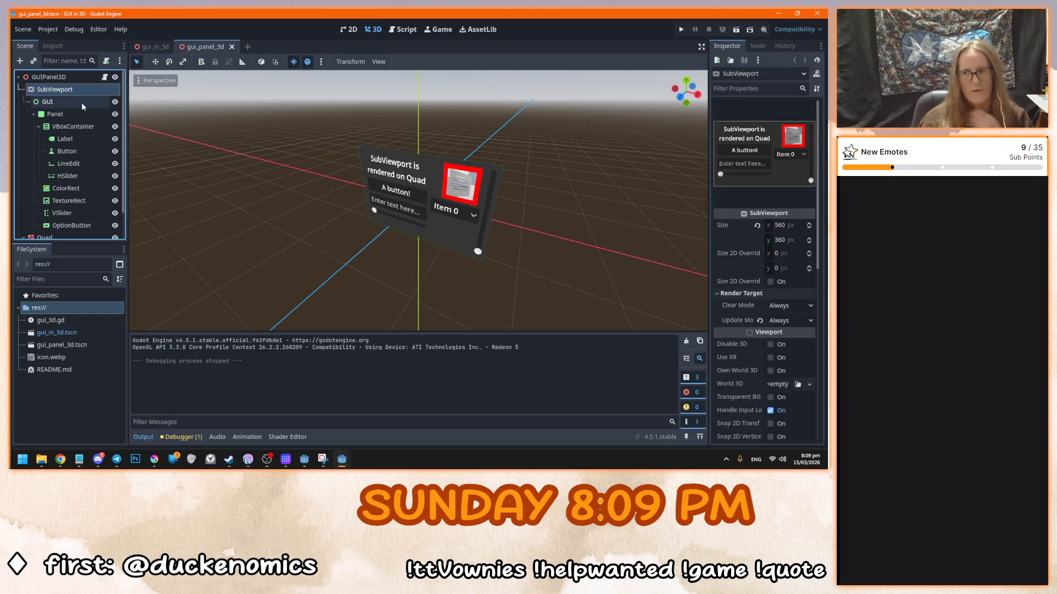
click(66, 101)
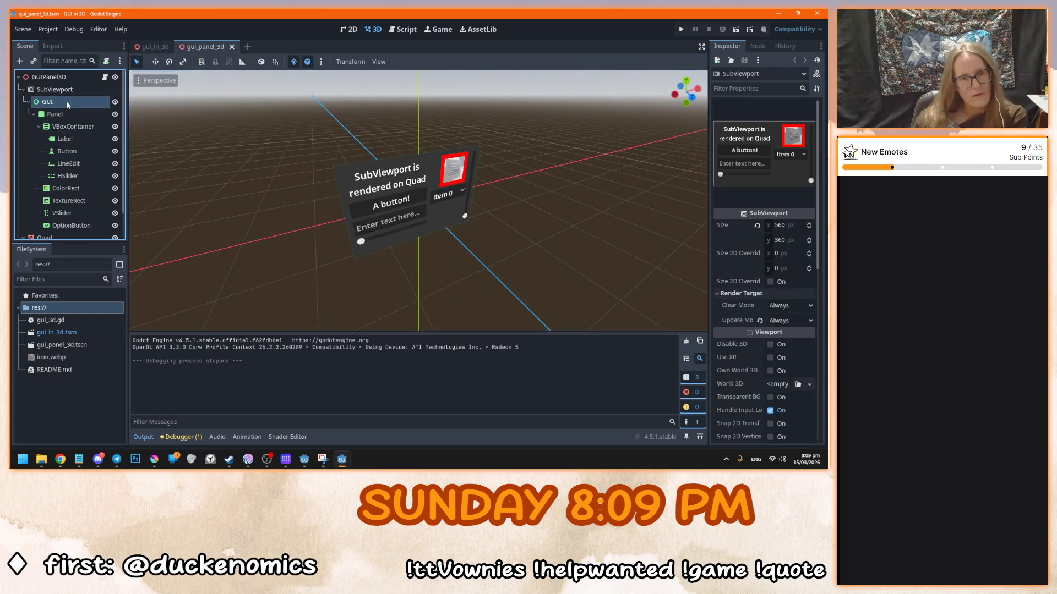
scroll(374, 230, down, 5)
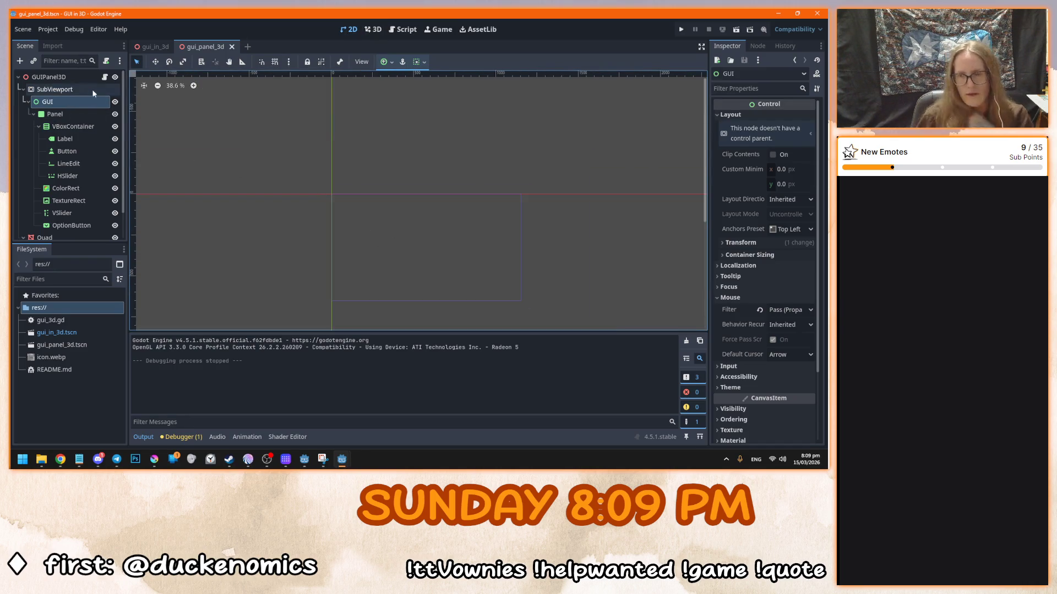
scroll(92, 177, down, 2)
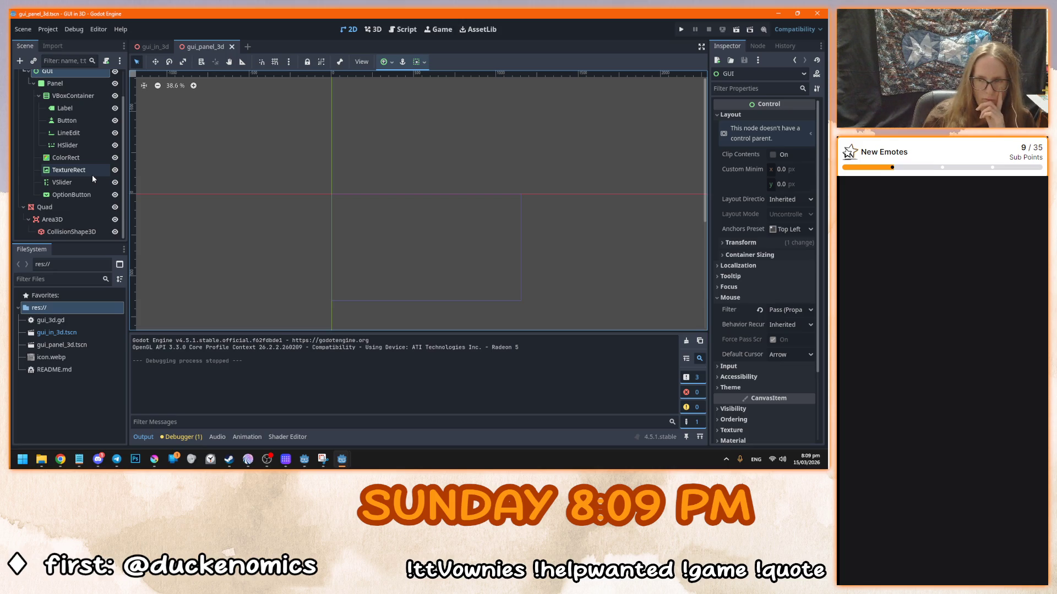
scroll(92, 174, up, 2)
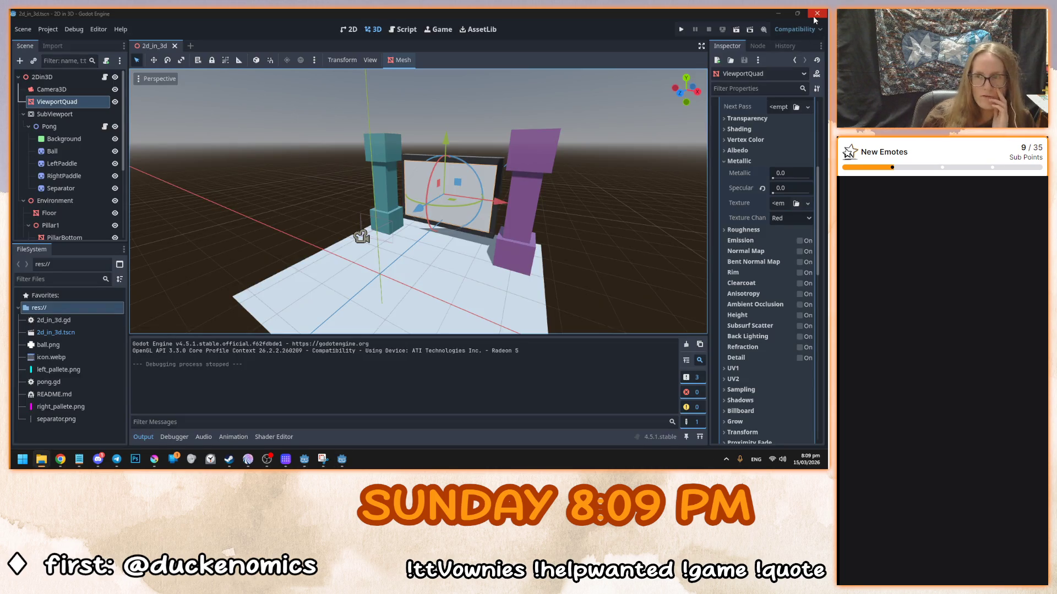
click(817, 13)
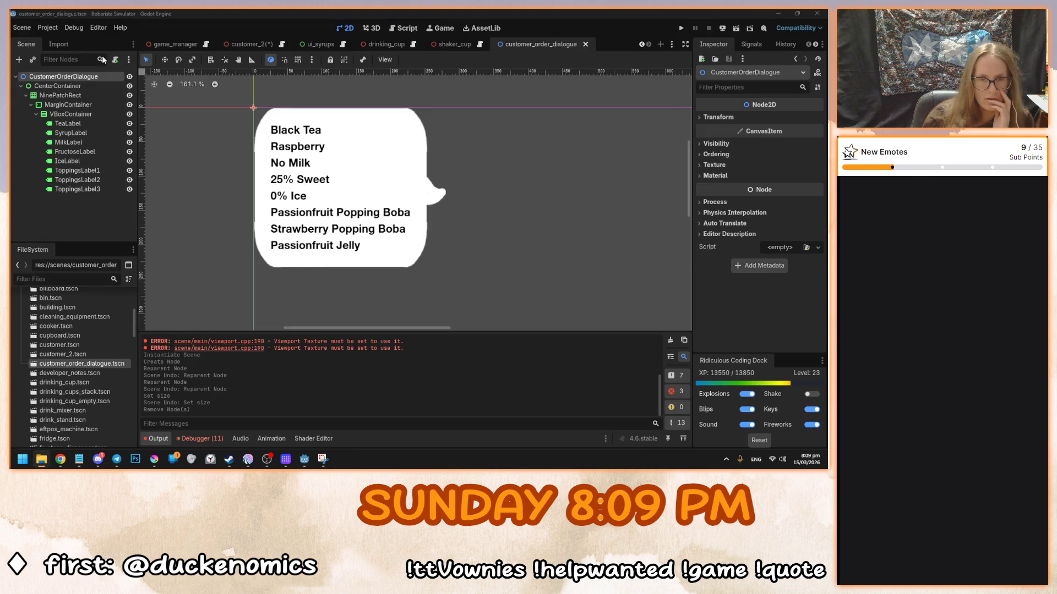
- Add a SubViewport under the dialogue root, move CenterContainer into it, and save
click(82, 86)
click(95, 77)
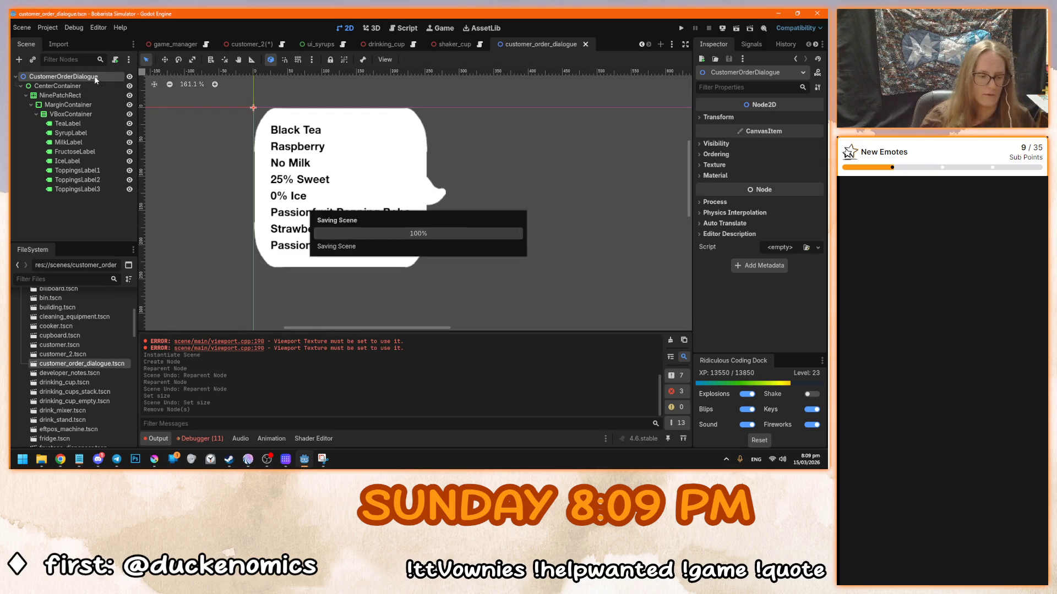
key(ctrl+a)
text(sub)
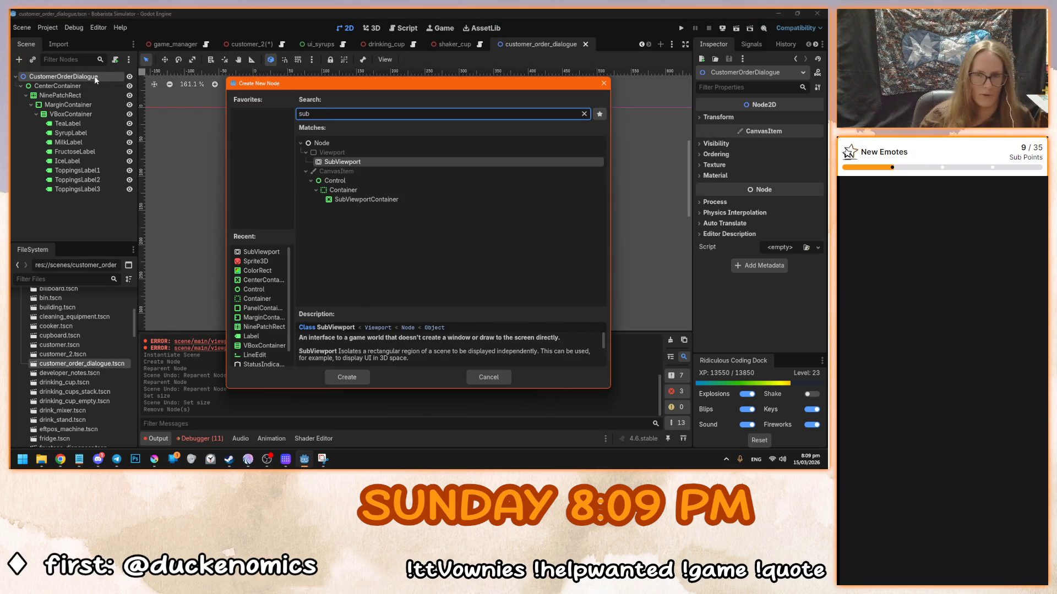
double_click(368, 160)
drag(61, 86, 63, 197)
key(ctrl+s)
- In customer_2, check the Sprite3D's viewport choices without assigning one
click(252, 43)
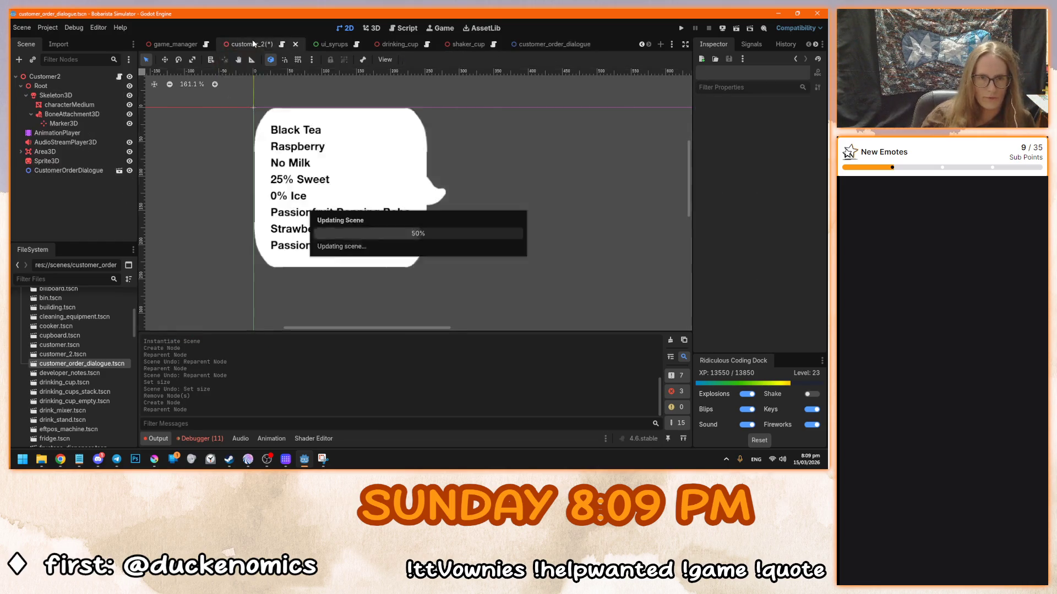
click(68, 171)
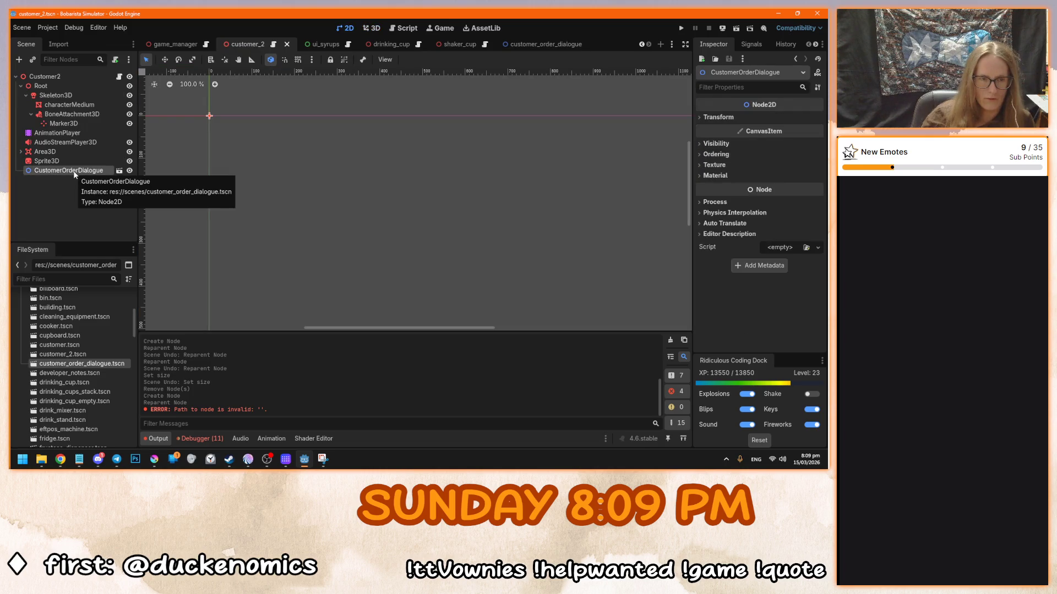
click(46, 161)
click(793, 136)
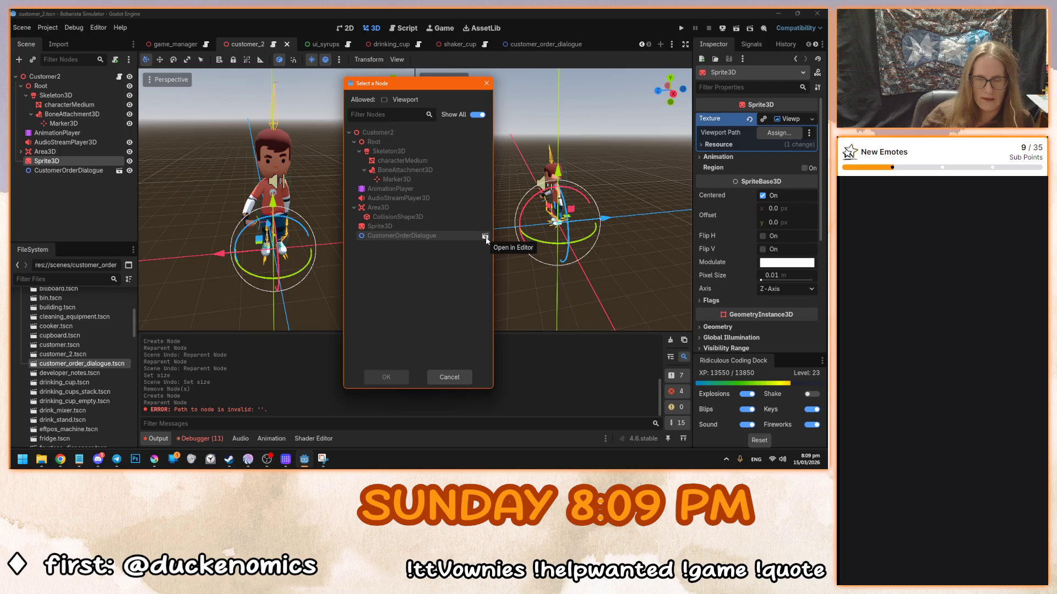
click(447, 376)
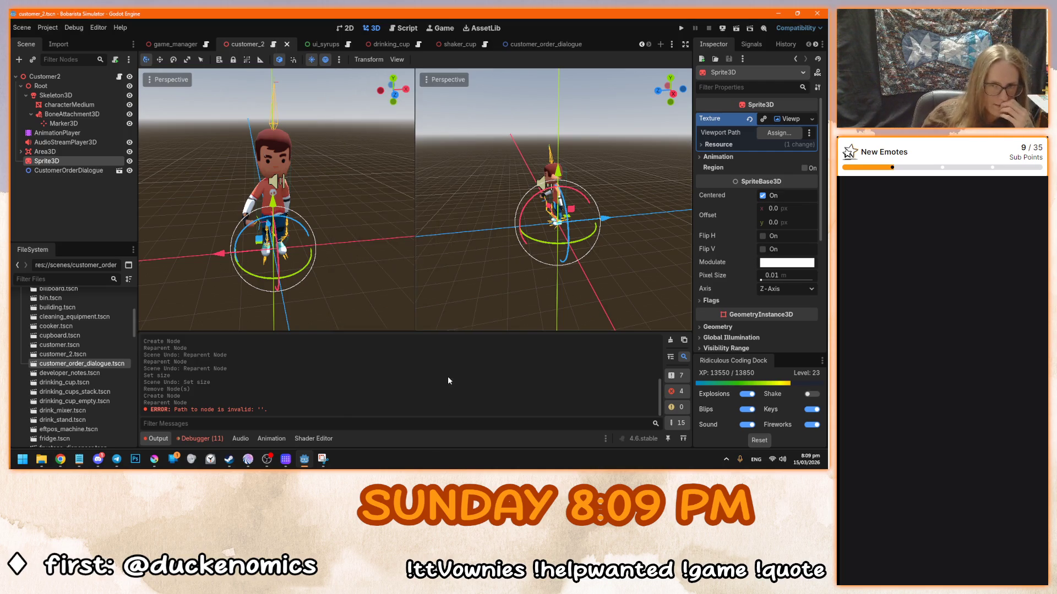
- Start changing the CustomerOrderDialogue root node's type
click(520, 42)
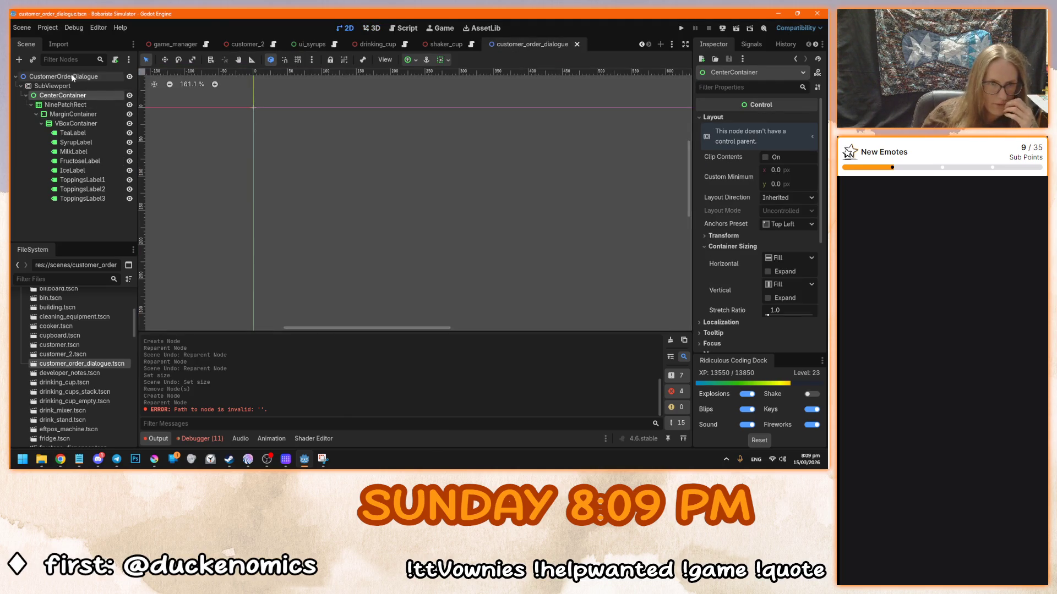
click(73, 77)
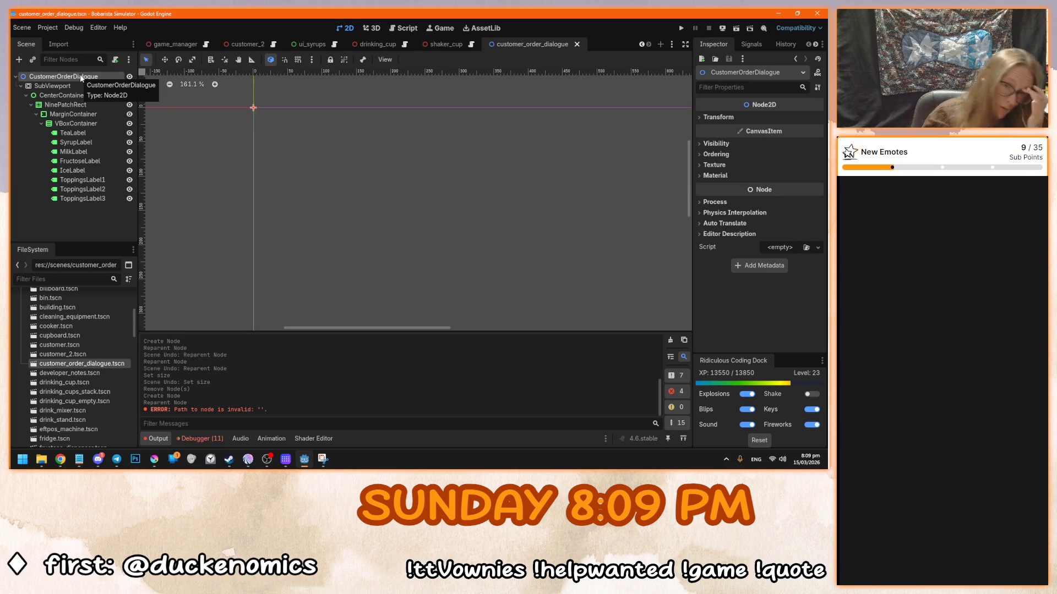
right_click(71, 85)
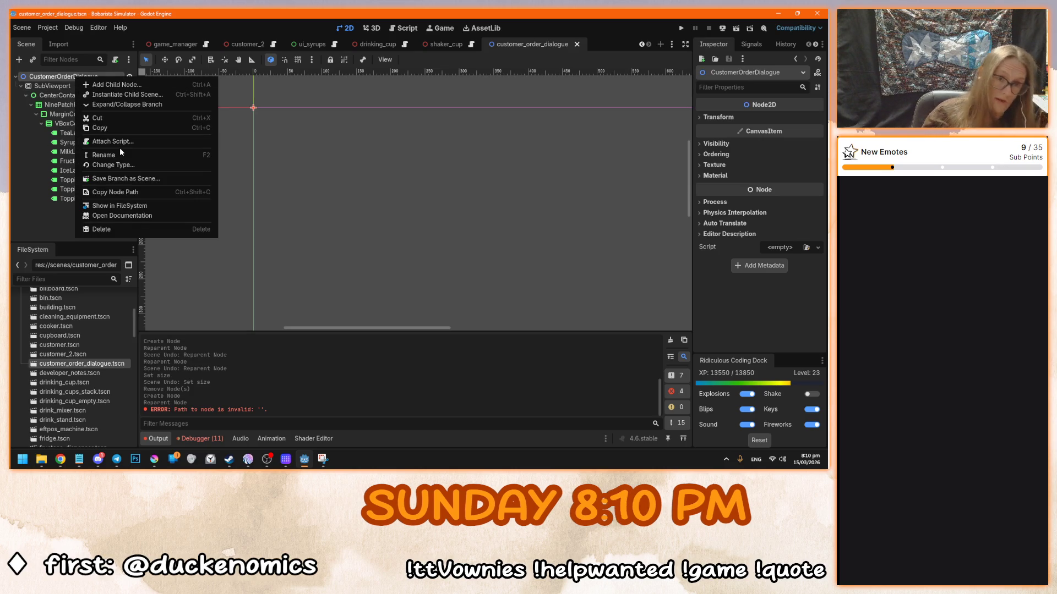
click(126, 168)
- Change the root's type to SubViewport and move CenterContainer directly under it
text(subv)
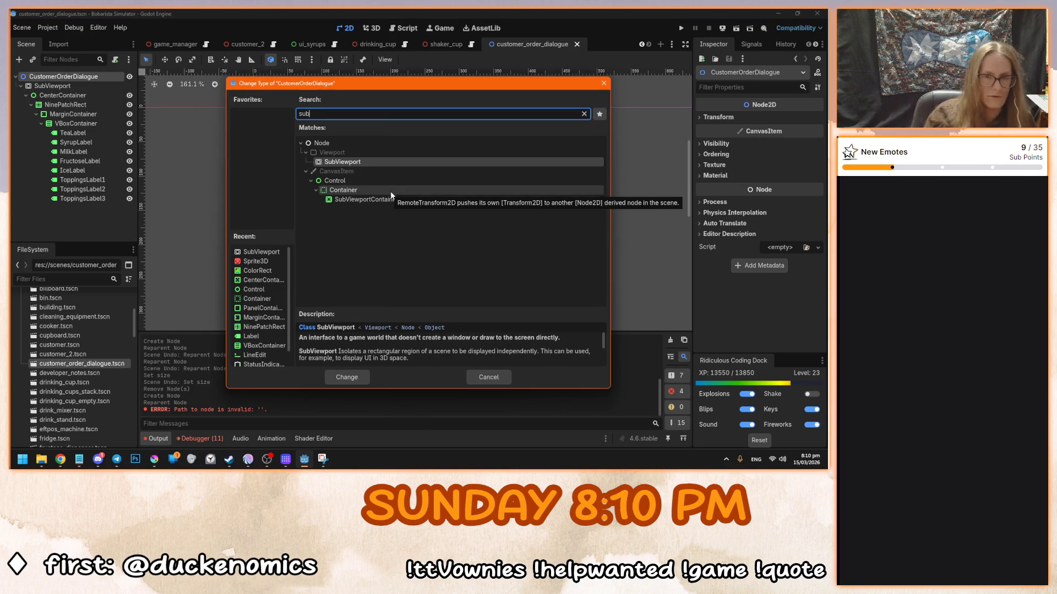
key(Return)
drag(65, 95, 81, 79)
- Delete the leftover SubViewport child node and save the order dialogue scene
click(52, 86)
key(Delete)
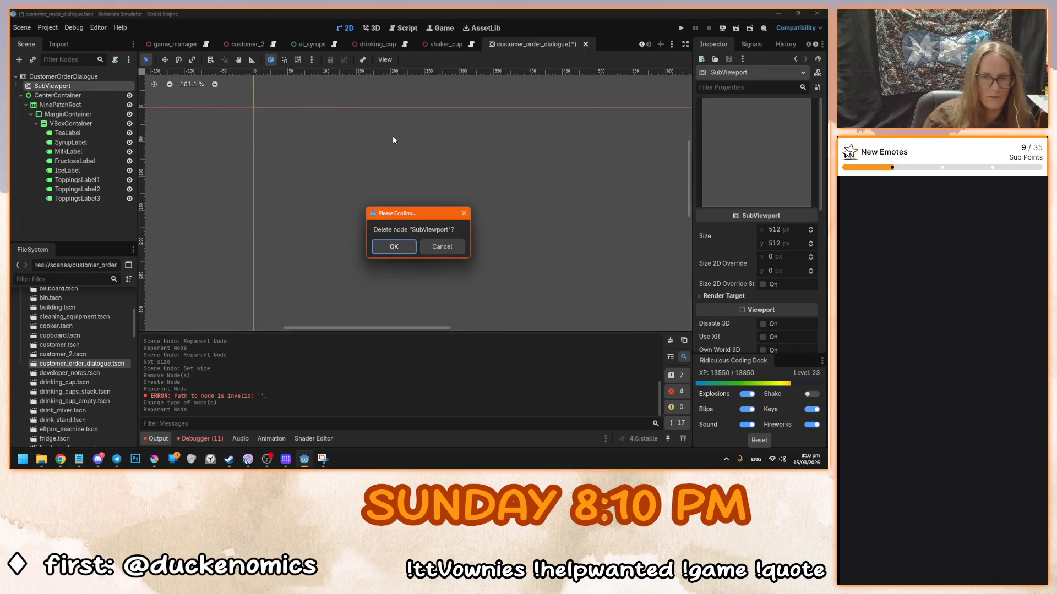
click(385, 247)
key(ctrl+z)
key(ctrl+z)
key(ctrl+z)
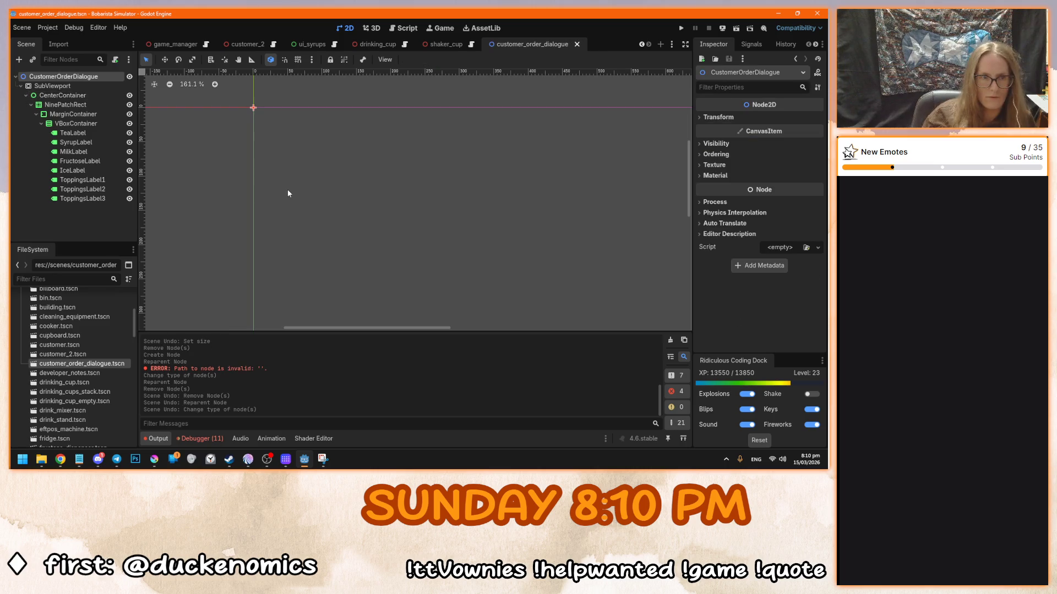
key(ctrl+shift+z)
key(ctrl+shift+z)
key(ctrl+shift+z)
key(ctrl+s)
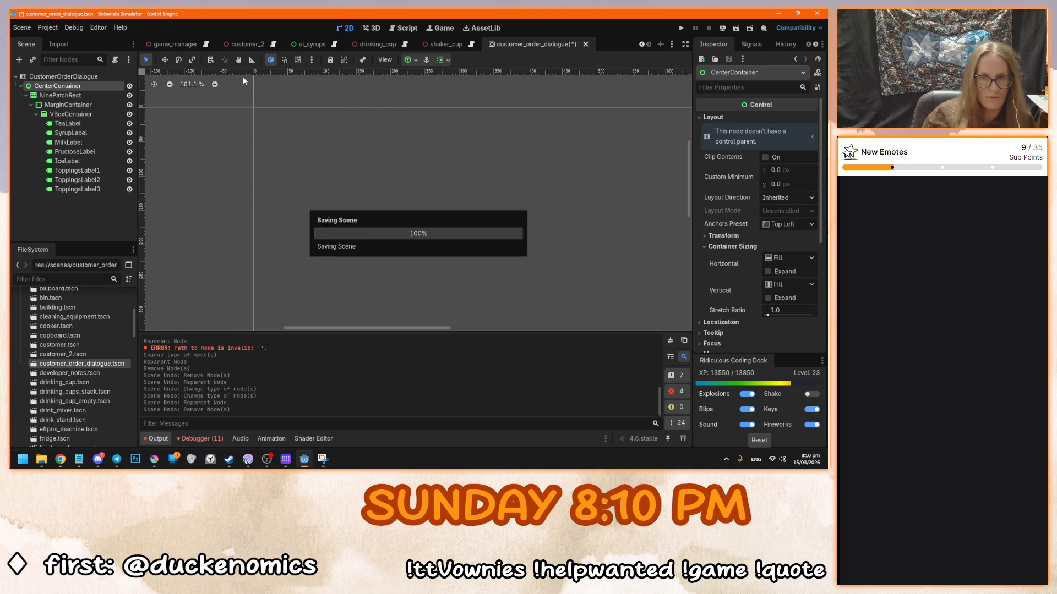
click(248, 44)
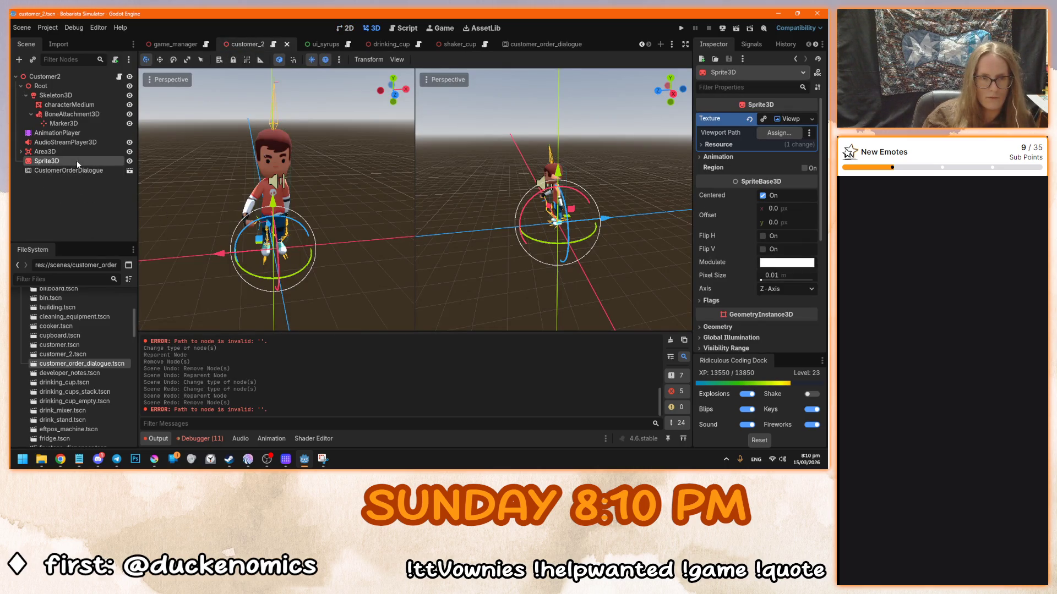
- Point the Sprite3D's texture at the CustomerOrderDialogue viewport and view the bubble by the customer
click(779, 132)
click(394, 377)
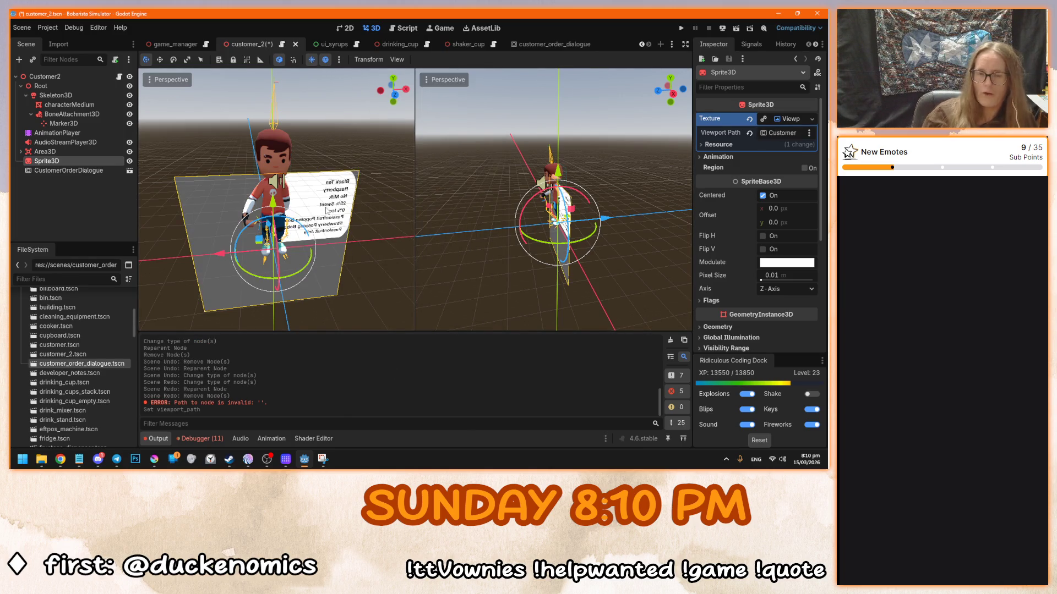
drag(330, 220, 367, 220)
scroll(254, 245, down, 2)
mouse_move(254, 244)
mouse_down()
mouse_move(346, 250)
mouse_move(279, 264)
mouse_move(282, 220)
mouse_up()
scroll(282, 220, up, 4)
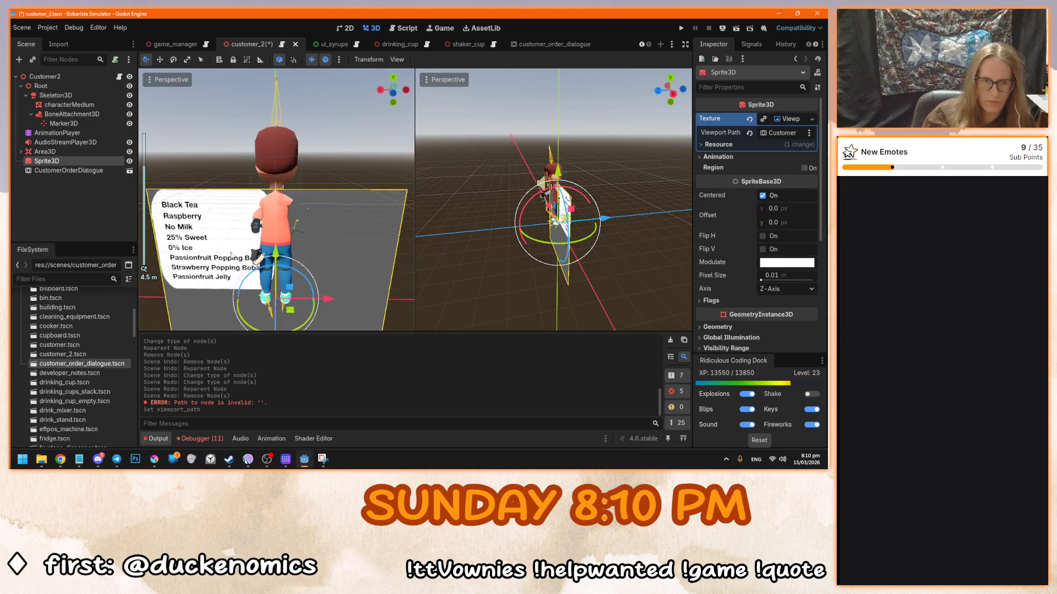
- Save customer_2 and reselect the CustomerOrderDialogue root in the dialogue scene
key(ctrl+s)
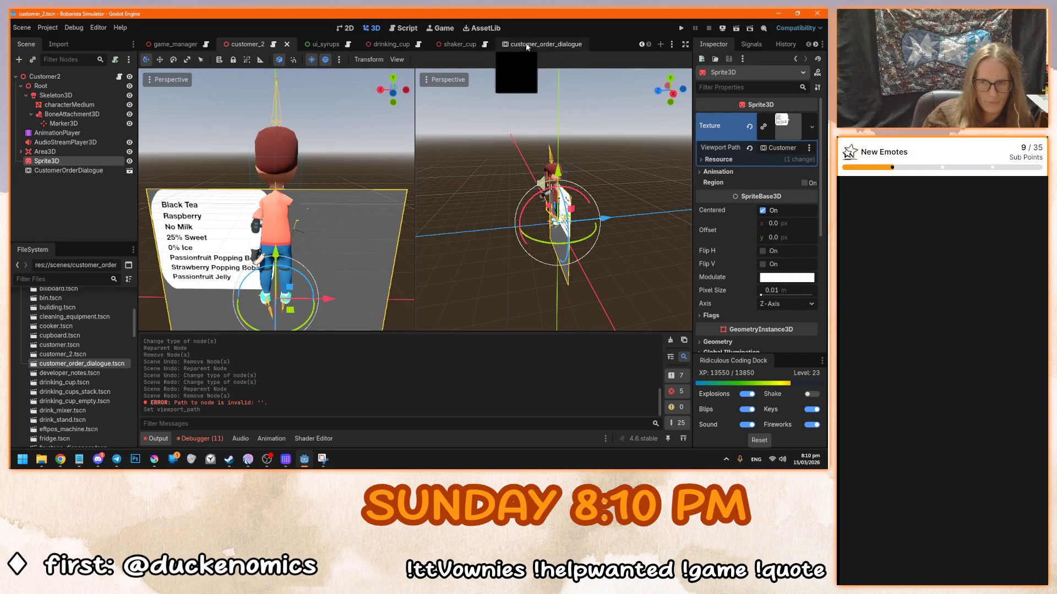
click(526, 43)
click(55, 77)
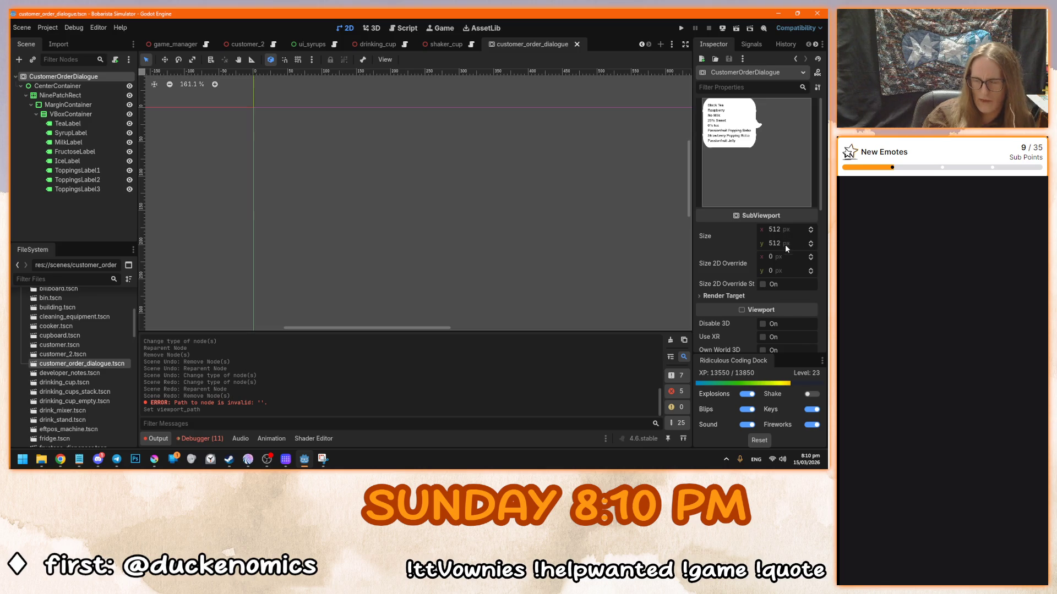
- Set the CustomerOrderDialogue SubViewport size to 280 × 230 px and view the result in customer_2
scroll(783, 247, down, 3)
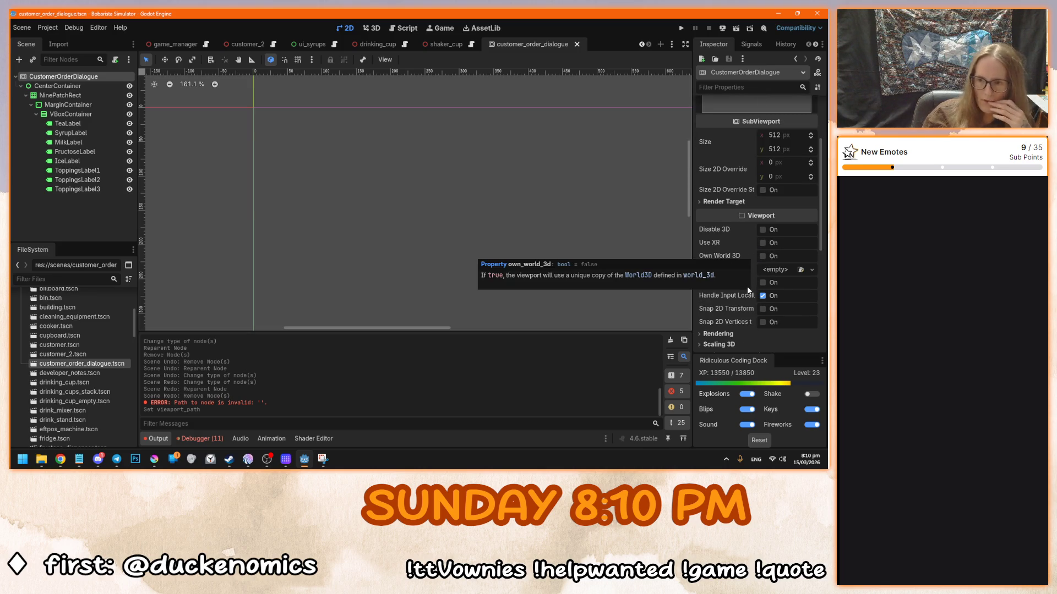
scroll(266, 160, up, 2)
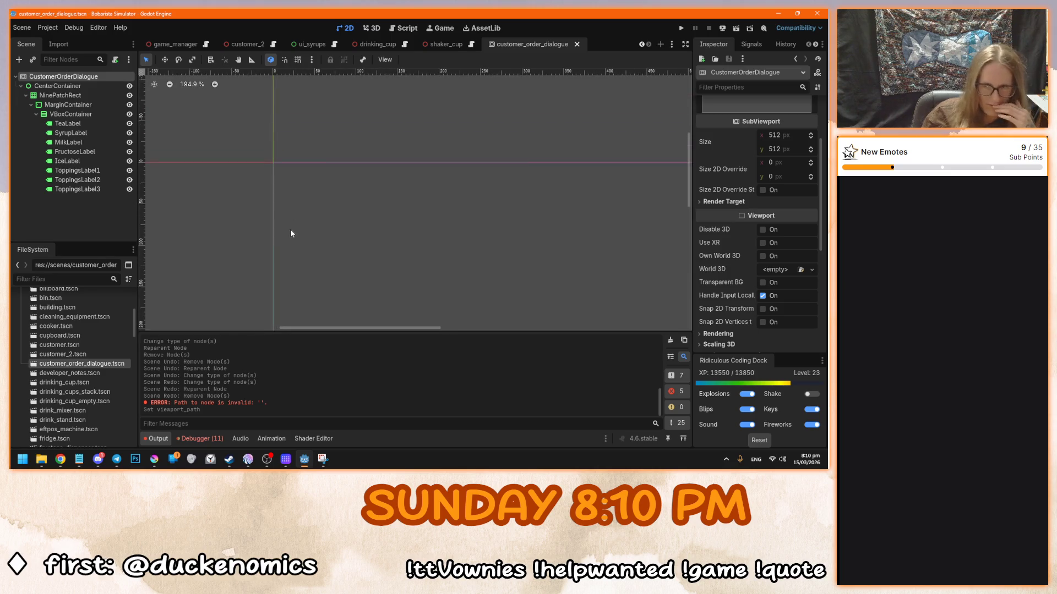
scroll(723, 318, up, 3)
drag(784, 232, 716, 232)
drag(785, 233, 715, 238)
drag(791, 234, 782, 234)
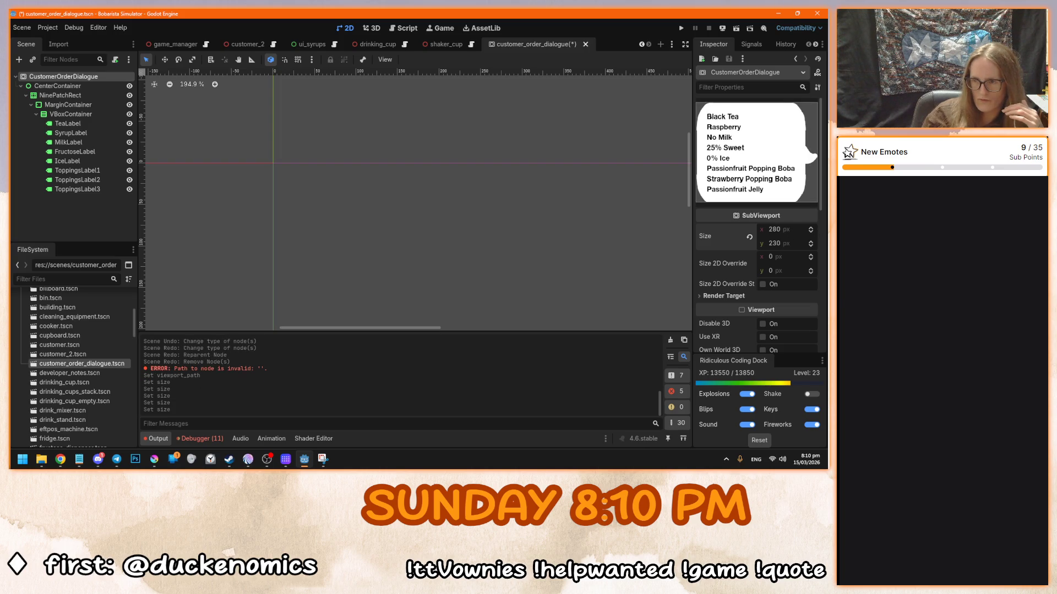
drag(801, 243, 800, 243)
click(800, 243)
text(230)
key(Return)
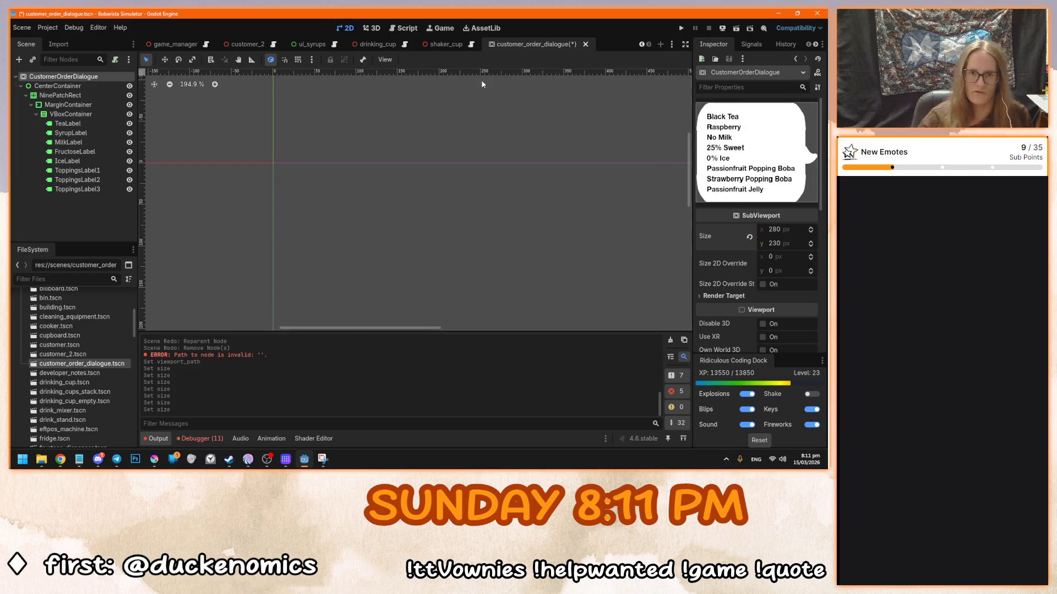
click(245, 44)
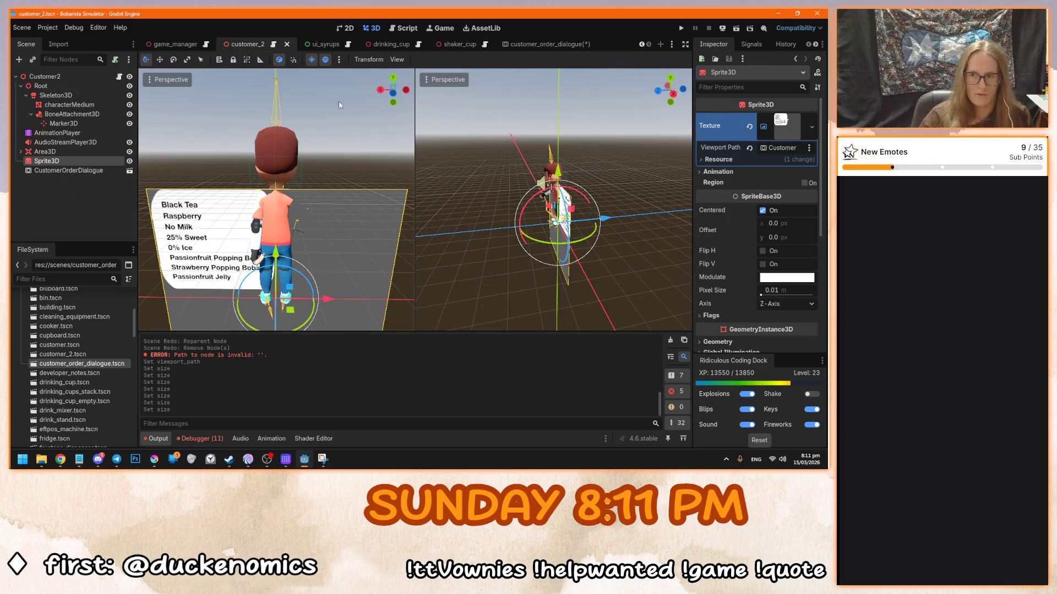
- Enable Transparent BG on the customer_order_dialogue SubViewport and save that scene
click(555, 44)
key(ctrl+s)
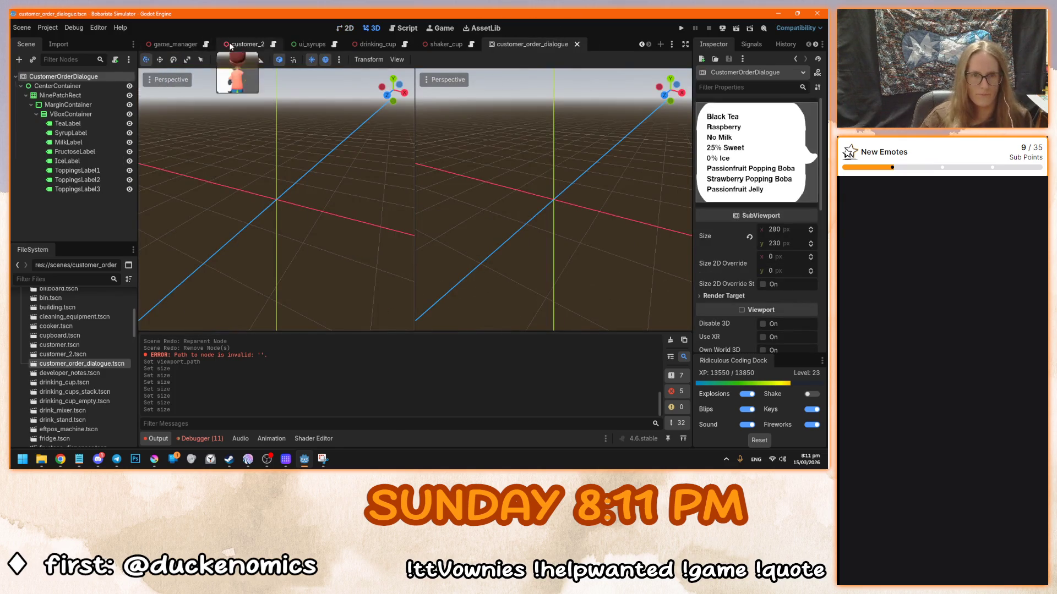
click(233, 45)
scroll(249, 137, up, 5)
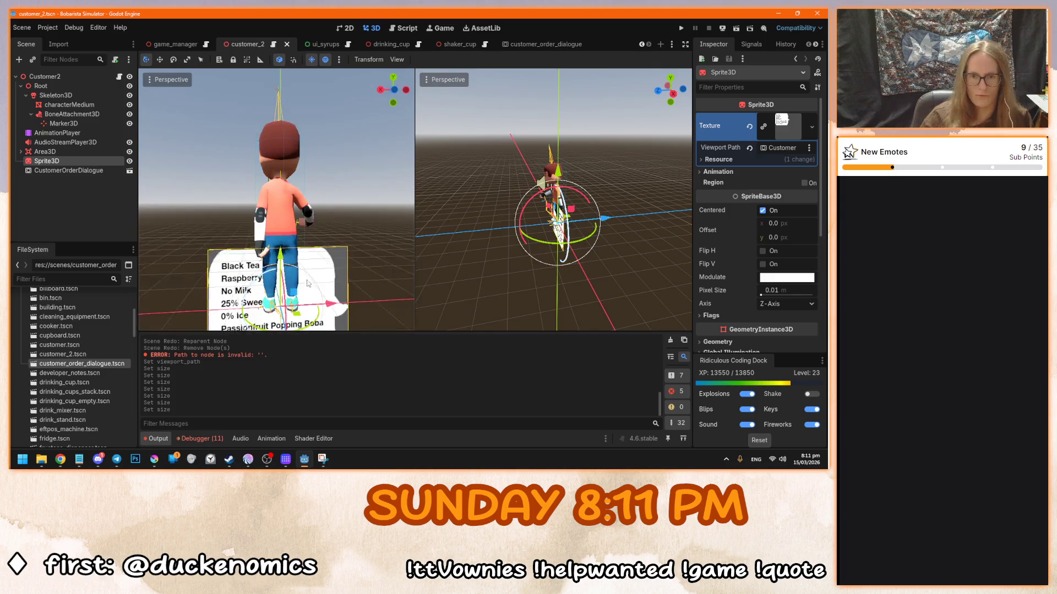
click(531, 44)
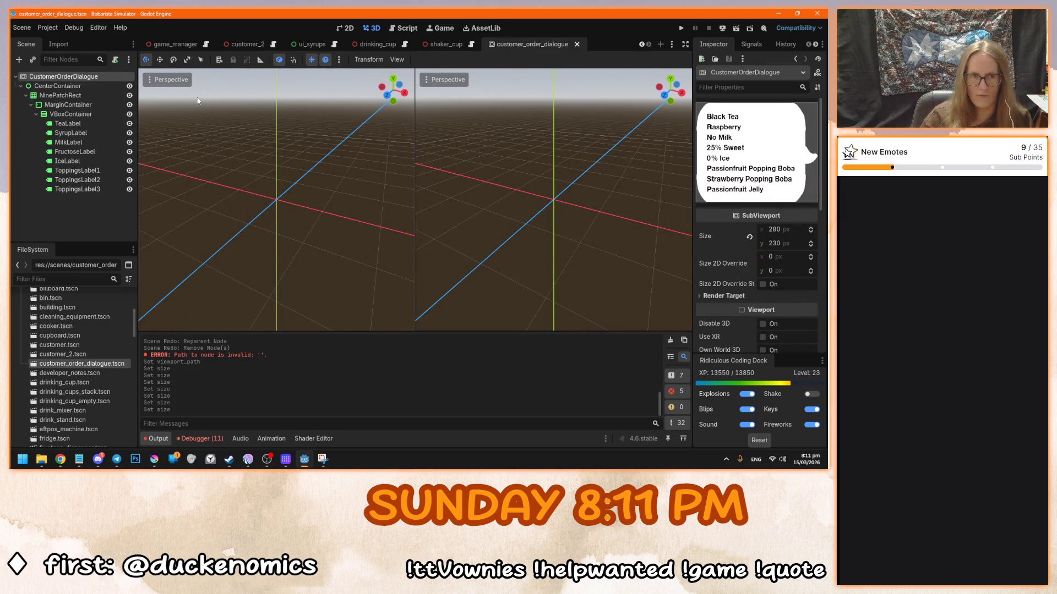
scroll(754, 296, down, 3)
click(762, 258)
scroll(737, 275, up, 3)
key(ctrl+s)
click(237, 44)
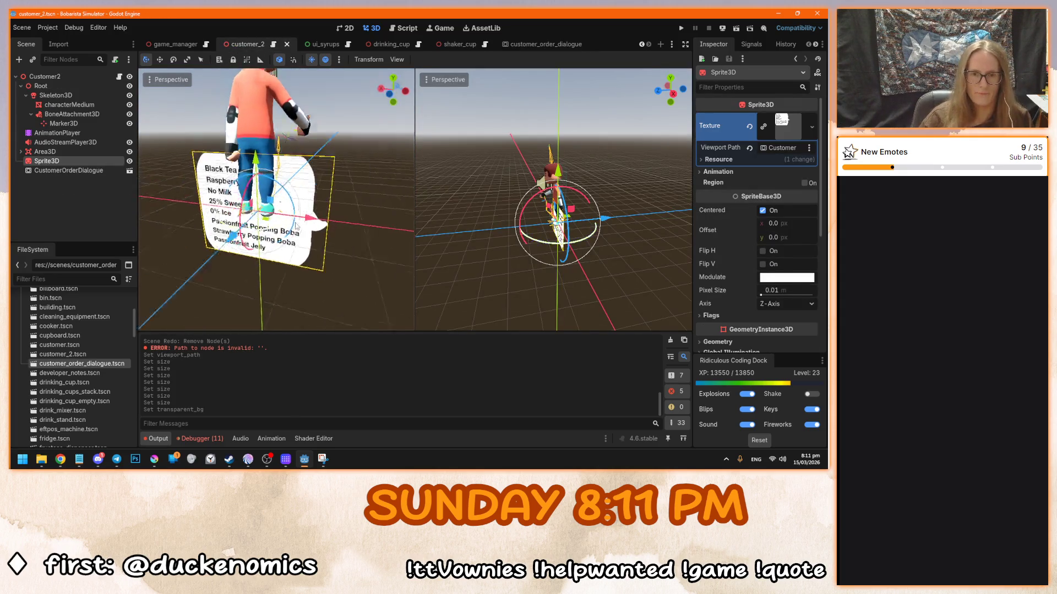
- Turn the bubble Sprite3D to a Y rotation of 180° so it faces front
key(KP_7)
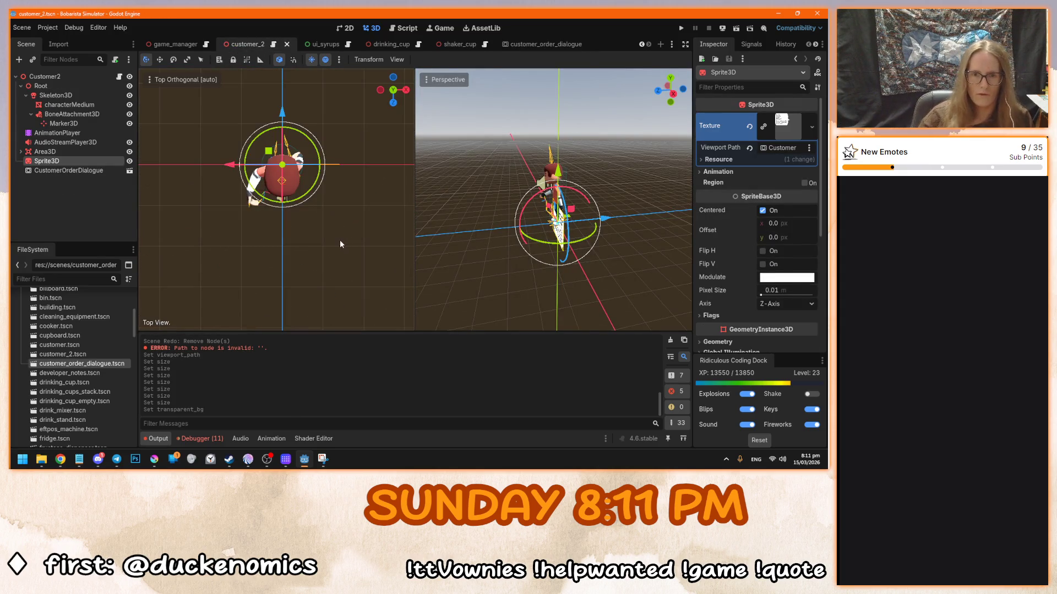
mouse_move(260, 189)
mouse_down()
mouse_move(246, 205)
mouse_move(233, 165)
mouse_move(259, 132)
mouse_up()
scroll(719, 212, down, 3)
scroll(735, 219, down, 3)
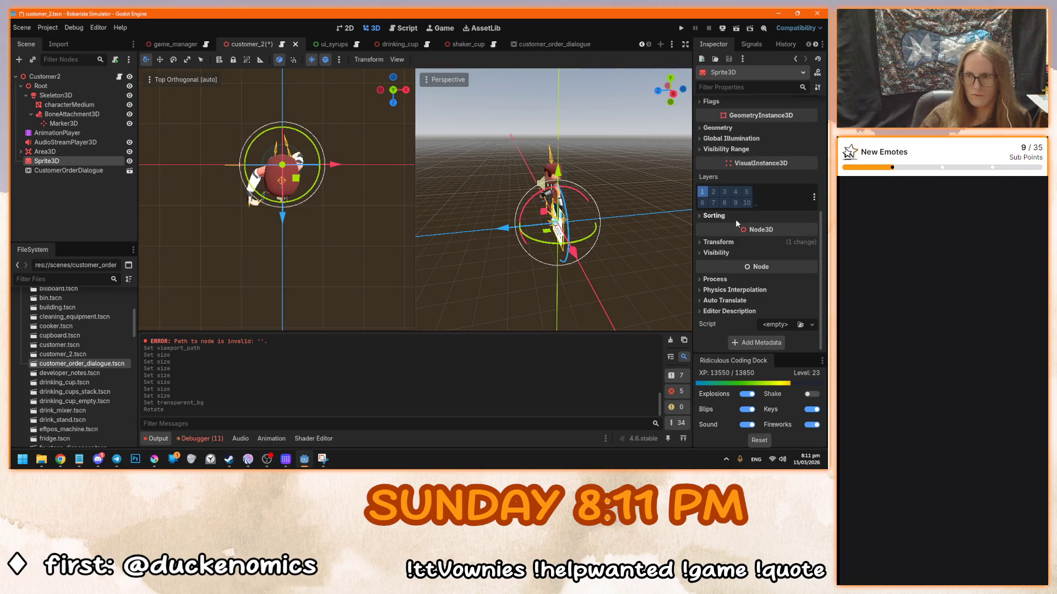
click(718, 242)
click(766, 293)
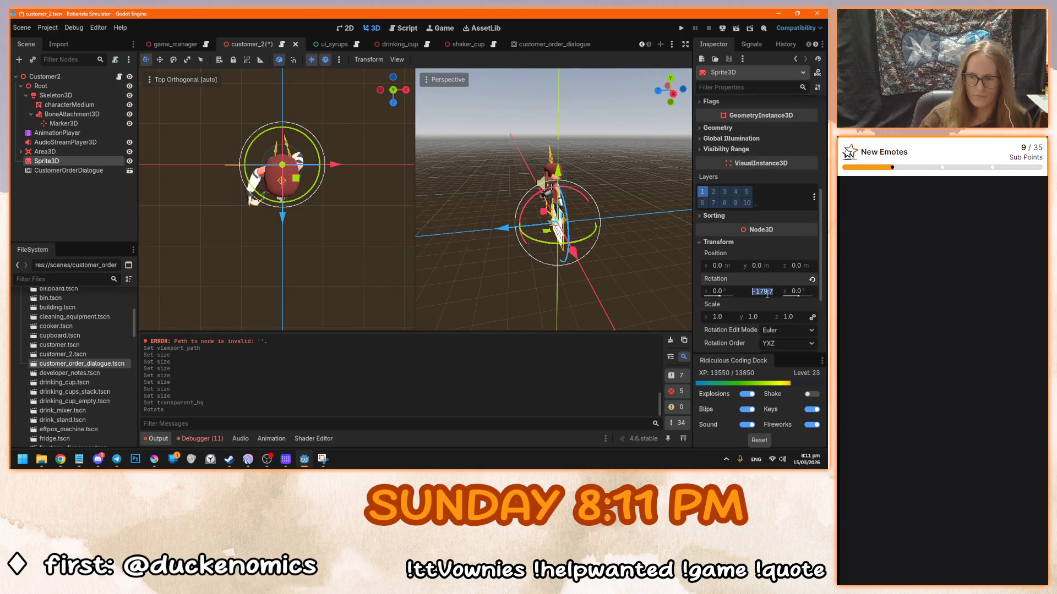
text(0)
key(Return)
key(KP_5)
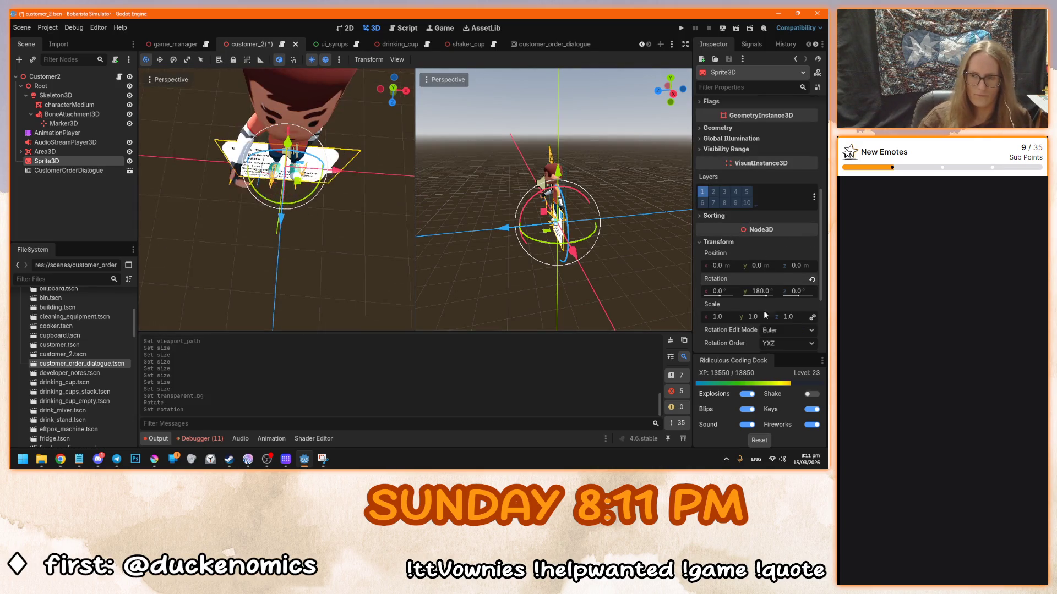
- Move the bubble sprite up beside the customer's head, nudged slightly right
scroll(761, 251, up, 2)
click(712, 164)
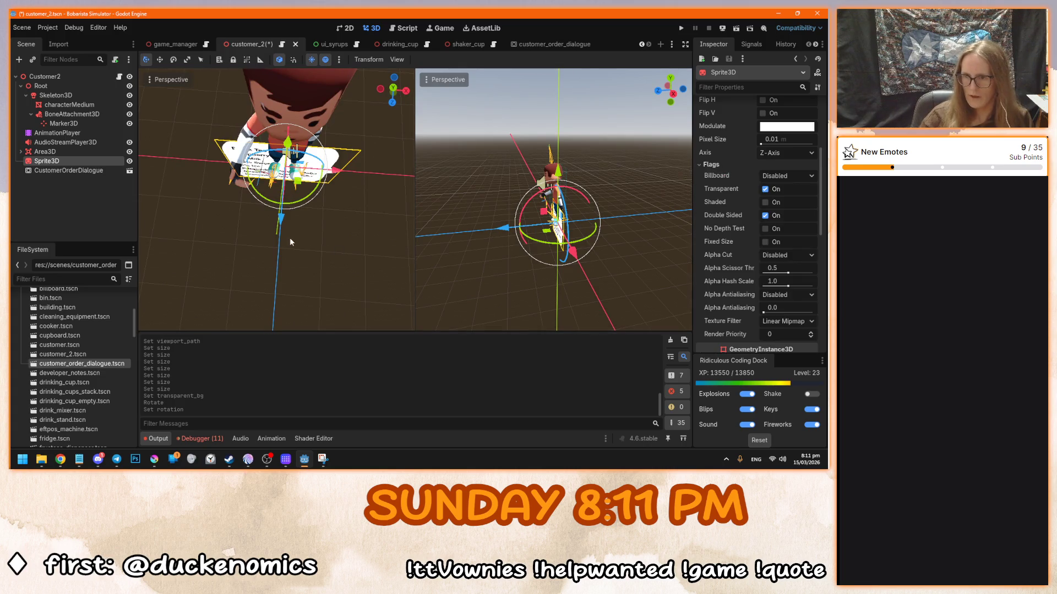
key(KP_1)
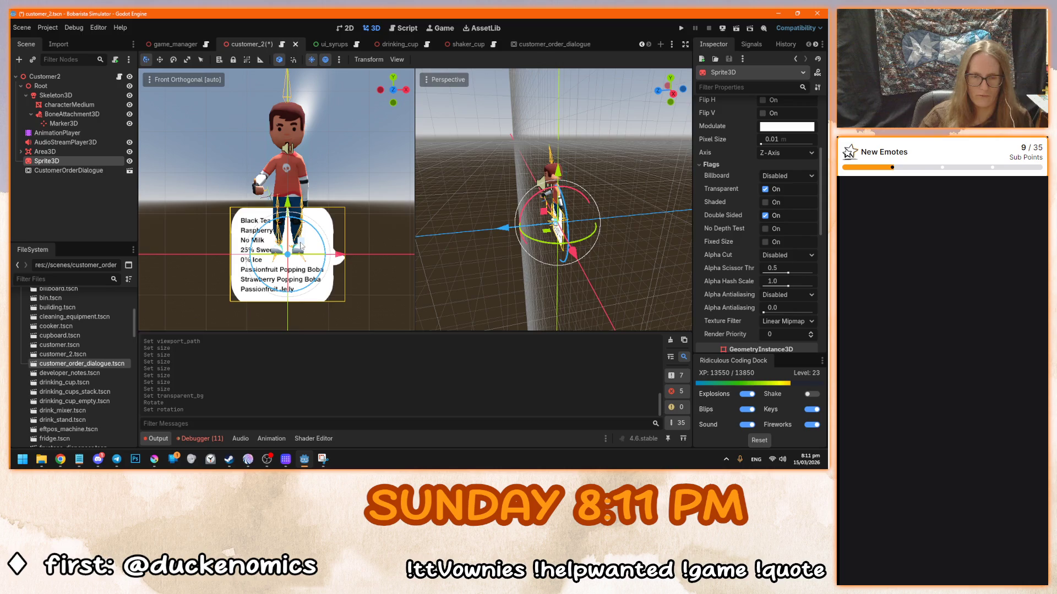
mouse_move(301, 246)
mouse_down()
mouse_move(237, 174)
mouse_move(275, 132)
mouse_move(219, 131)
mouse_up()
scroll(220, 132, up, 3)
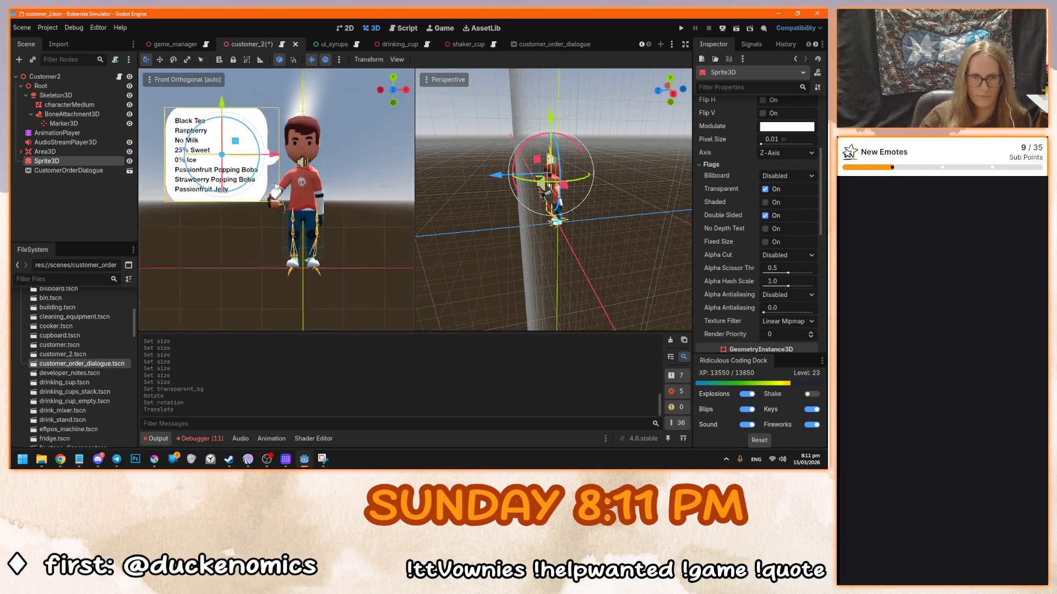
drag(293, 179, 303, 179)
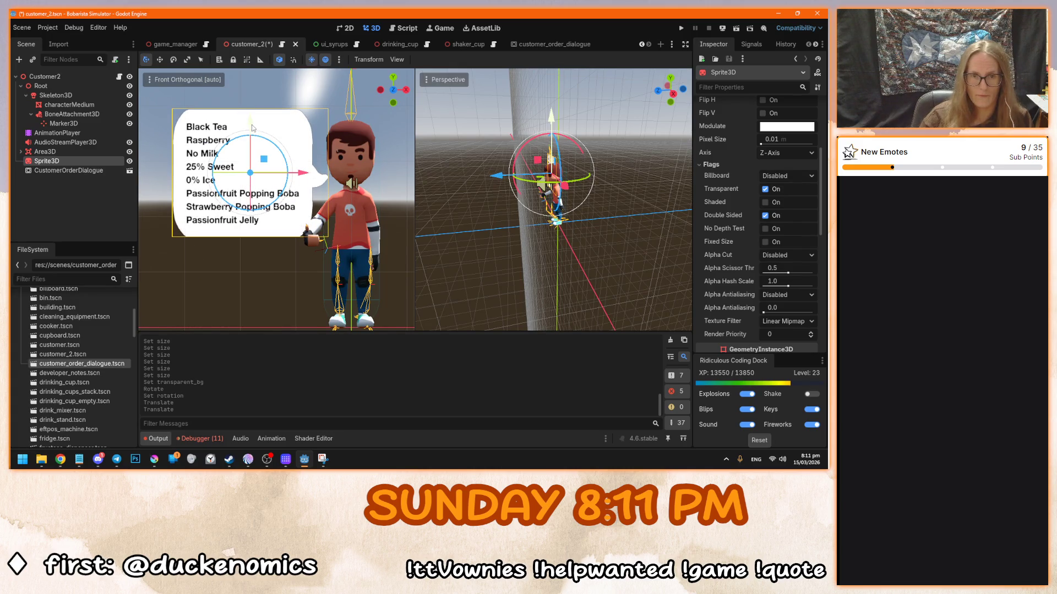
- Set the sprite's Billboard mode to Y-Billboard, then save and run the game
key(KP_7)
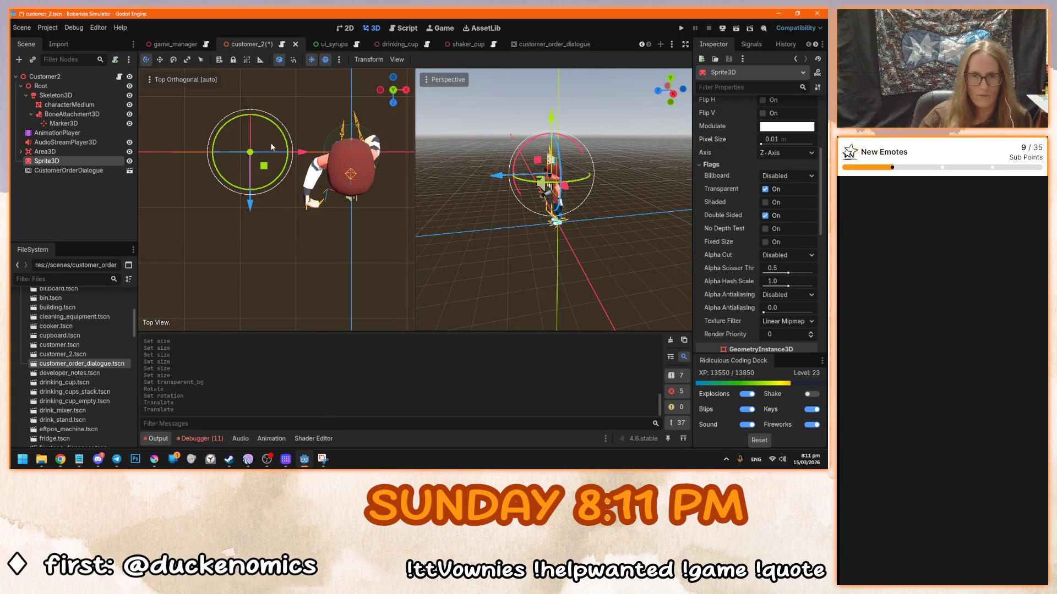
mouse_move(292, 246)
mouse_down()
mouse_move(237, 187)
mouse_move(279, 209)
mouse_move(259, 190)
mouse_move(217, 229)
mouse_move(196, 226)
mouse_up()
click(784, 175)
click(784, 199)
click(787, 175)
click(791, 211)
key(F5)
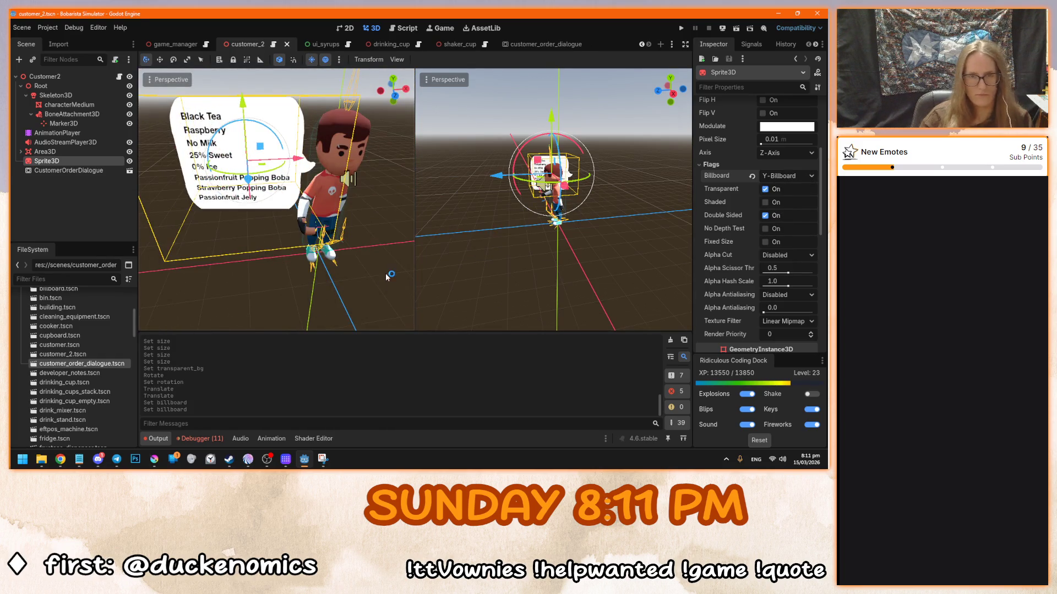
click(418, 228)
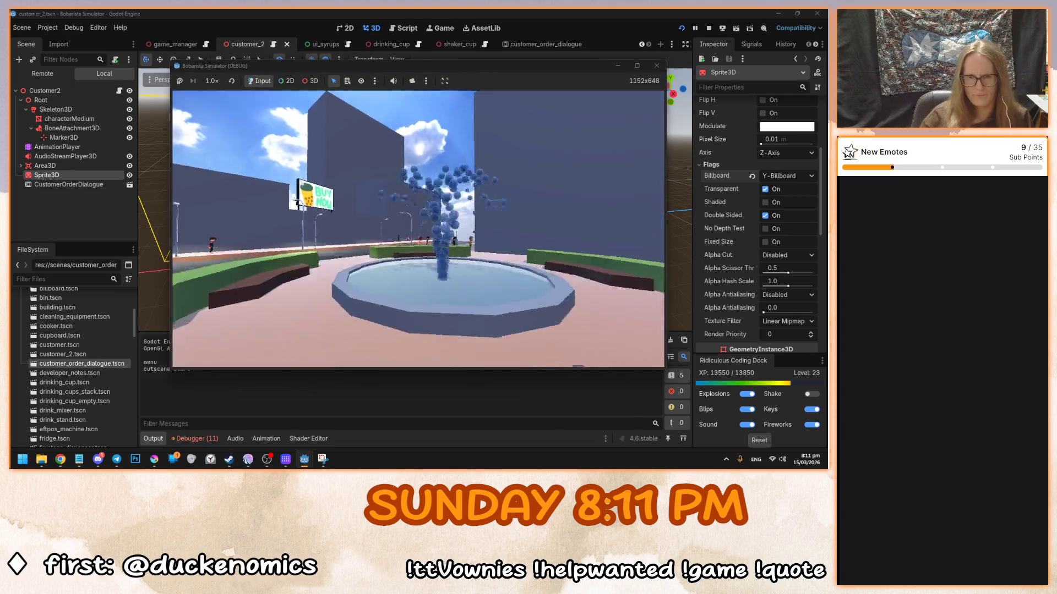
mouse_move(418, 228)
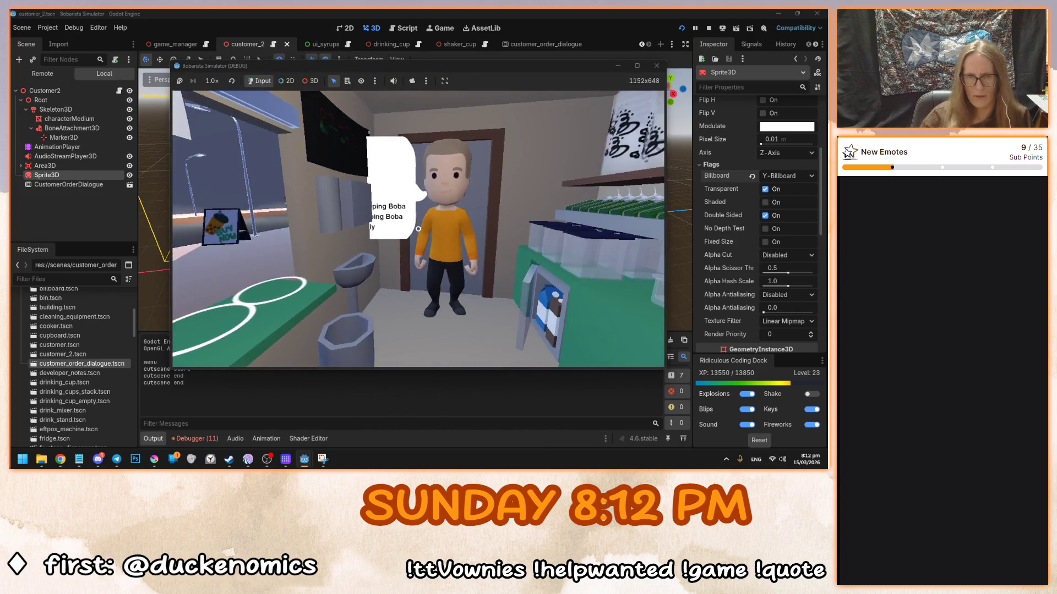
click(418, 228)
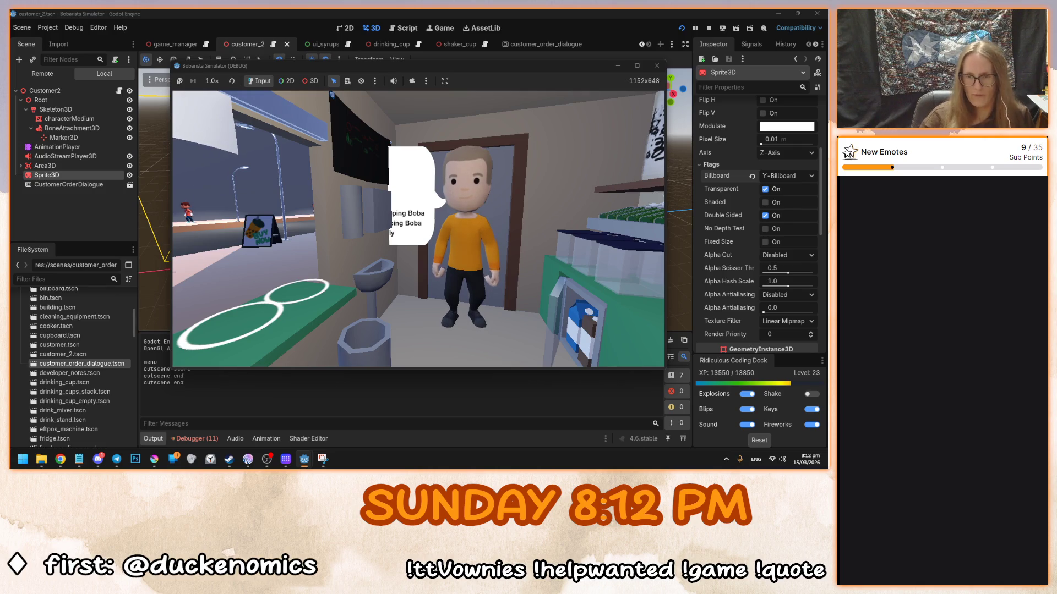
click(418, 228)
mouse_move(418, 229)
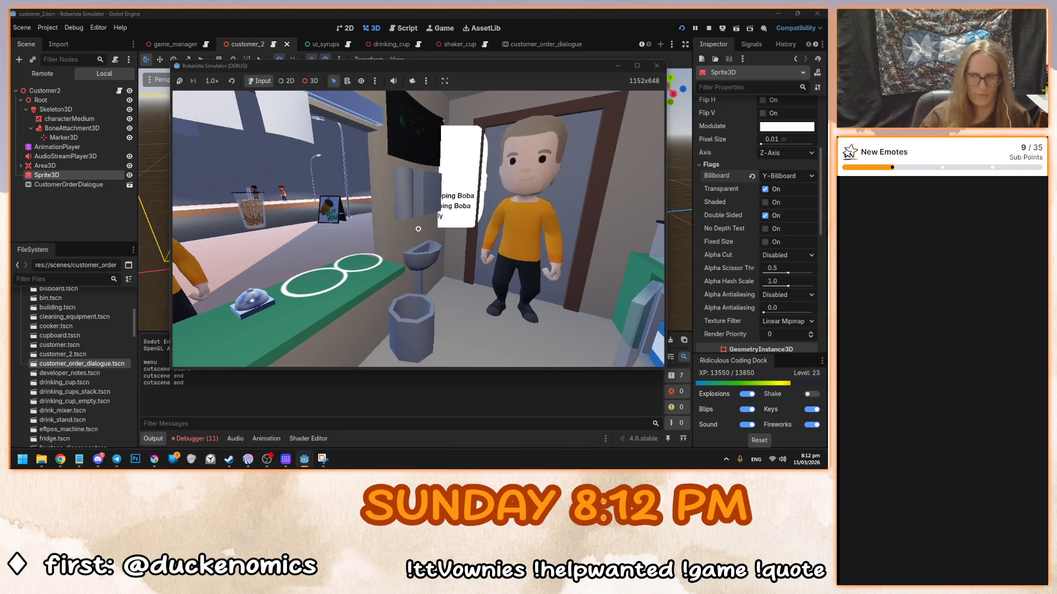
key(F8)
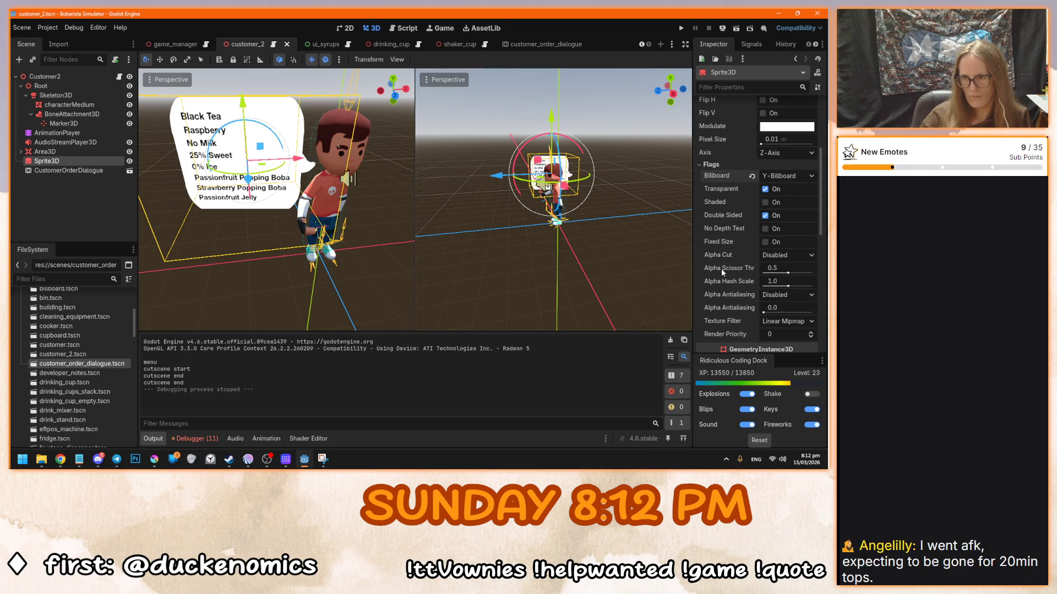
- Turn on No Depth Test for the bubble sprite, save, and test-run the game
drag(684, 239, 629, 231)
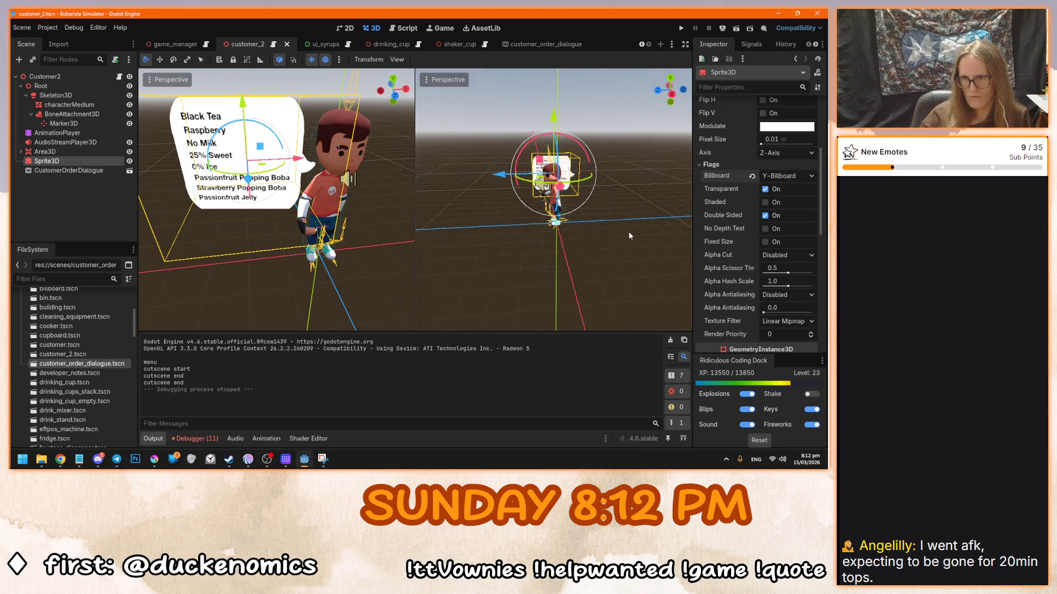
key(ctrl+s)
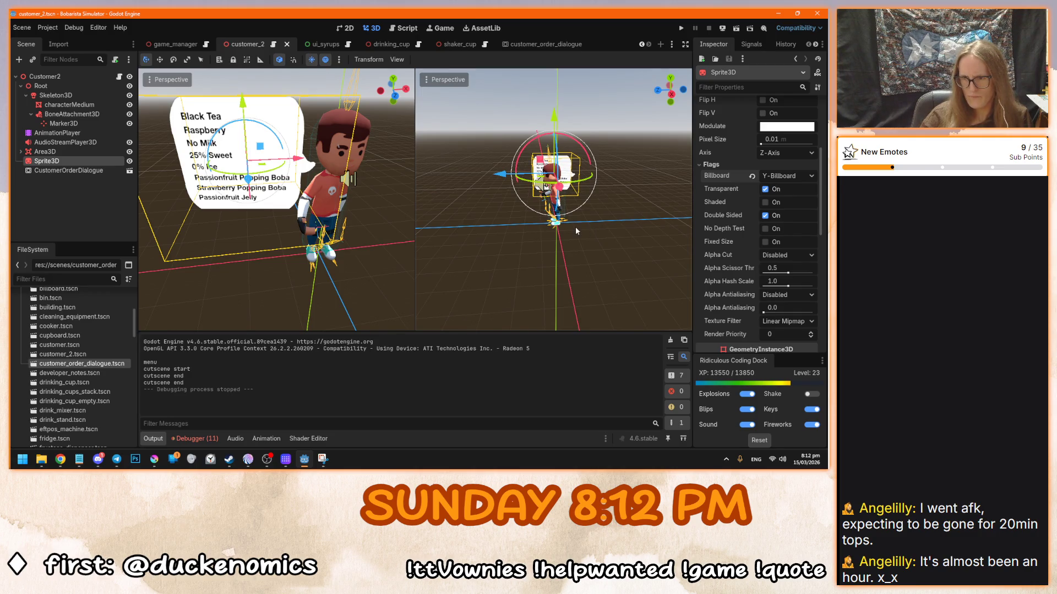
click(765, 229)
key(F5)
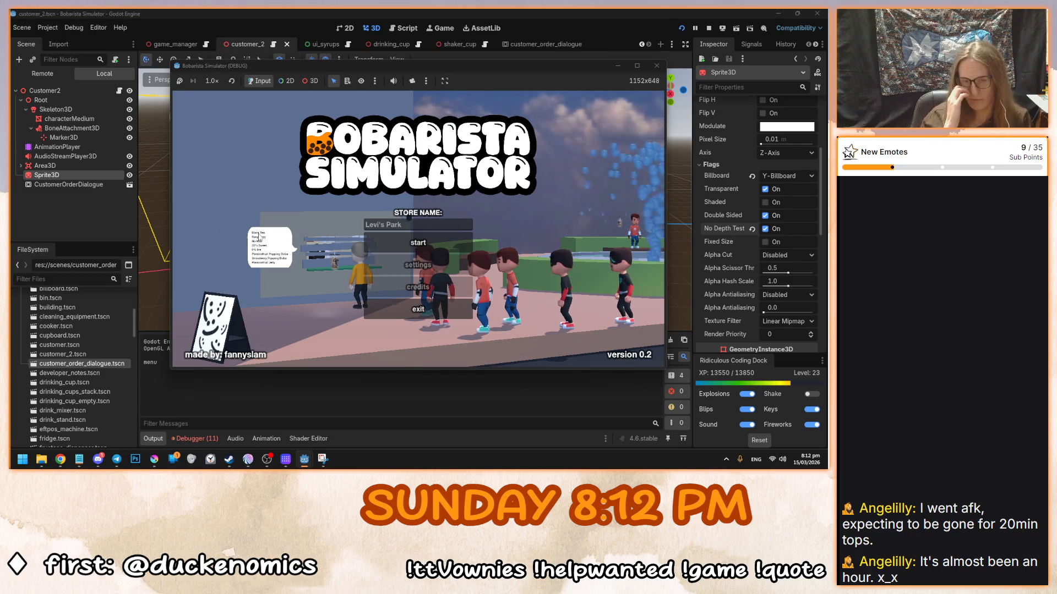
click(418, 243)
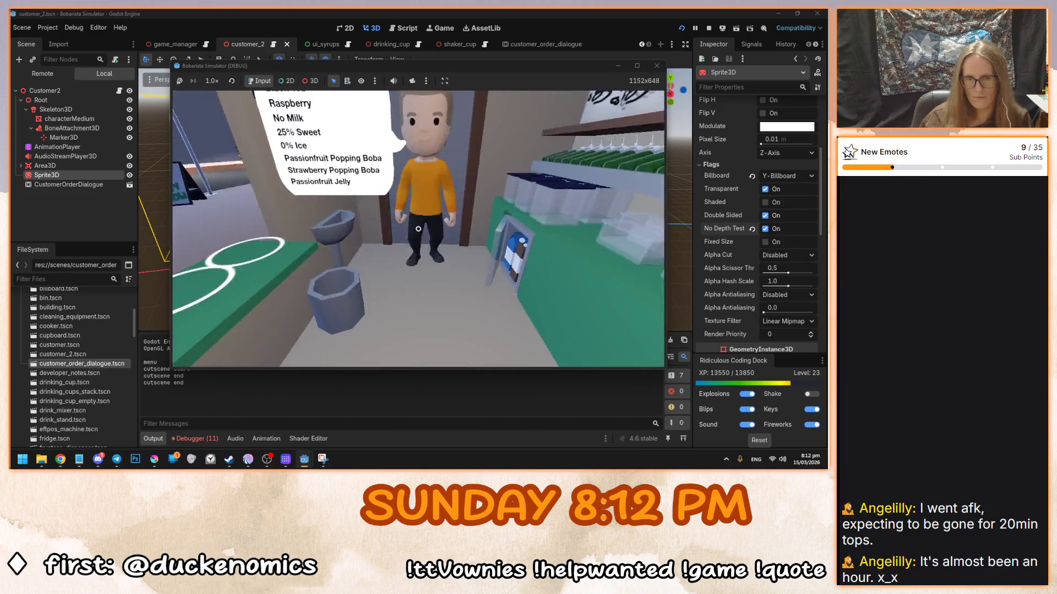
key(F8)
- Switch Billboard mode to Enabled, then run and start the game again
click(786, 175)
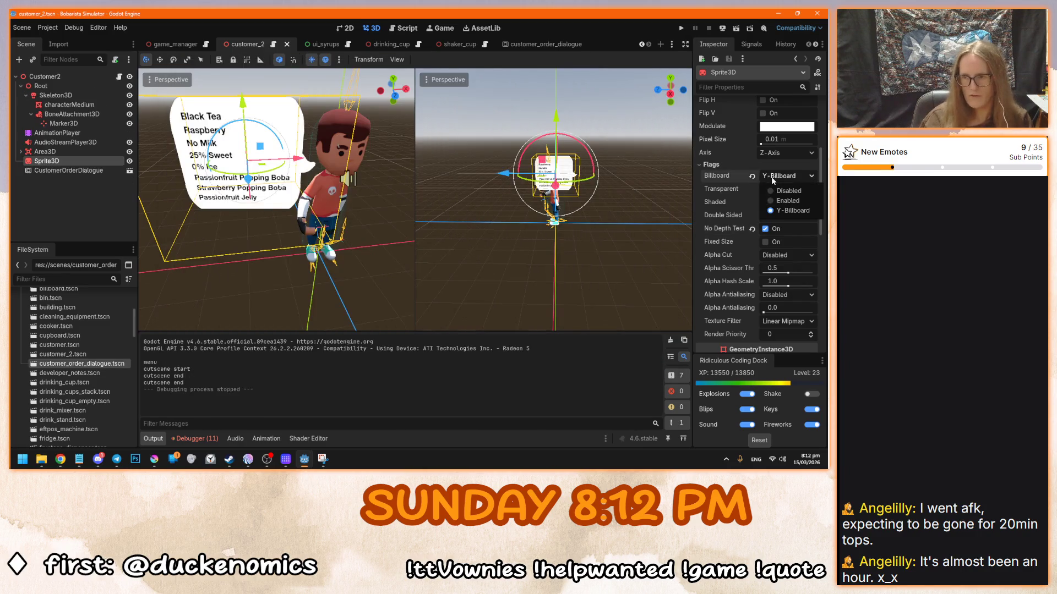
click(773, 197)
key(F5)
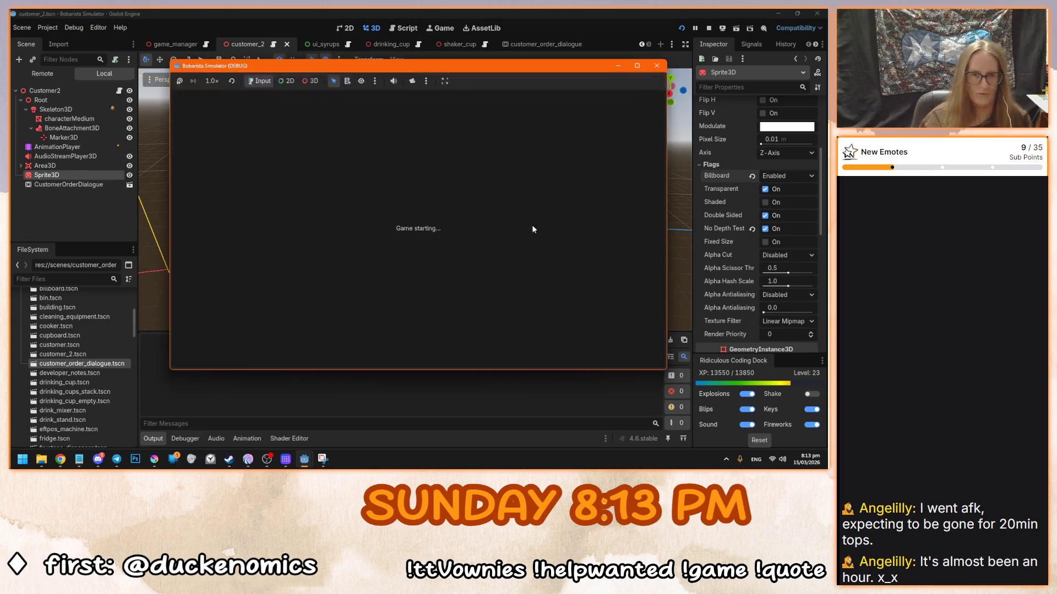
click(418, 243)
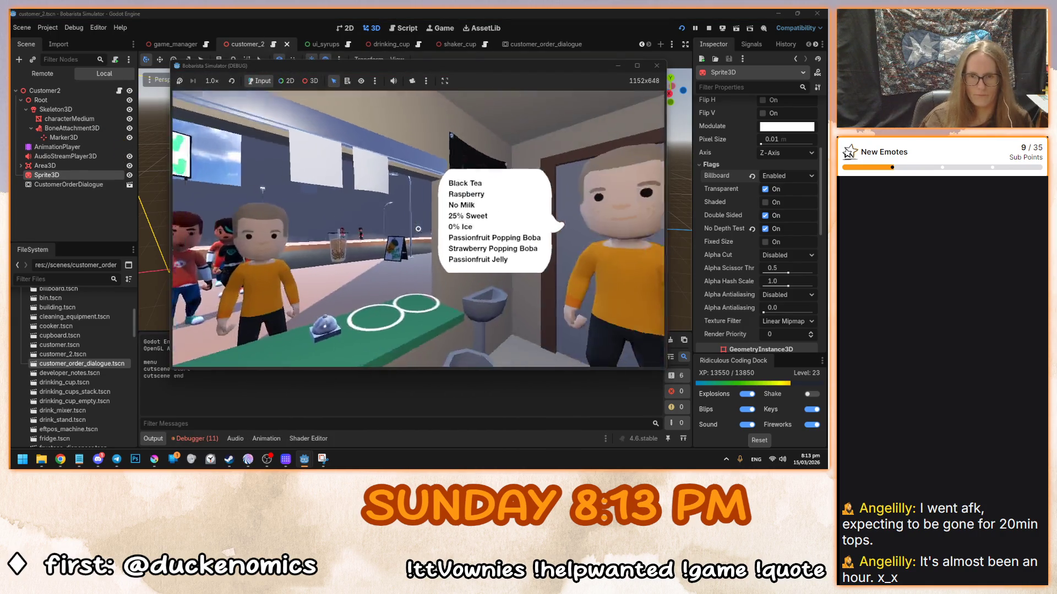
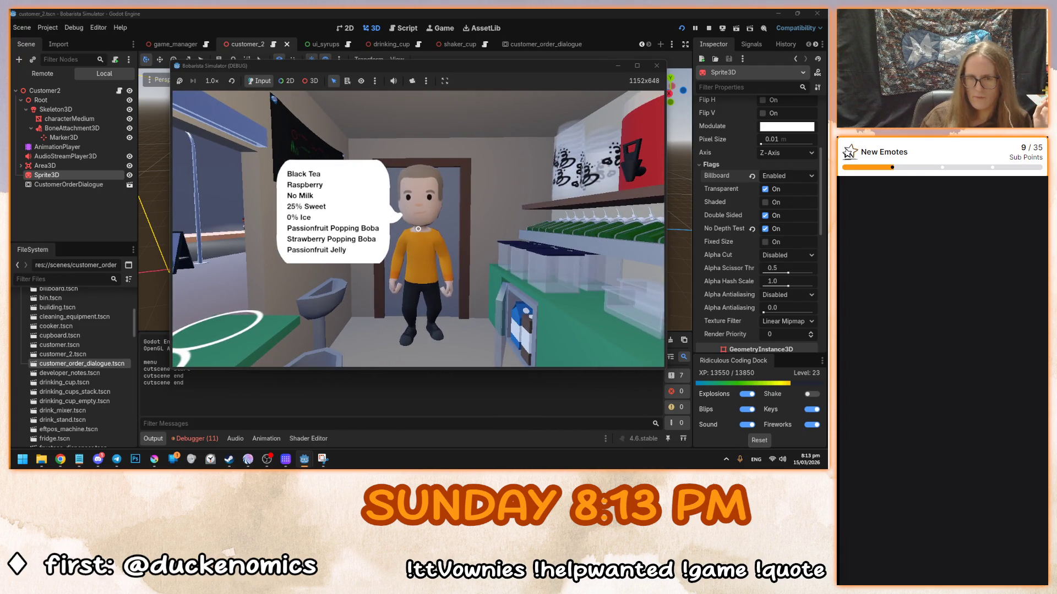
- Stop the game test and open the customer_order_dialogue scene in the 2D workspace
key(F8)
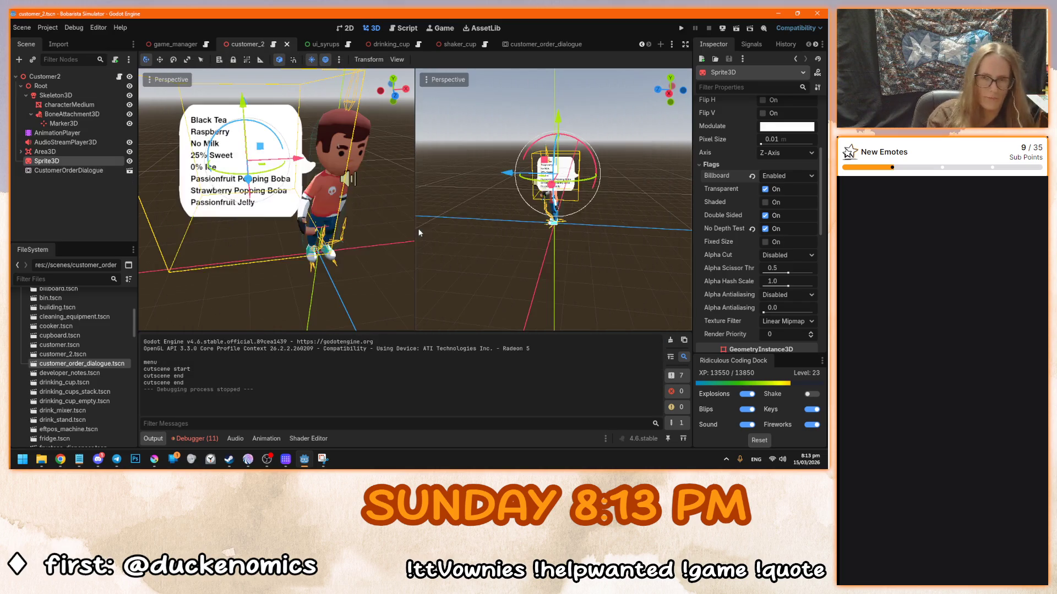
click(528, 45)
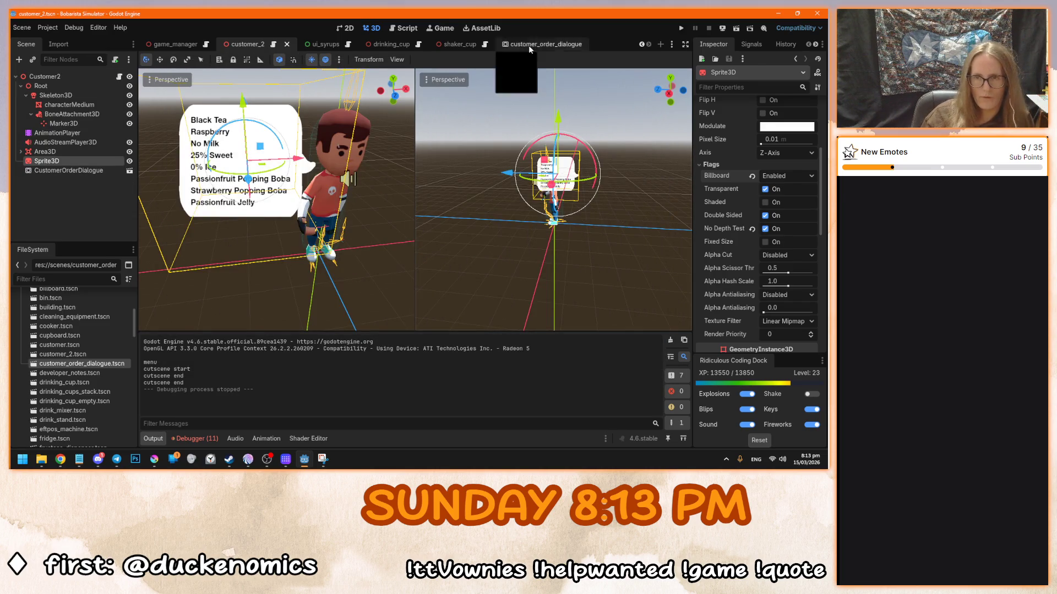
click(349, 28)
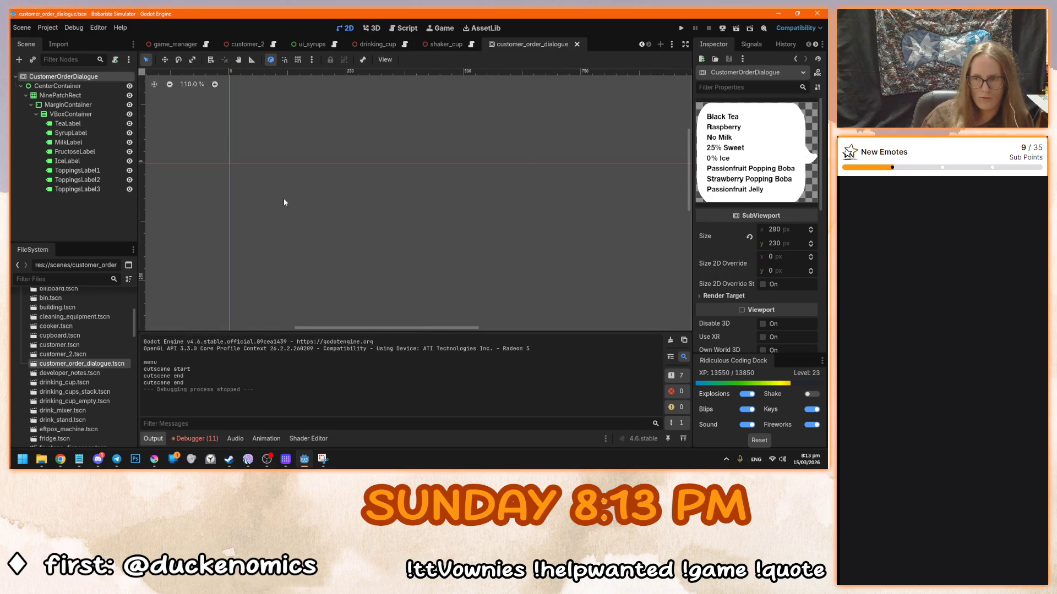
- Review the SubViewport root's Render Target and Physics settings in the Inspector
click(718, 296)
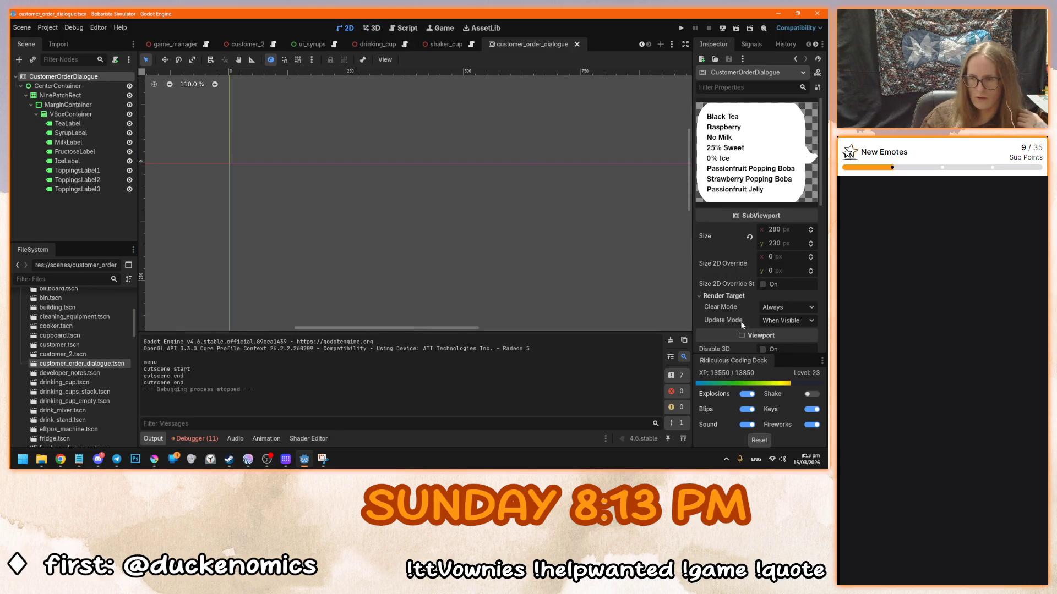
mouse_move(741, 324)
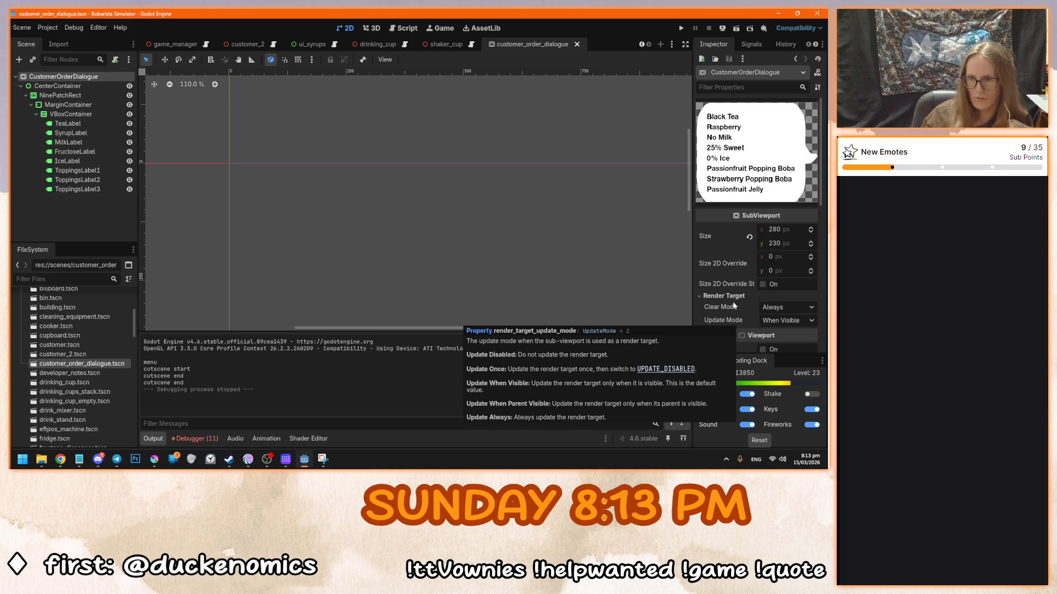
click(732, 298)
scroll(732, 299, down, 3)
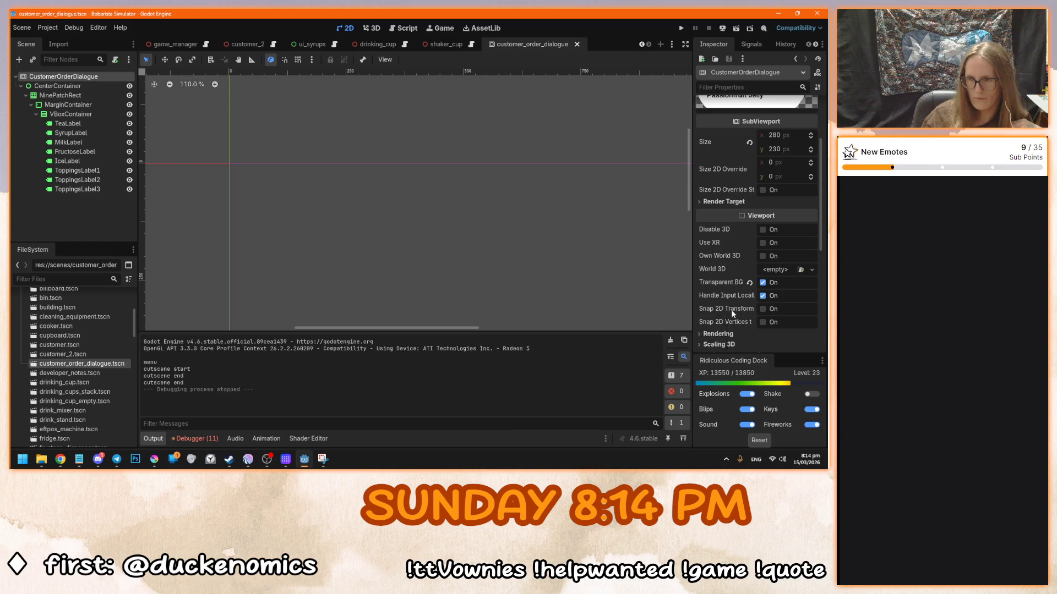
scroll(732, 299, down, 3)
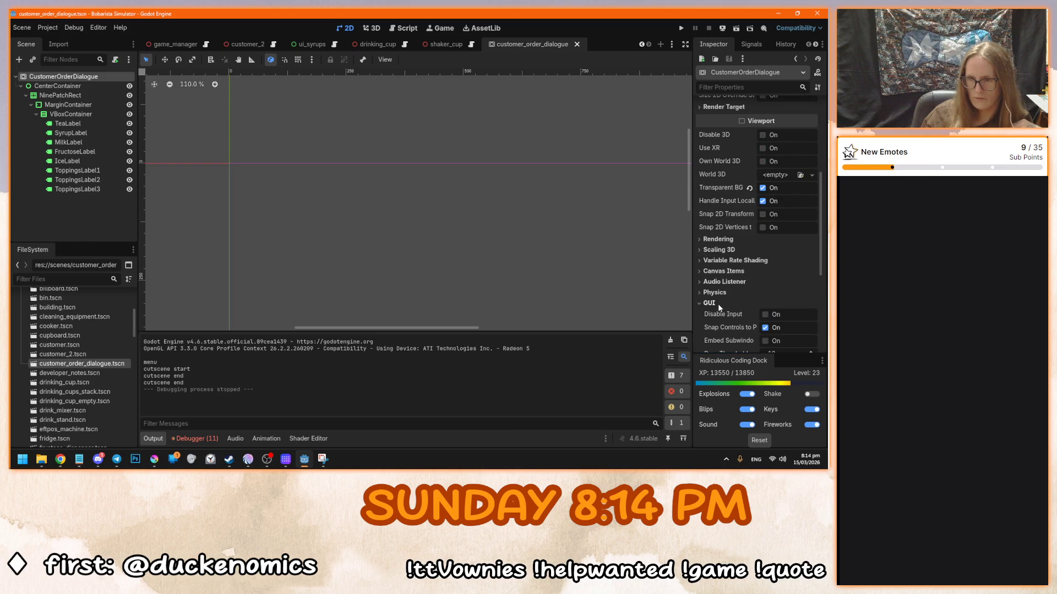
drag(516, 251, 475, 225)
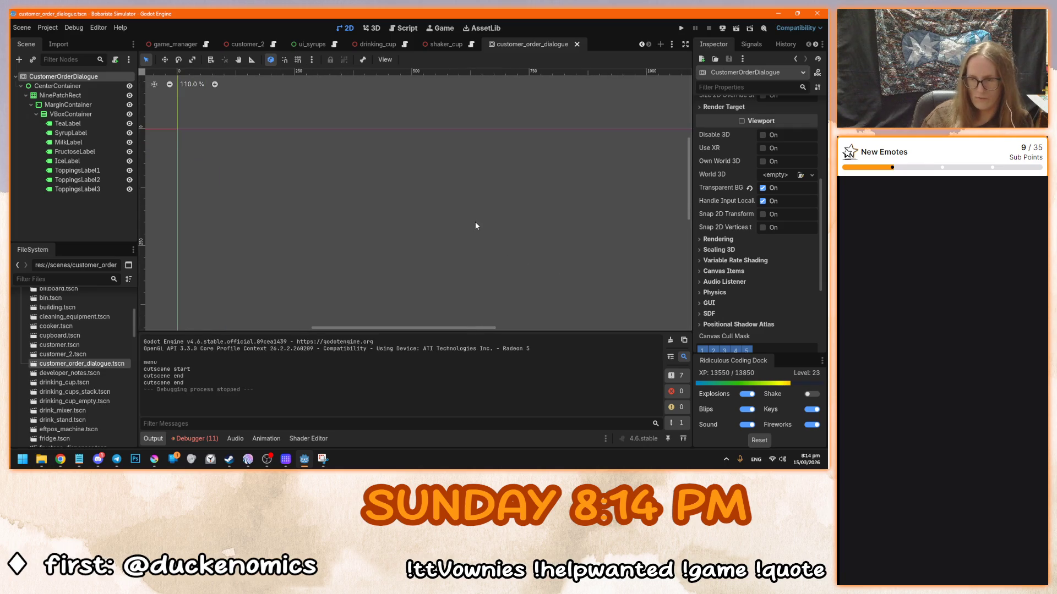
click(714, 293)
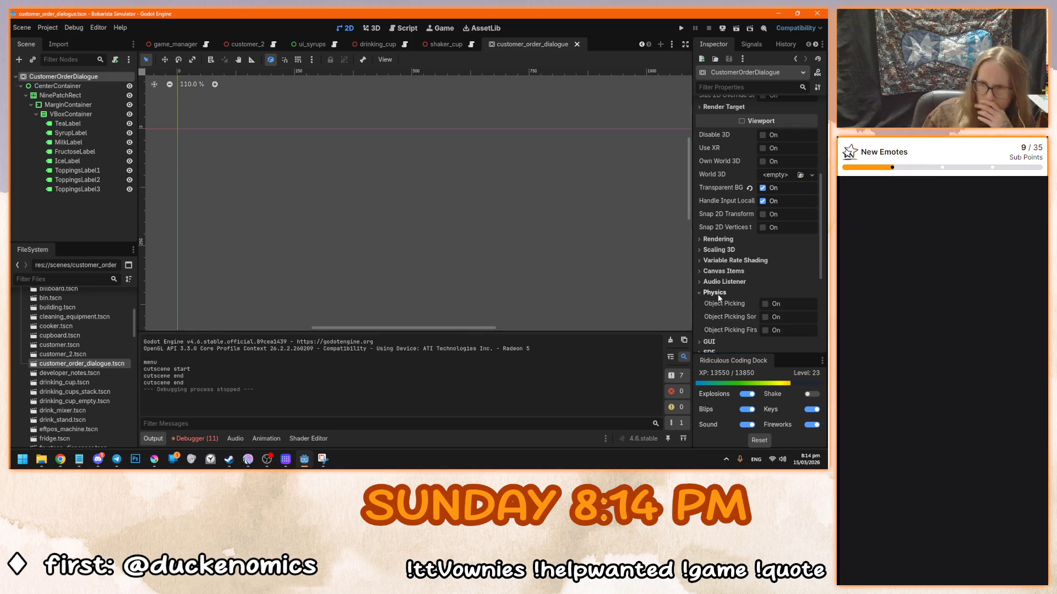
click(713, 293)
drag(326, 199, 534, 298)
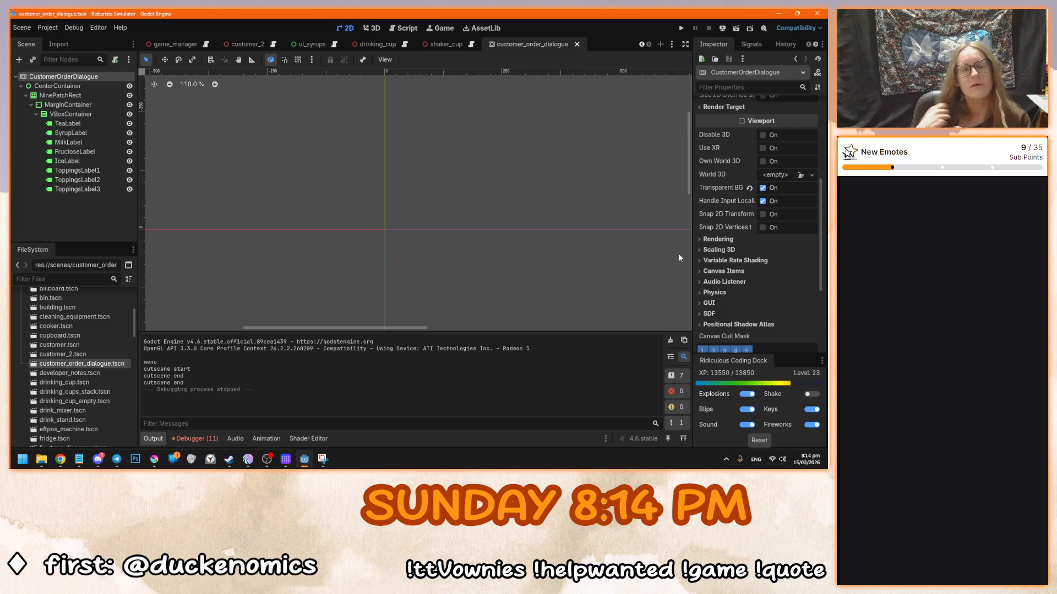
scroll(450, 191, up, 1)
scroll(718, 215, up, 5)
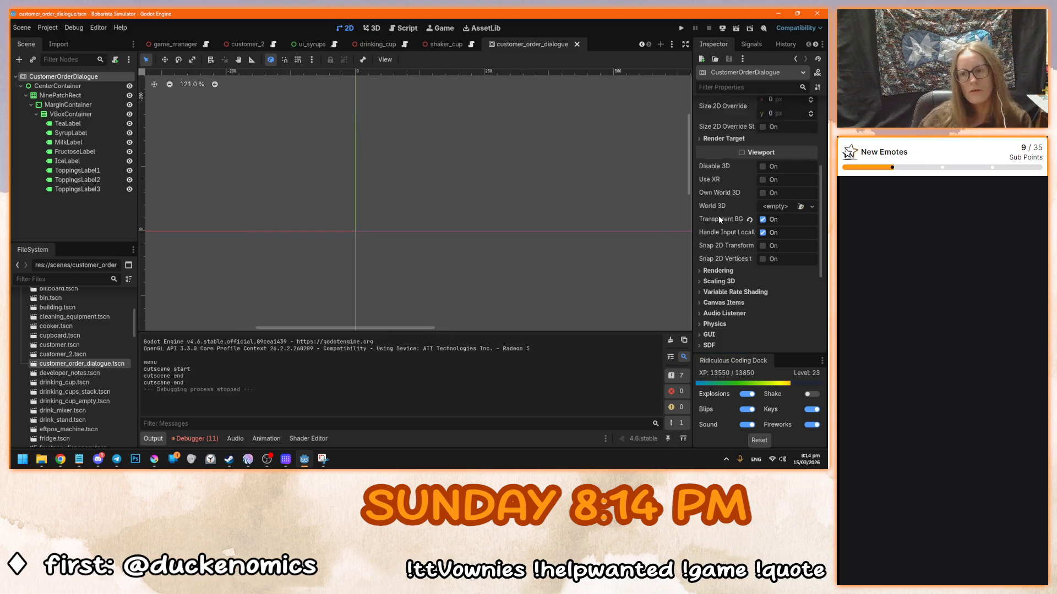
mouse_move(707, 208)
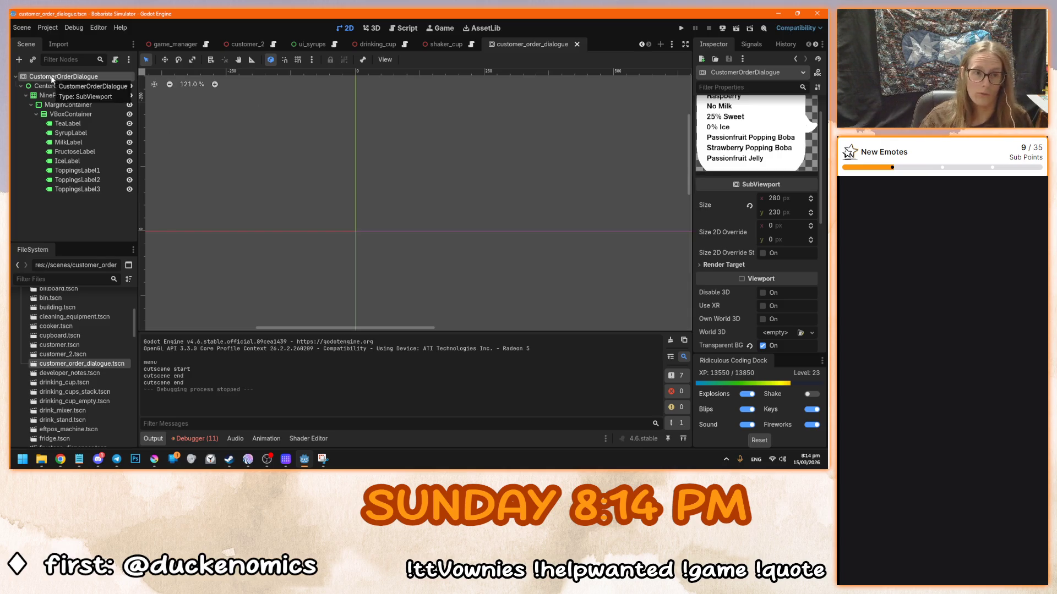
- Add a SubViewport under the root and move CenterContainer inside it
key(ctrl+a)
text(sub)
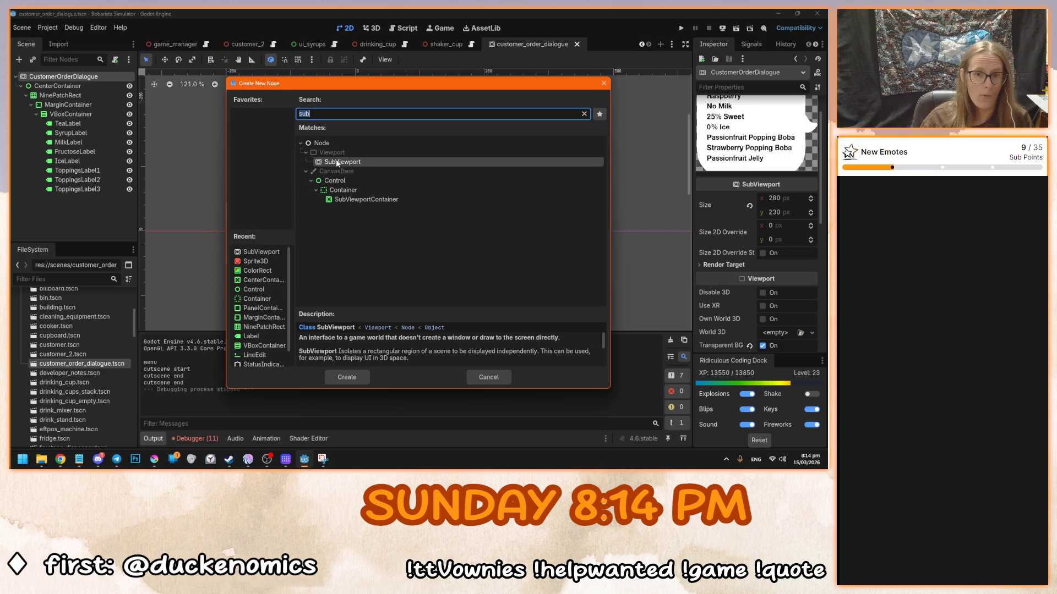
double_click(332, 161)
drag(57, 86, 70, 200)
- Change the root's type to SubViewportContainer and turn on Stretch
right_click(75, 78)
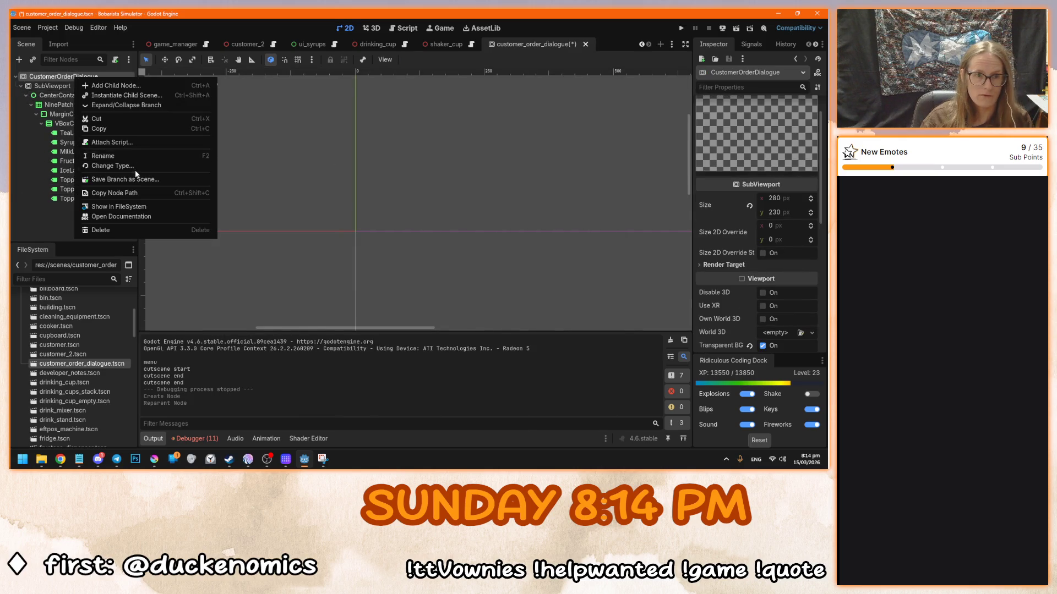
click(137, 164)
click(377, 200)
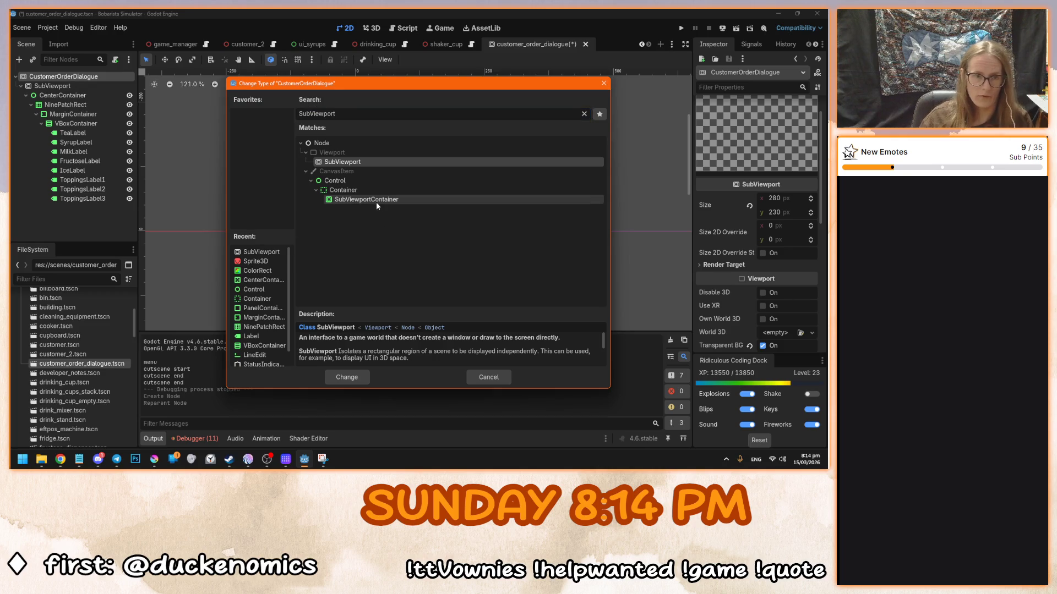
double_click(376, 201)
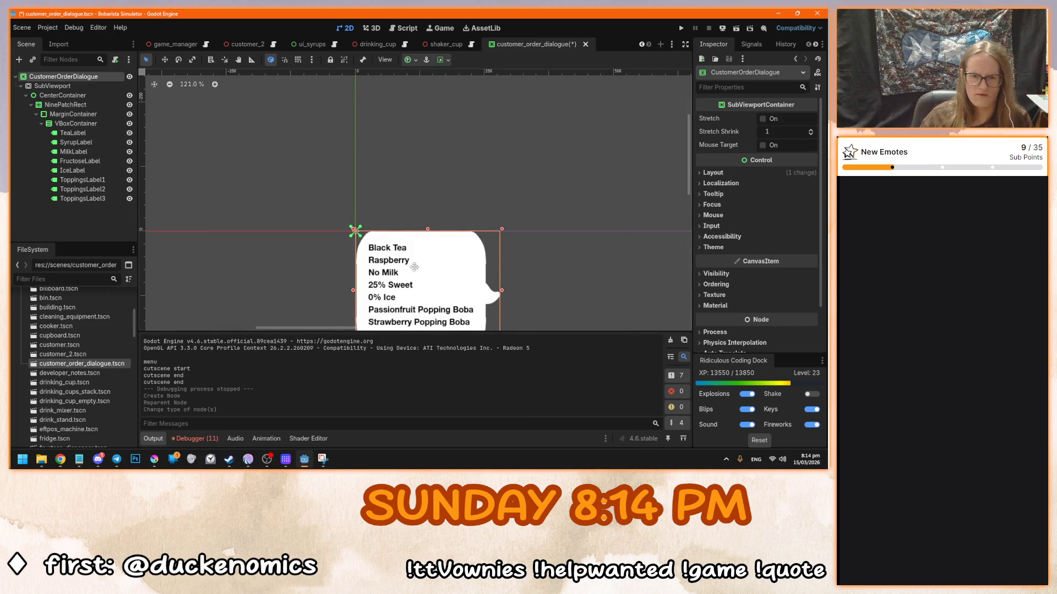
scroll(418, 276, down, 2)
scroll(348, 222, up, 5)
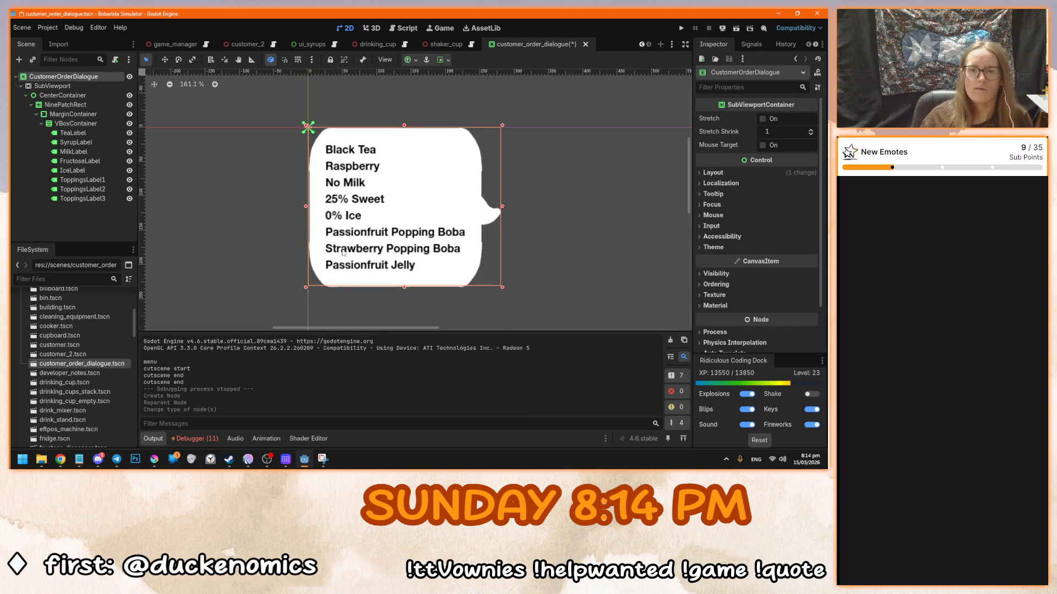
click(763, 120)
drag(484, 229, 401, 234)
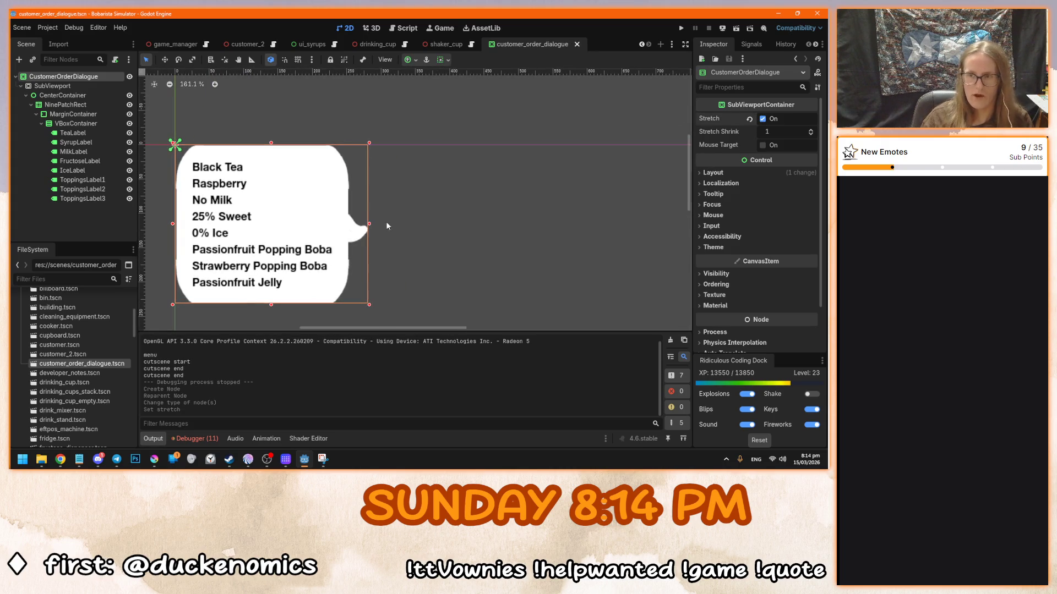
click(83, 86)
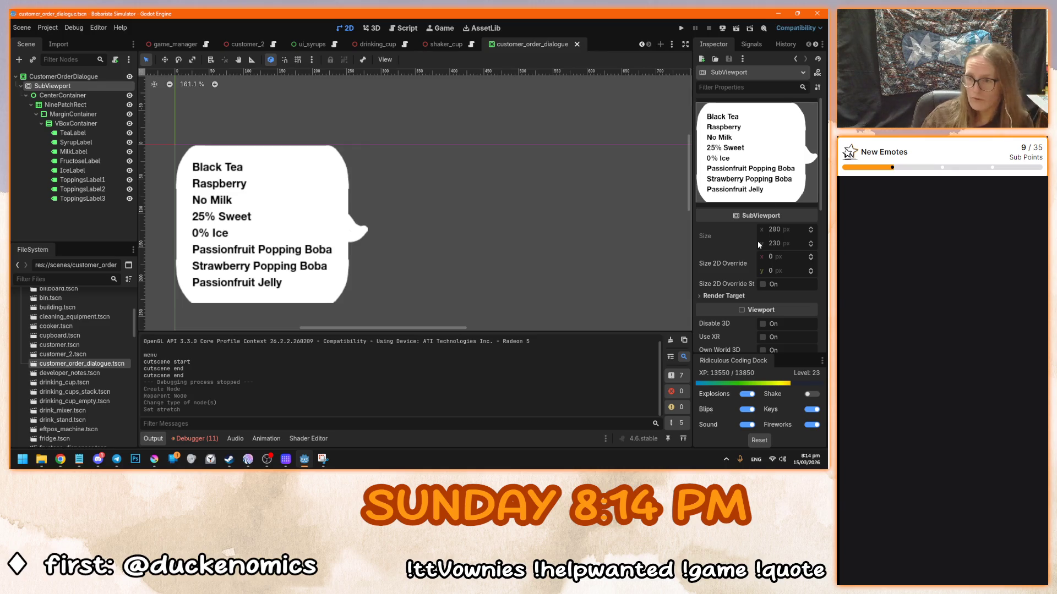
scroll(727, 288, down, 3)
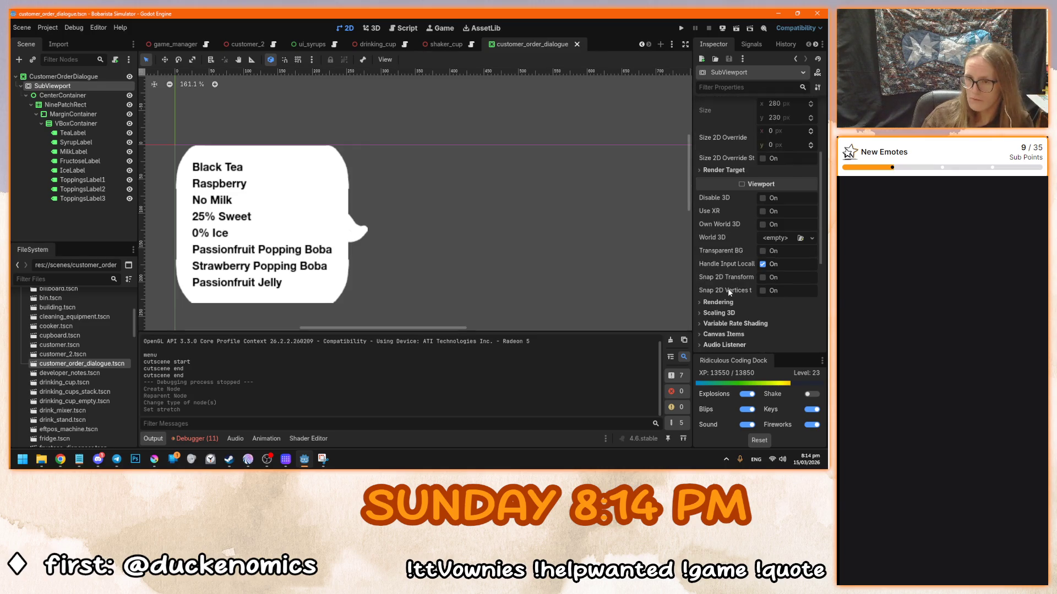
scroll(728, 293, up, 1)
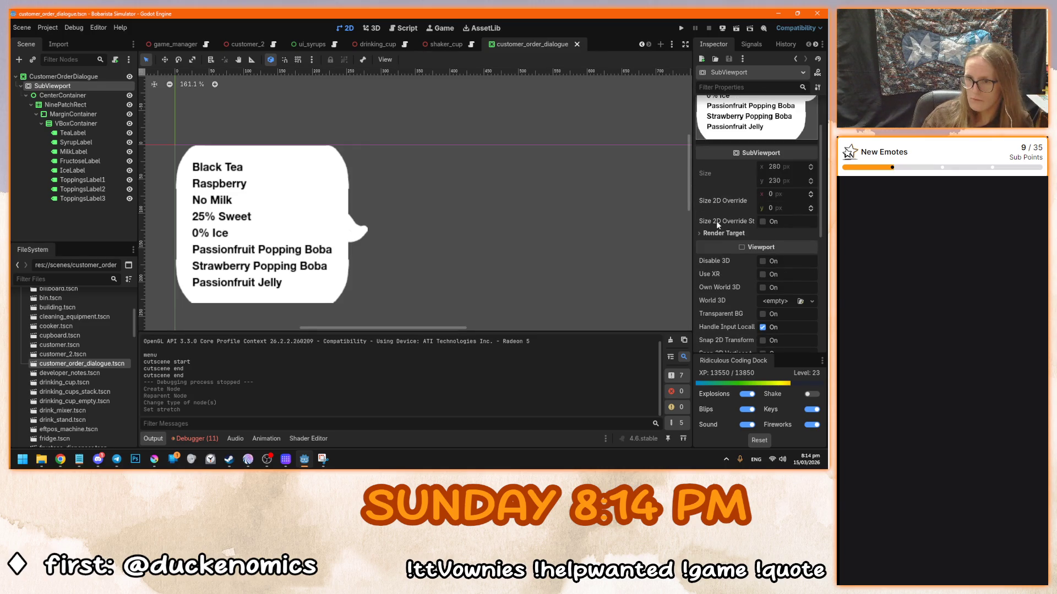
scroll(718, 236, down, 1)
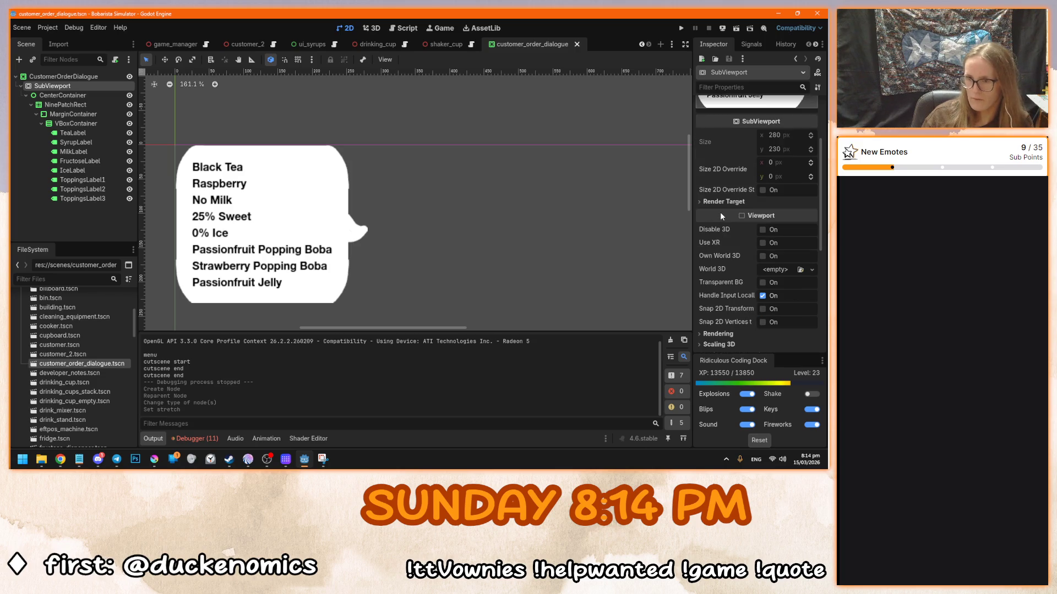
scroll(732, 264, down, 5)
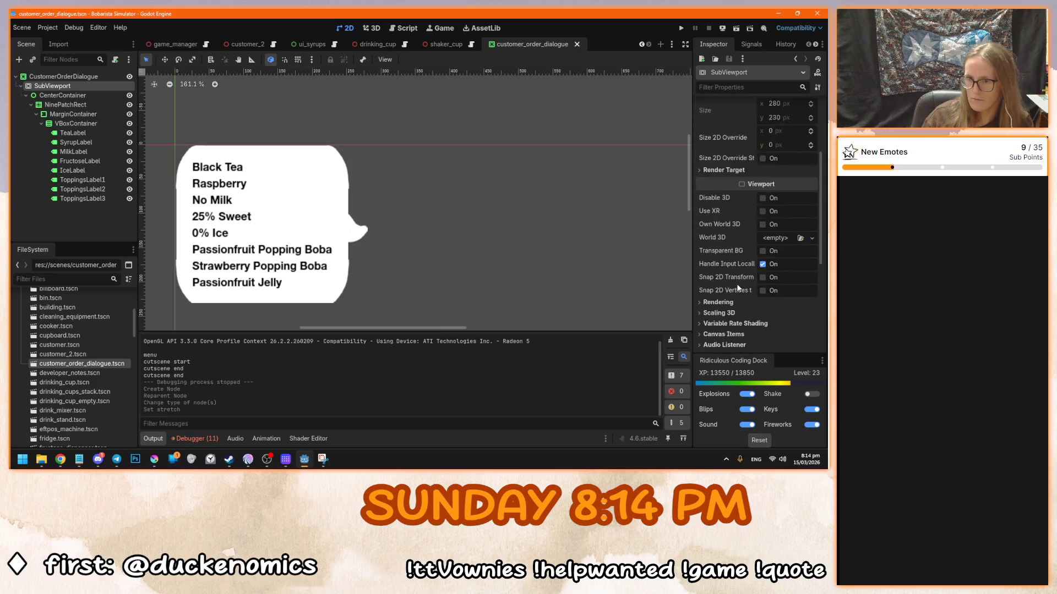
scroll(738, 287, up, 8)
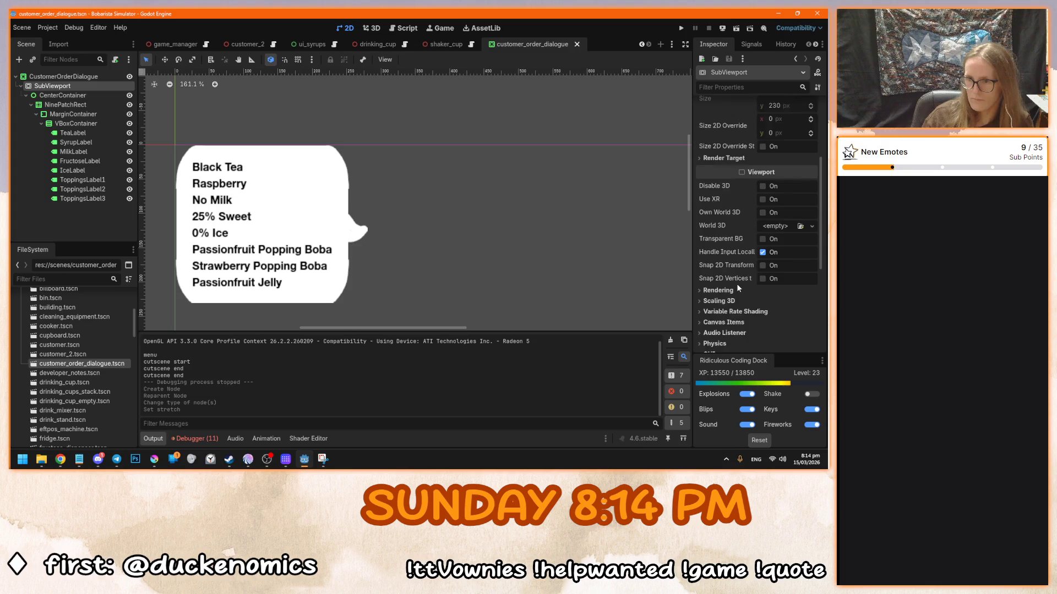
mouse_move(723, 241)
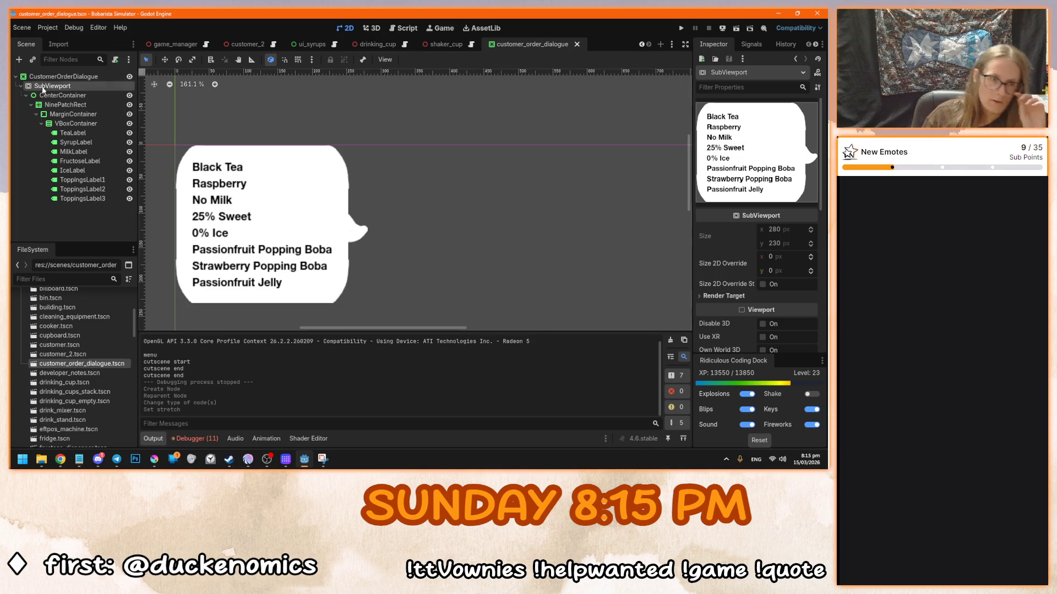
click(53, 77)
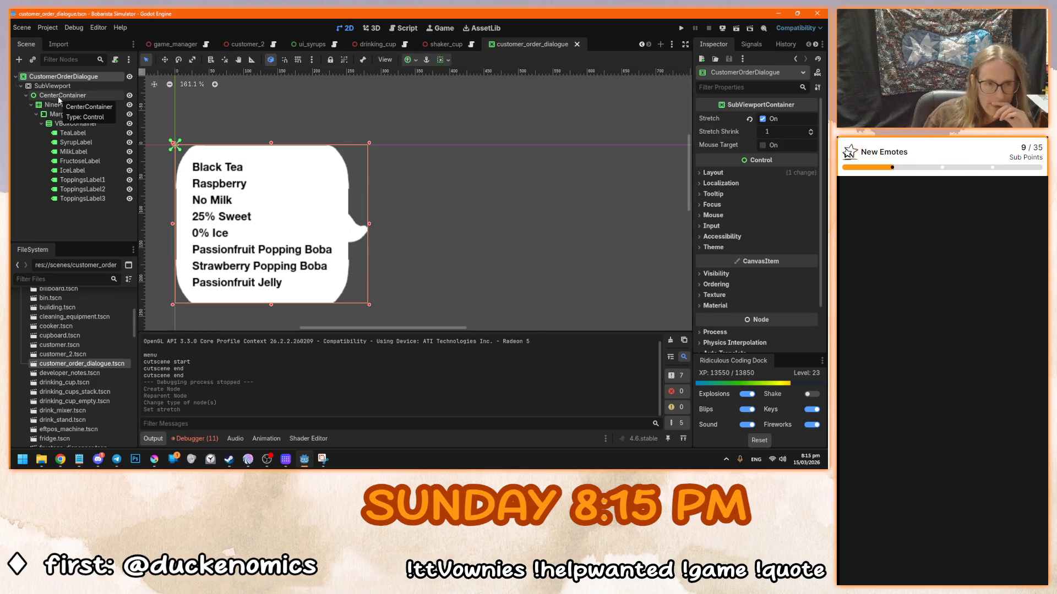
click(59, 98)
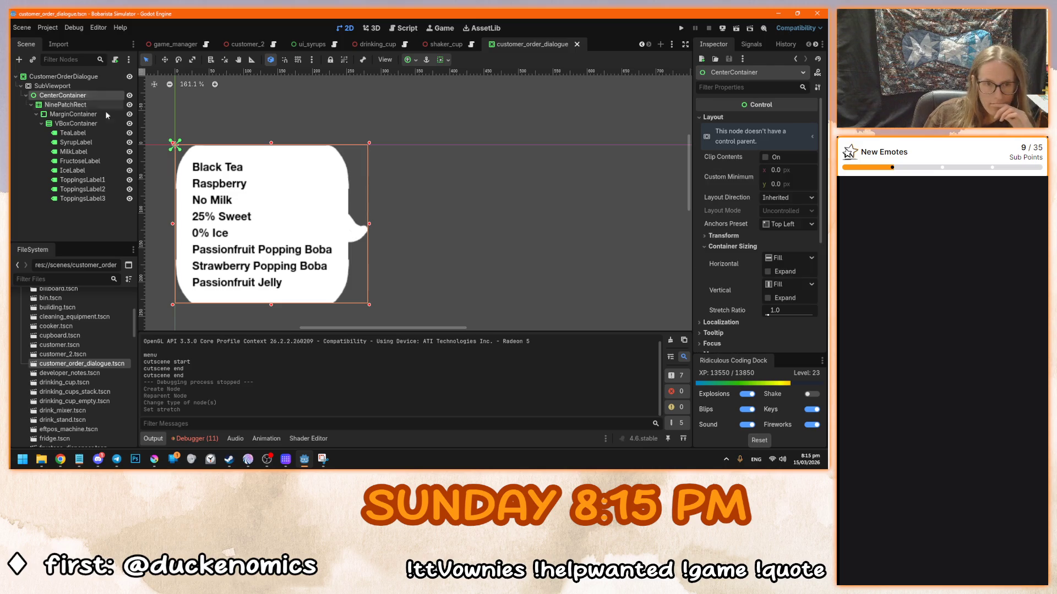
drag(179, 174, 249, 158)
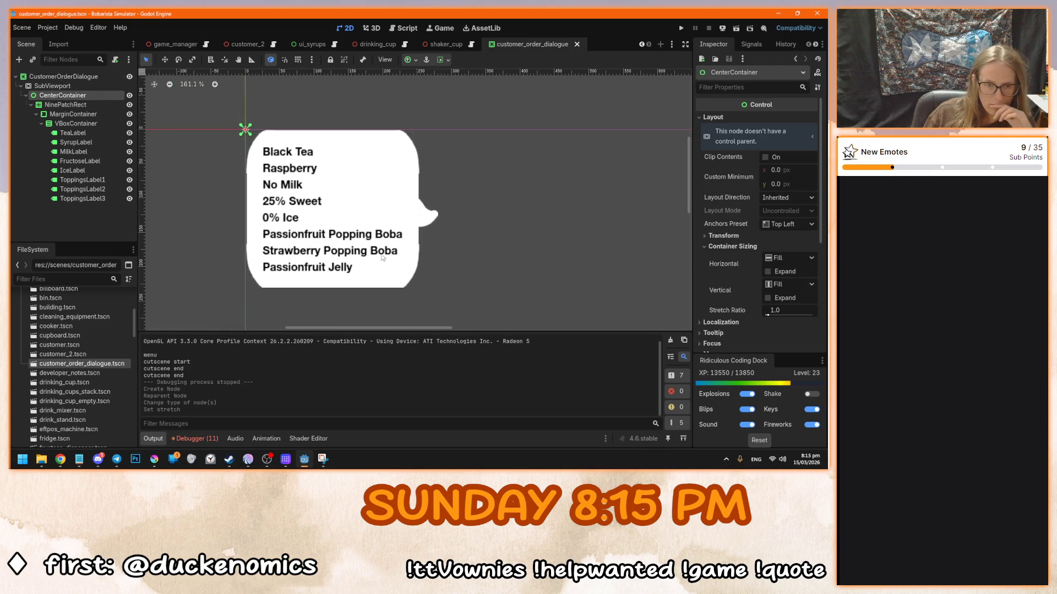
click(250, 159)
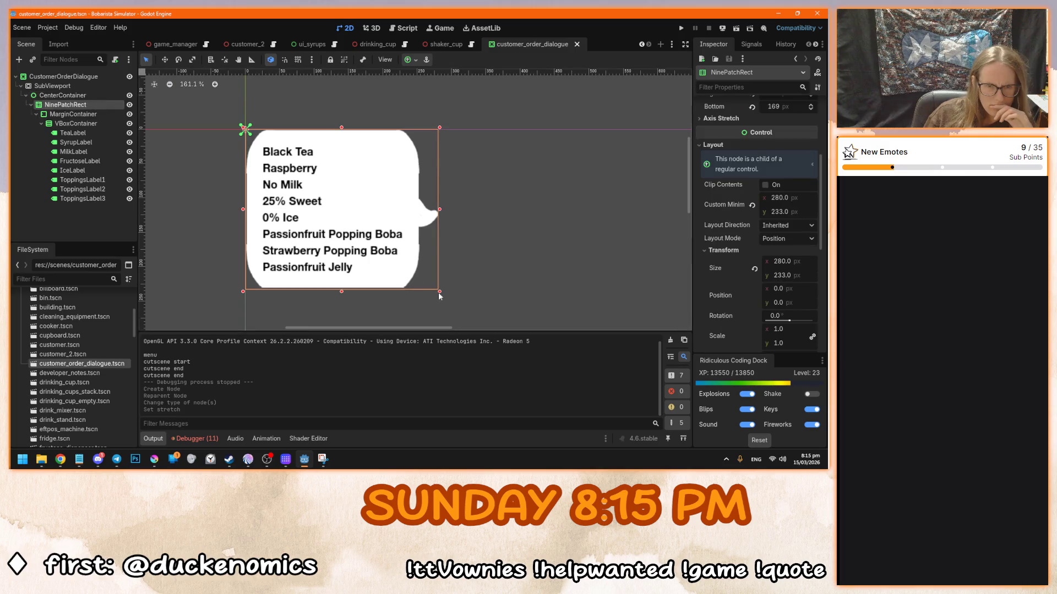
drag(441, 293, 594, 301)
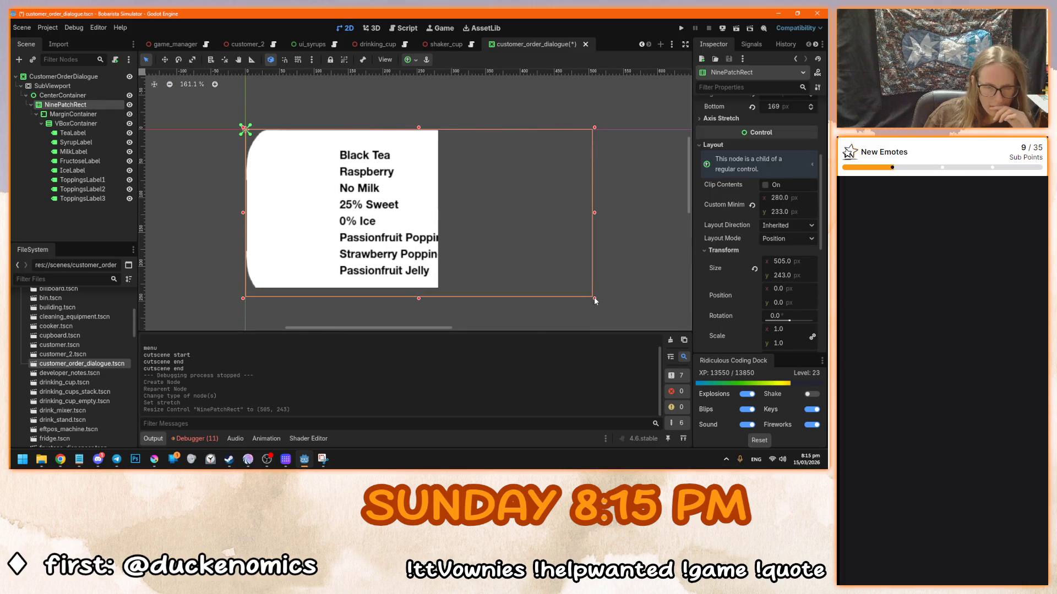
click(77, 86)
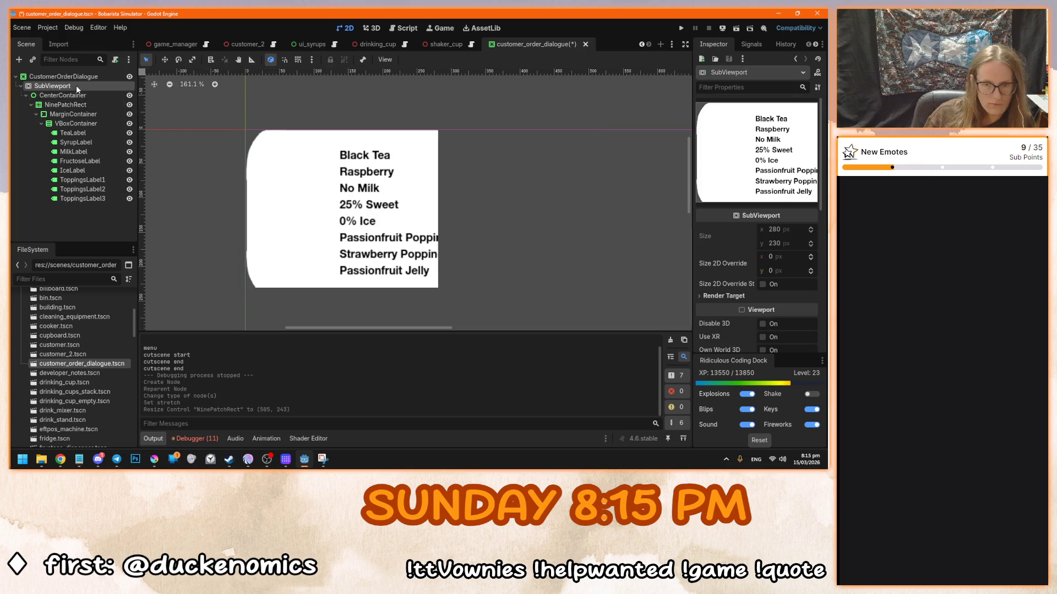
click(81, 78)
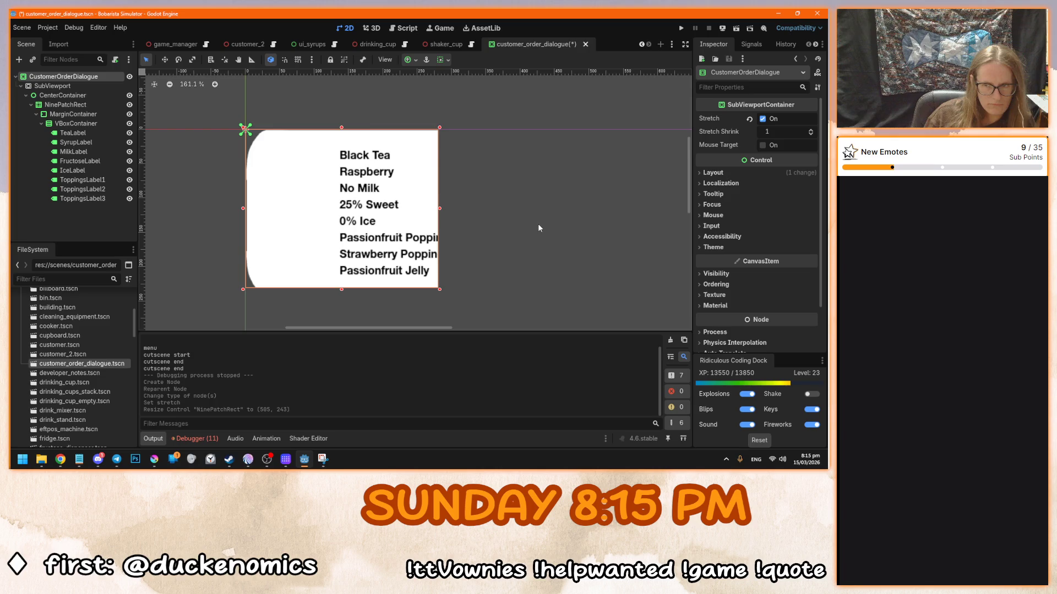
key(ctrl+z)
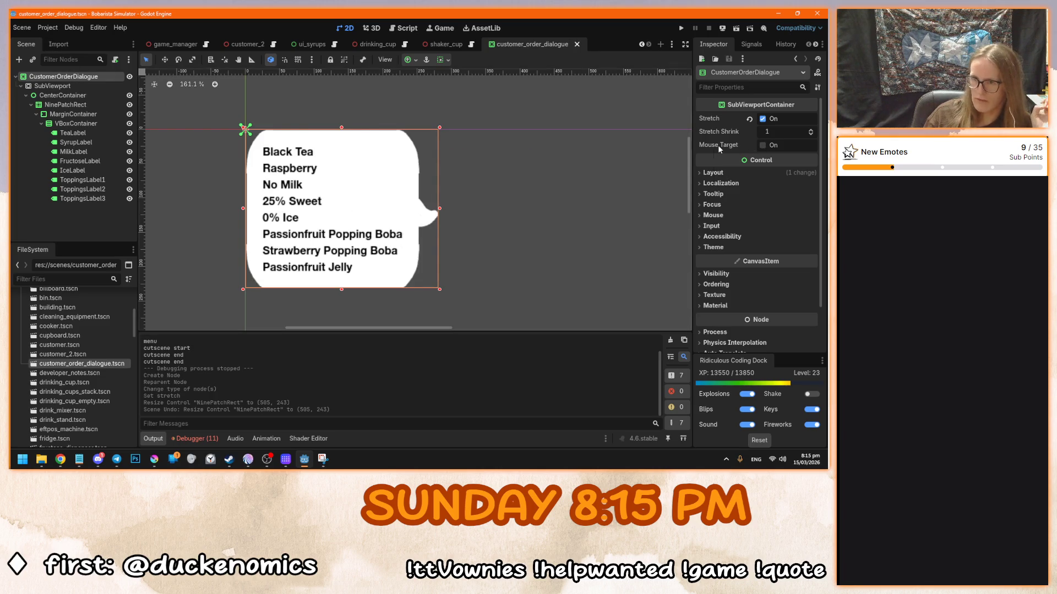
mouse_move(717, 146)
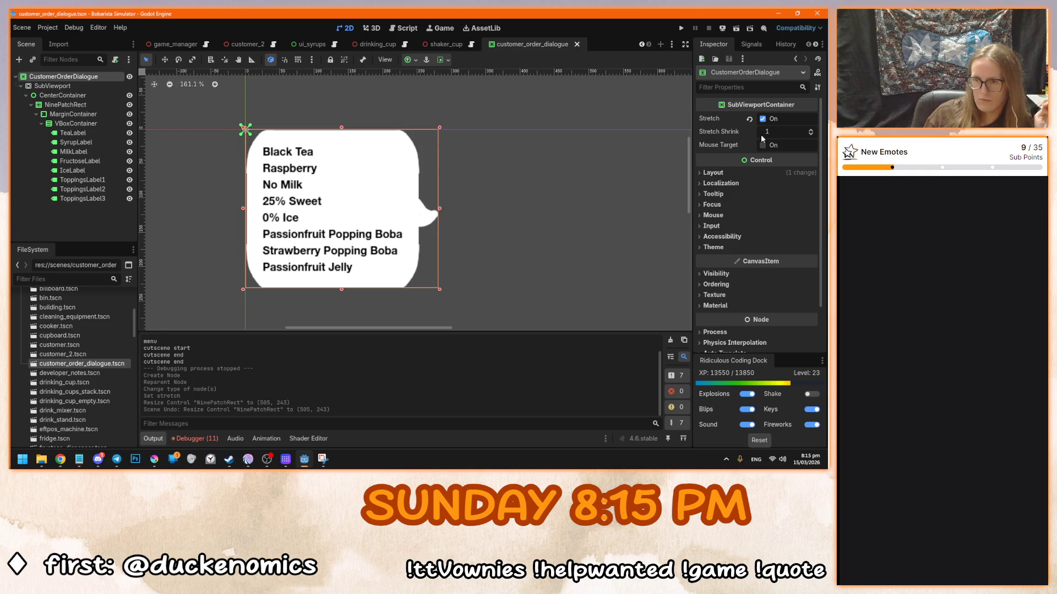
mouse_move(739, 132)
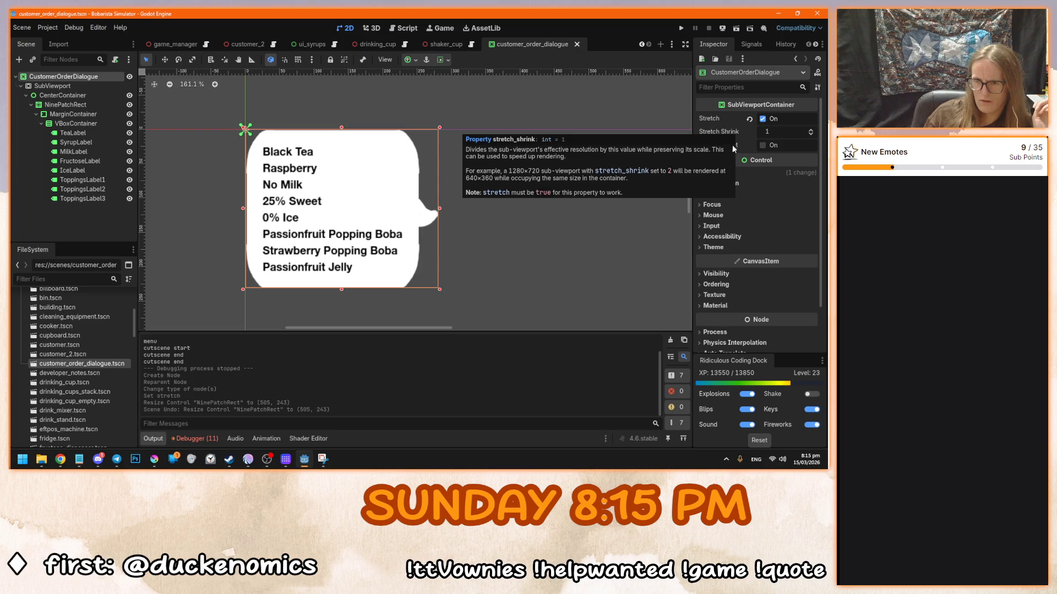
scroll(501, 197, right, 2)
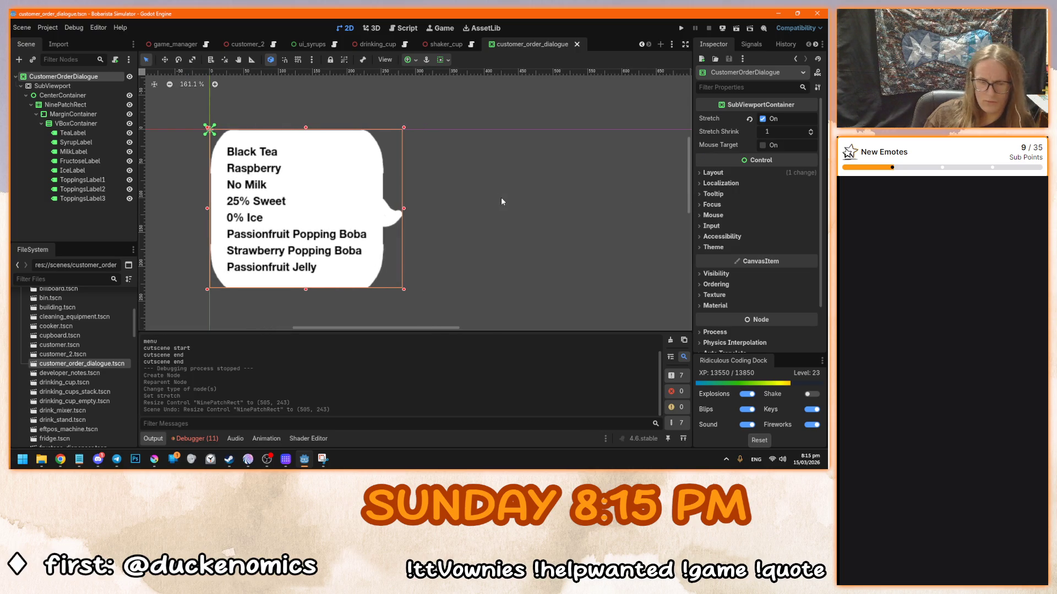
- Apply the Full Rect anchor preset to CenterContainer and NinePatchRect
click(94, 86)
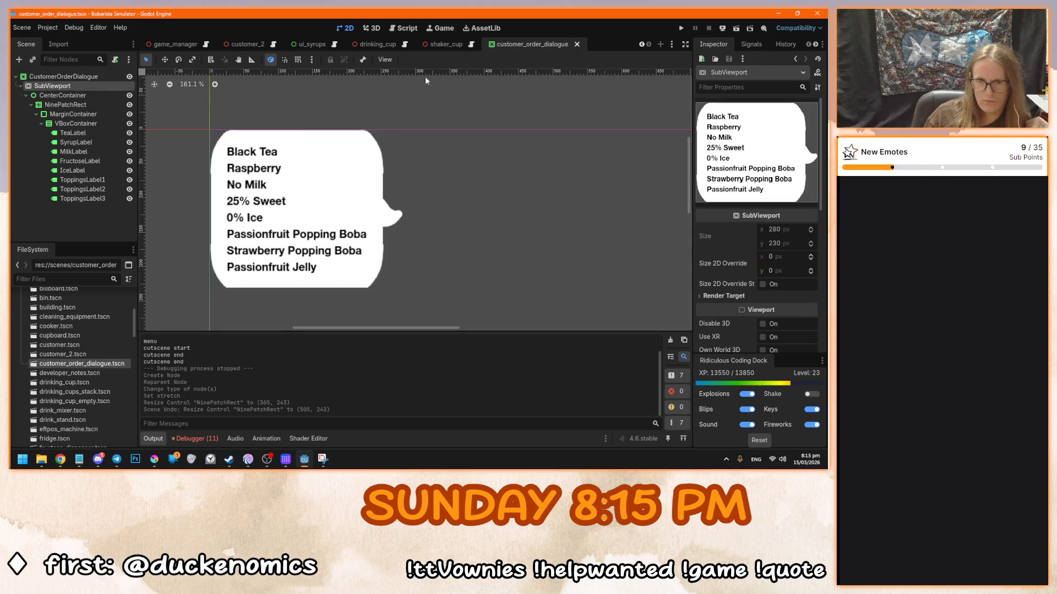
click(93, 95)
click(410, 60)
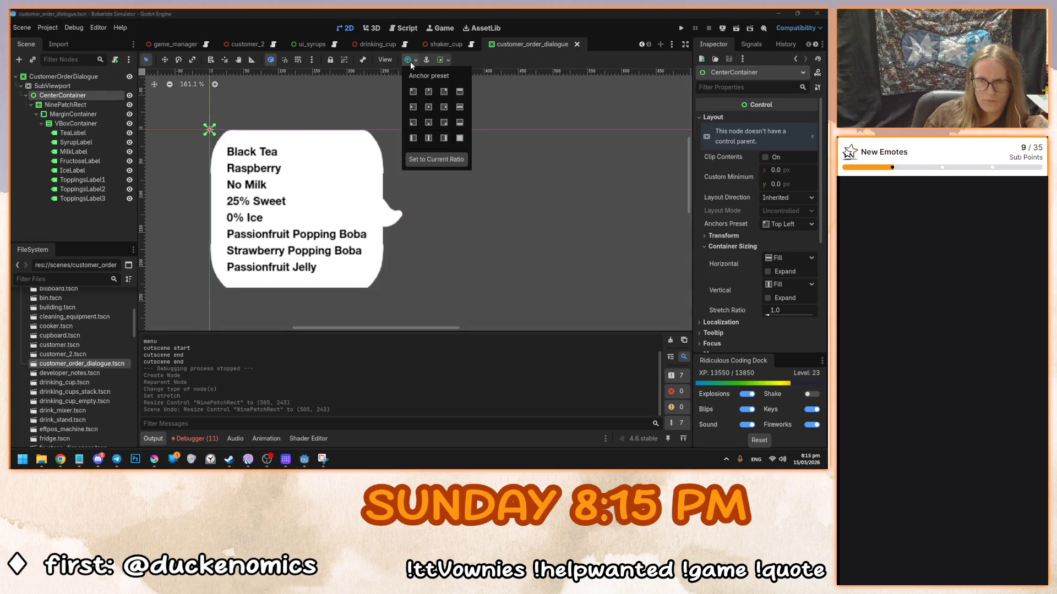
click(460, 138)
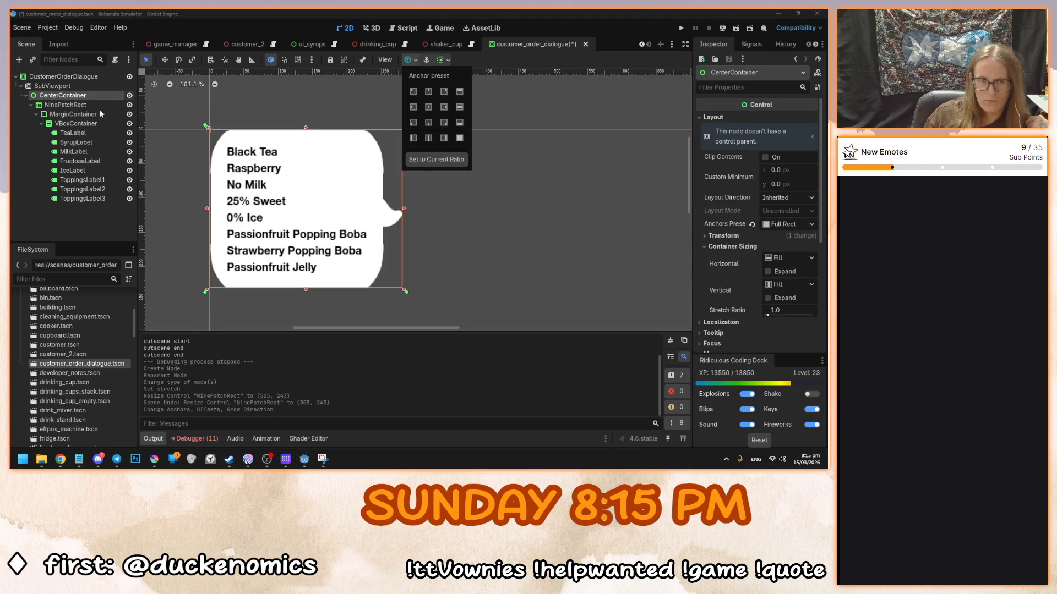
click(393, 134)
click(410, 59)
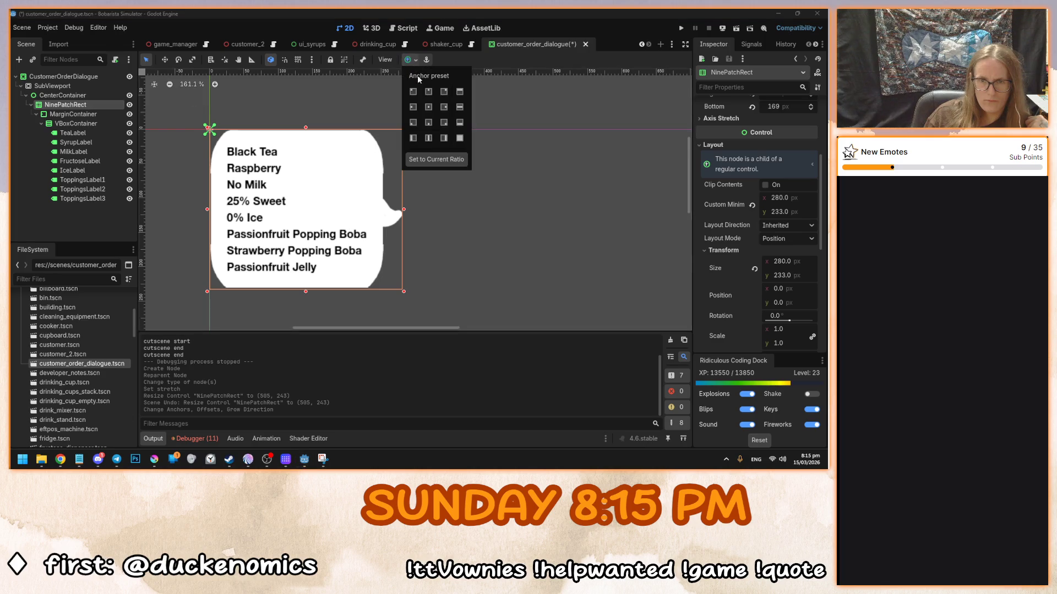
click(459, 138)
- Test-resize the root dialogue to 640 × 241, then undo it
click(403, 290)
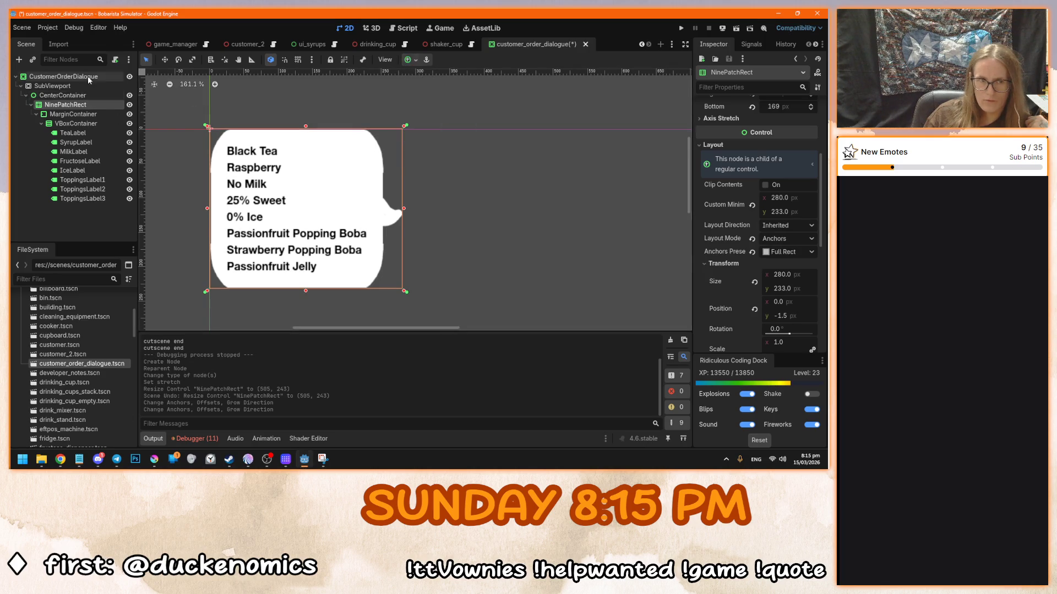
drag(403, 290, 650, 298)
key(ctrl+z)
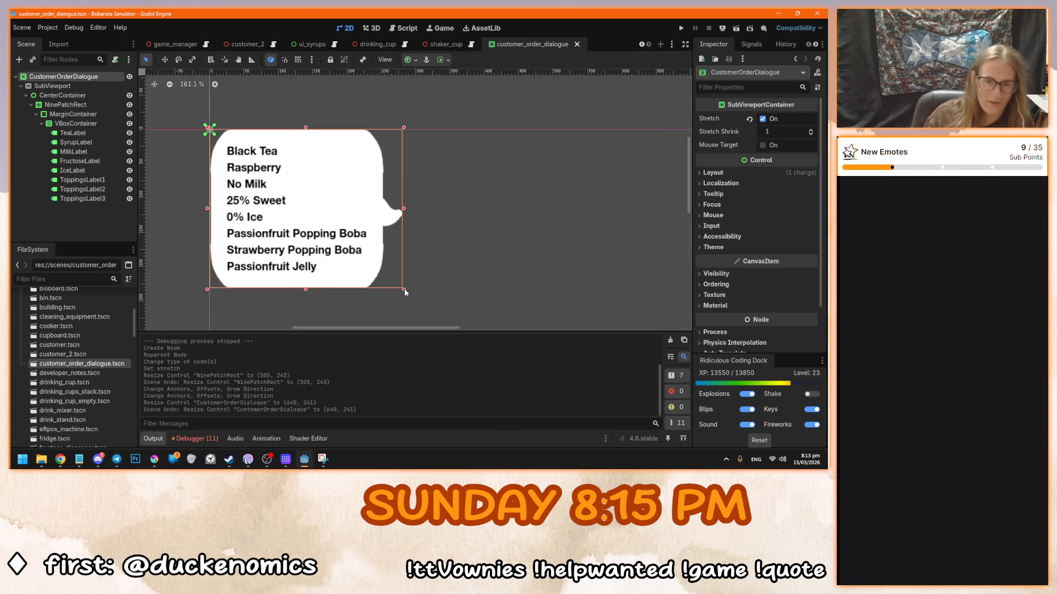
- Test placeholder text in ToppingsLabel1, then revert it to Passionfruit Popping Boba
click(91, 123)
click(407, 59)
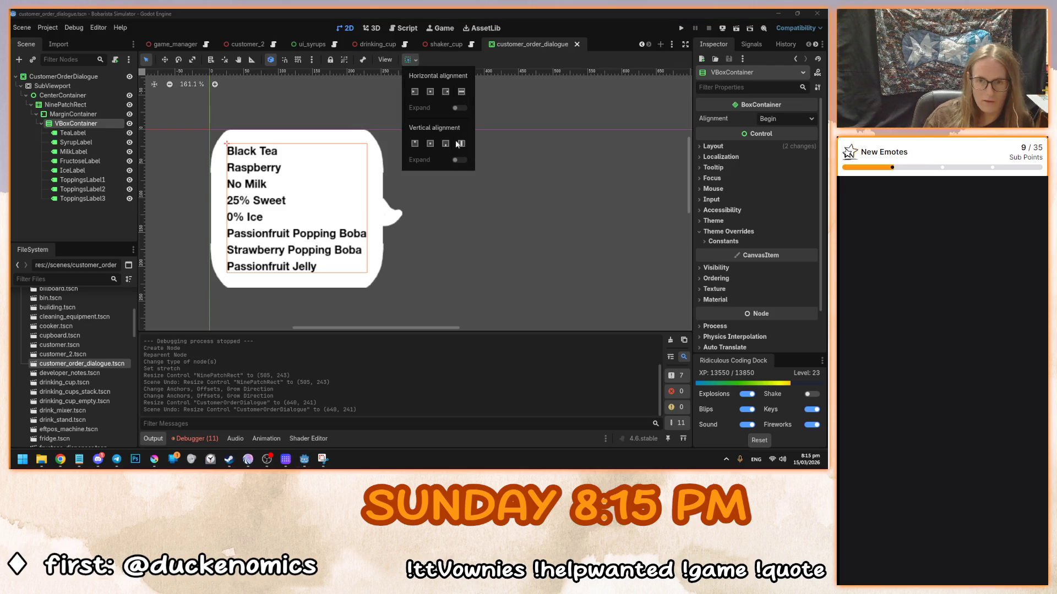
click(186, 187)
click(75, 77)
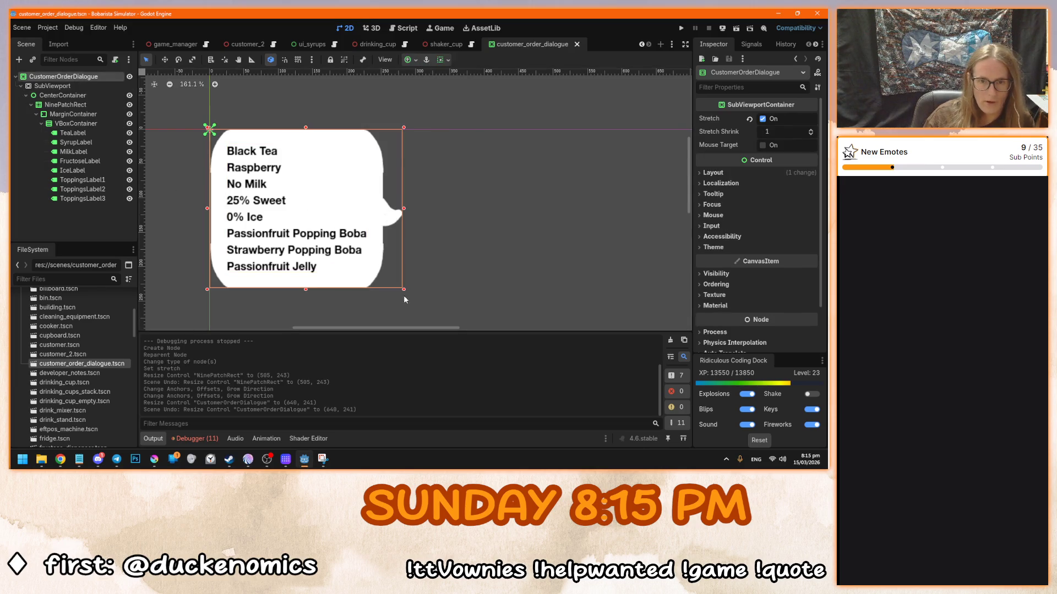
click(100, 181)
click(757, 152)
text(dfsdfsdfsdf)
key(ctrl+z)
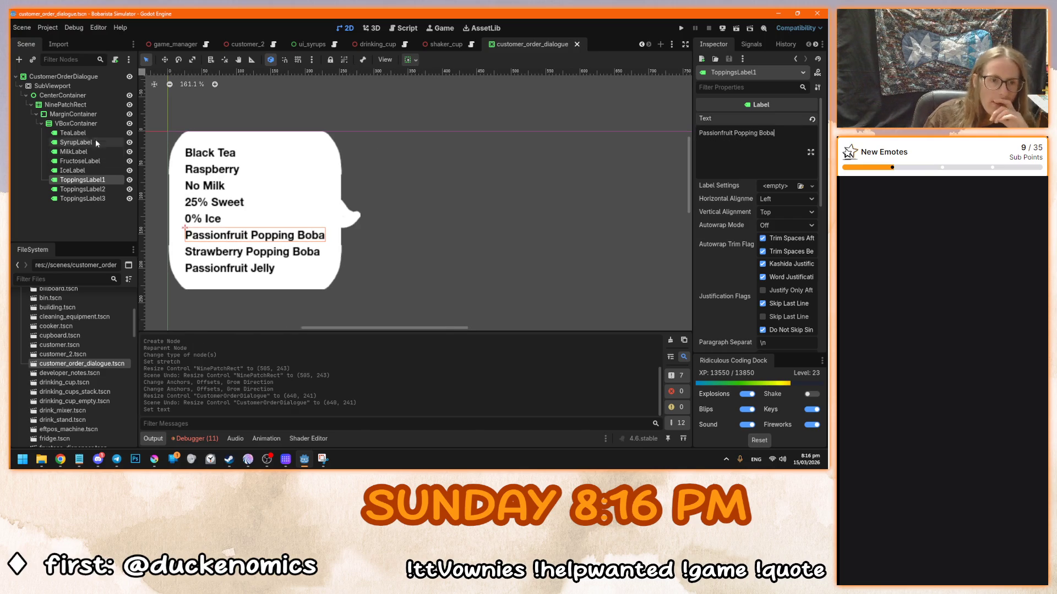
- Set the VBoxContainer's horizontal sizing to Fill across the bubble width
click(95, 123)
click(408, 61)
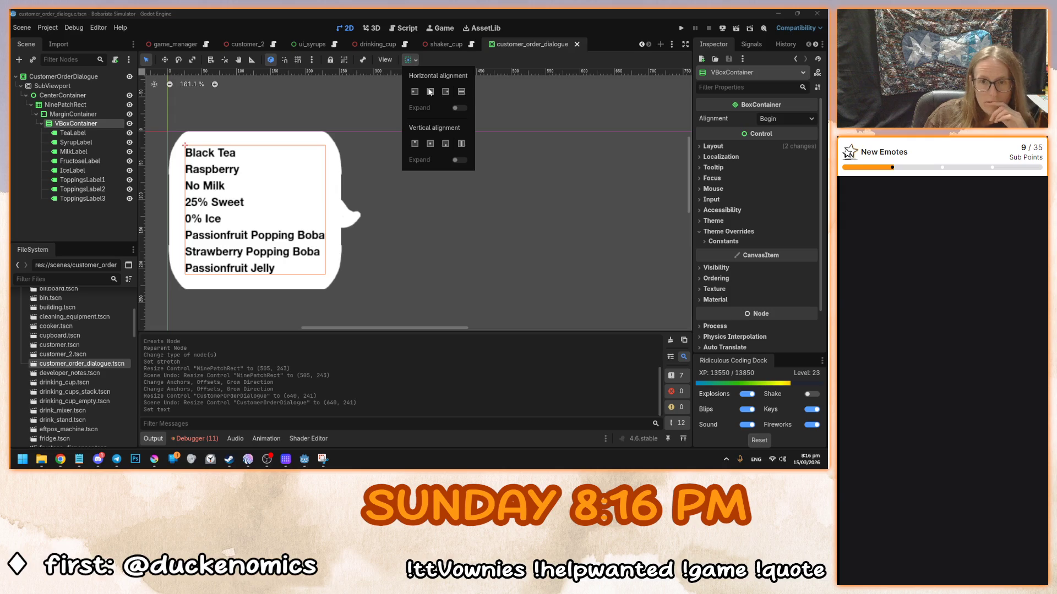
click(430, 92)
click(463, 93)
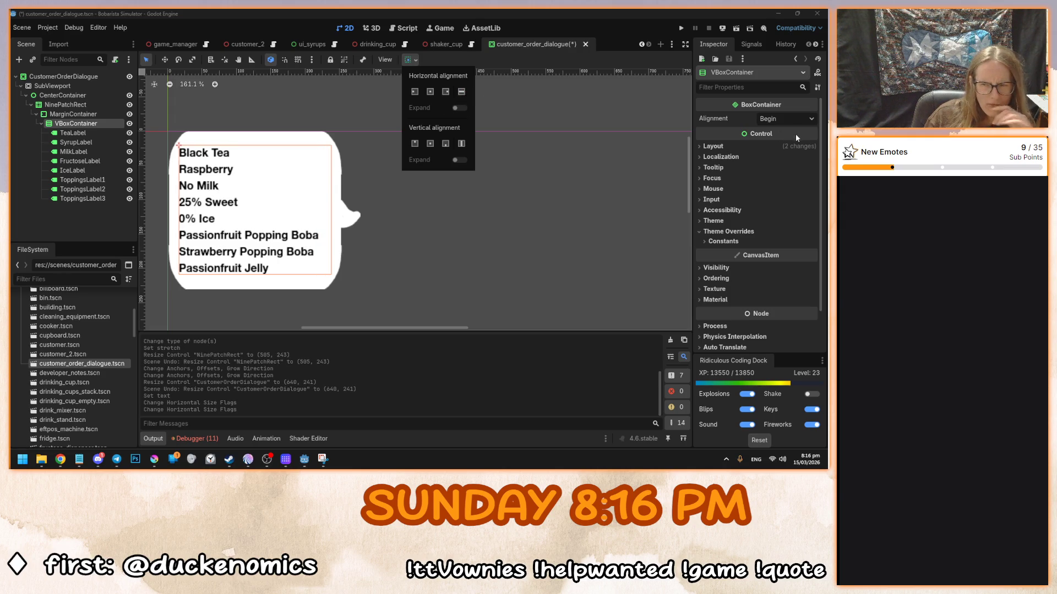
click(86, 201)
- Test longer text in ToppingsLabel3, restore 'Passionfruit Jelly', and save the scene
click(85, 201)
click(778, 146)
text(fgfgfgfgfgfg)
key(BackSpace)
key(BackSpace)
key(BackSpace)
key(ctrl+s)
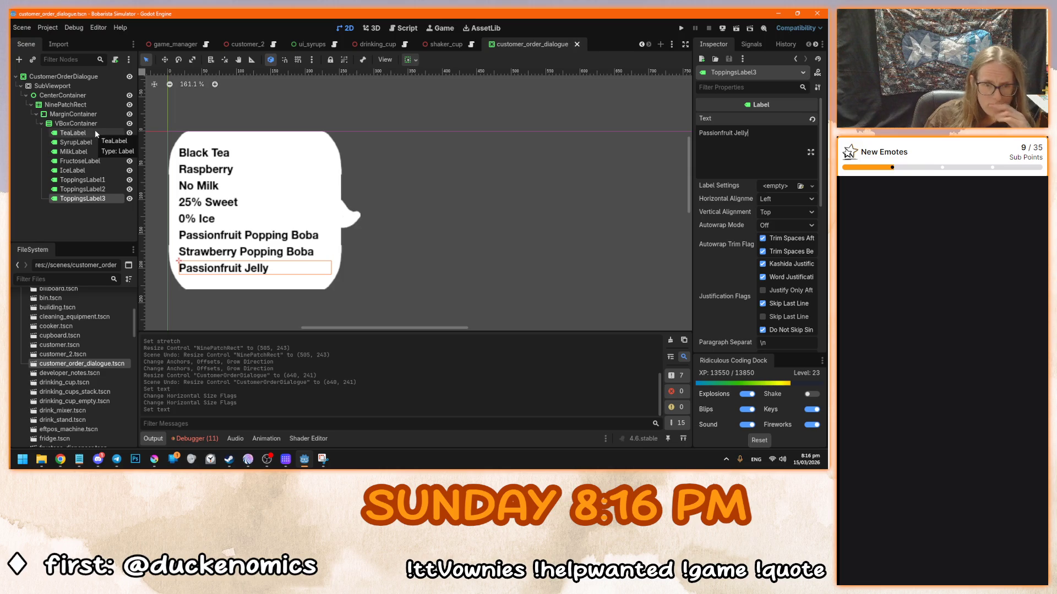
click(96, 115)
click(96, 108)
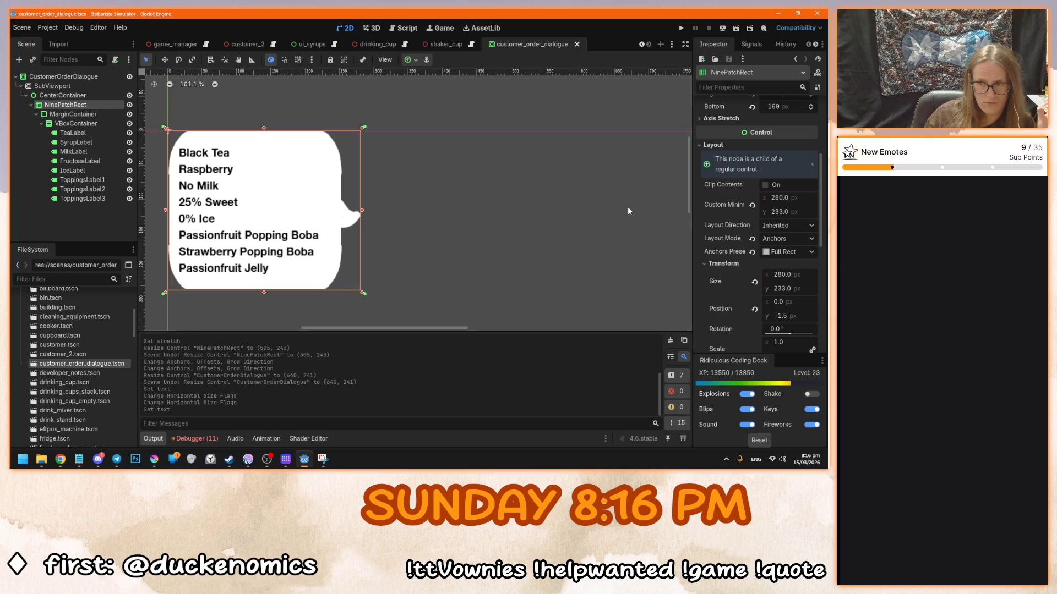
- Keep the NinePatchRect on Anchors layout with the Full Rect preset and save
click(779, 240)
click(780, 253)
click(781, 239)
click(777, 264)
click(781, 253)
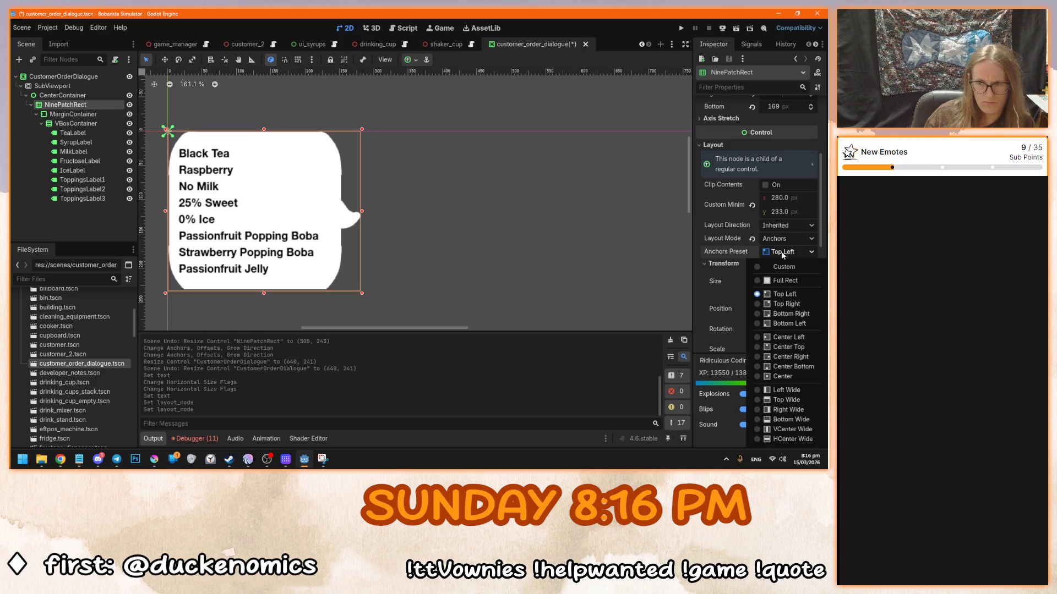
click(785, 280)
key(ctrl+s)
- Try the Black Tea label's horizontal sizing options, leaving it at full width
click(77, 132)
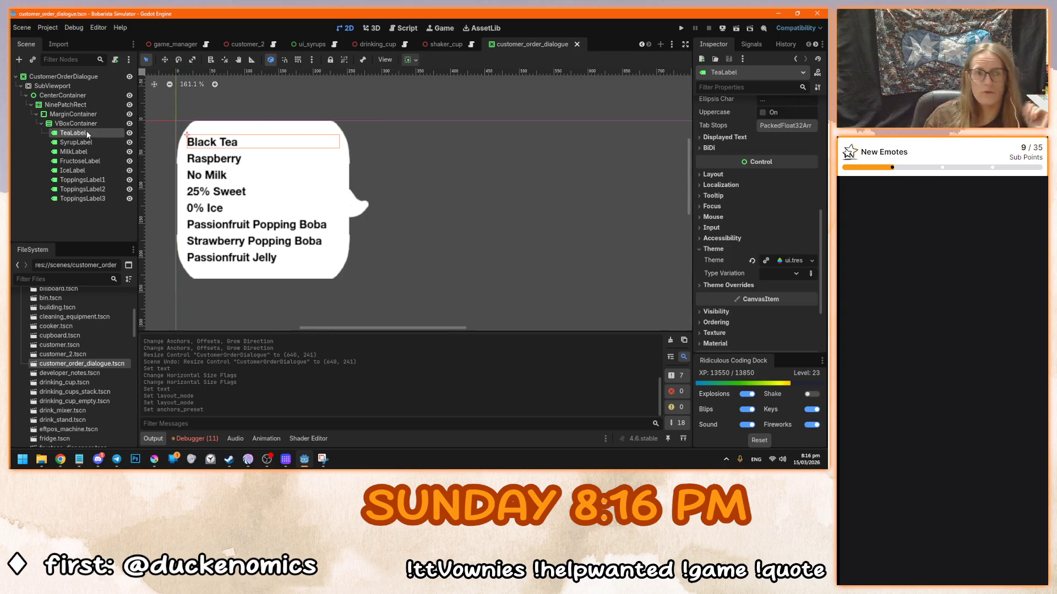
scroll(780, 318, down, 5)
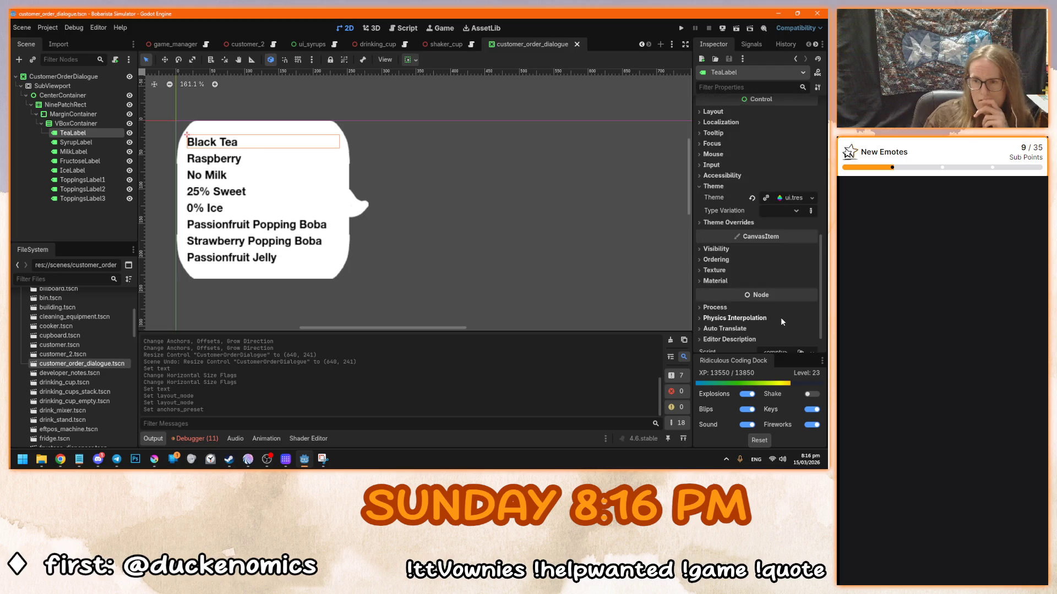
scroll(770, 247, up, 10)
click(409, 60)
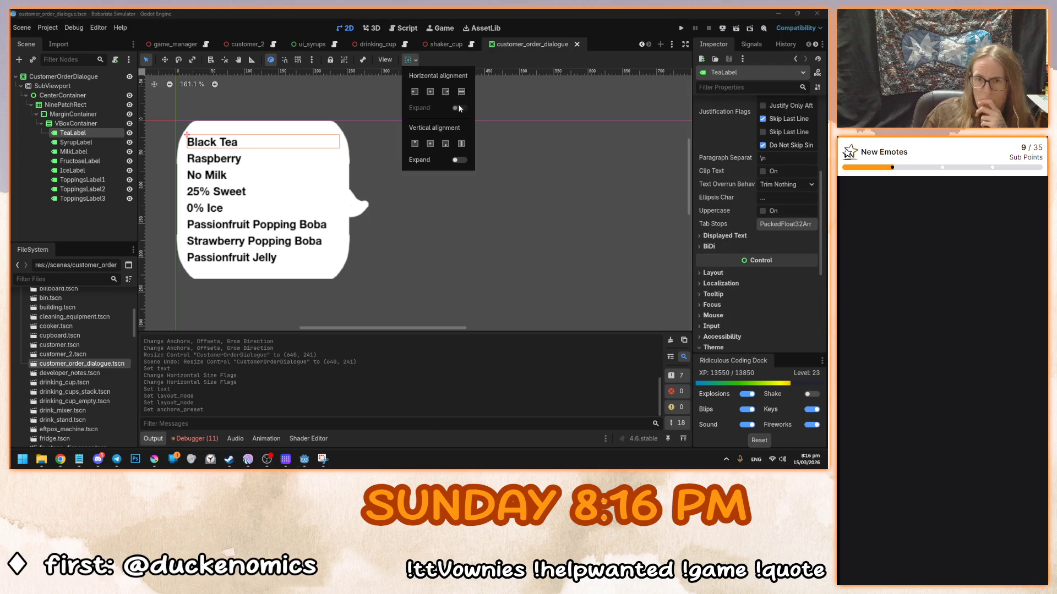
click(461, 93)
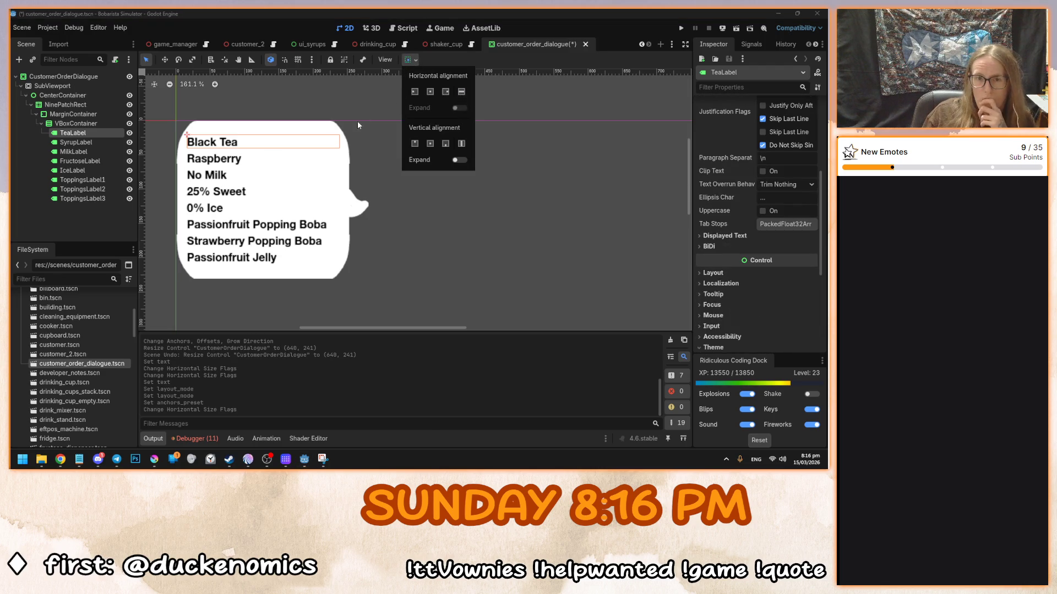
click(431, 93)
click(461, 92)
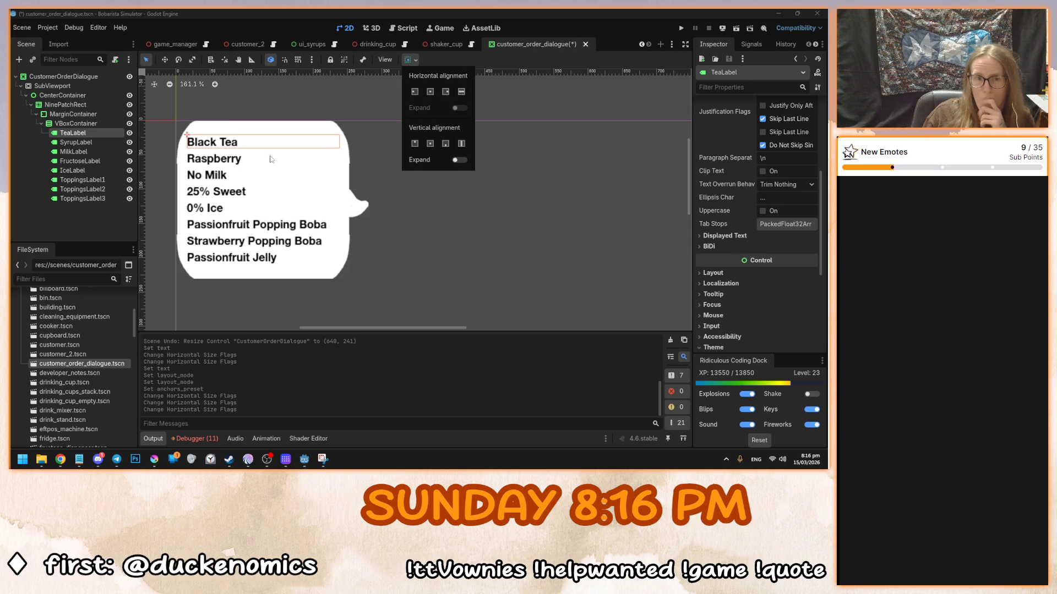
click(71, 140)
click(71, 140)
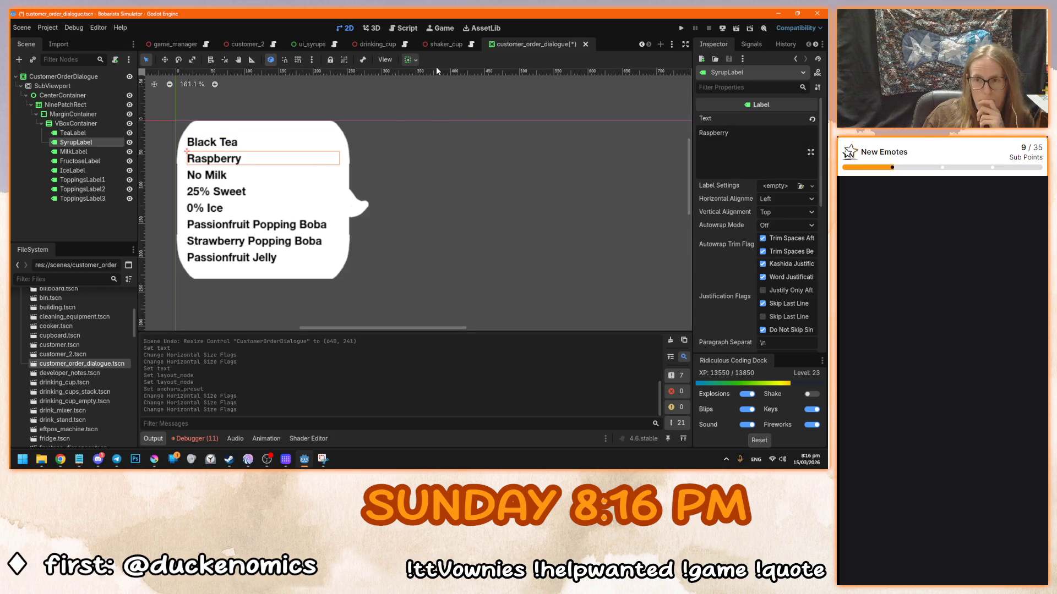
- Check the Passionfruit Popping Boba label's alignment, save the dialogue scene, and run the game
drag(323, 194, 387, 203)
click(374, 233)
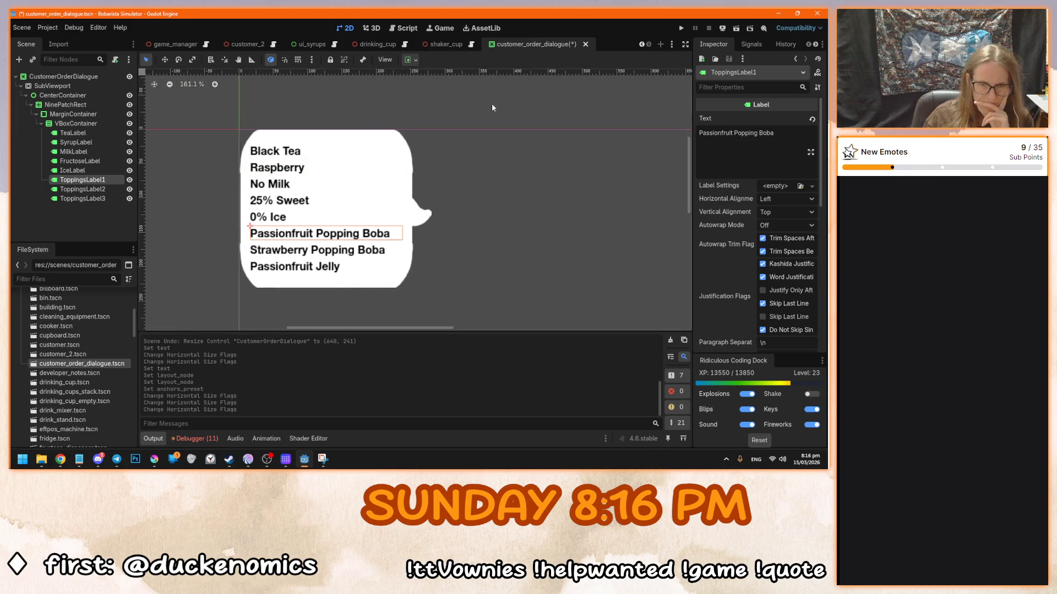
click(409, 60)
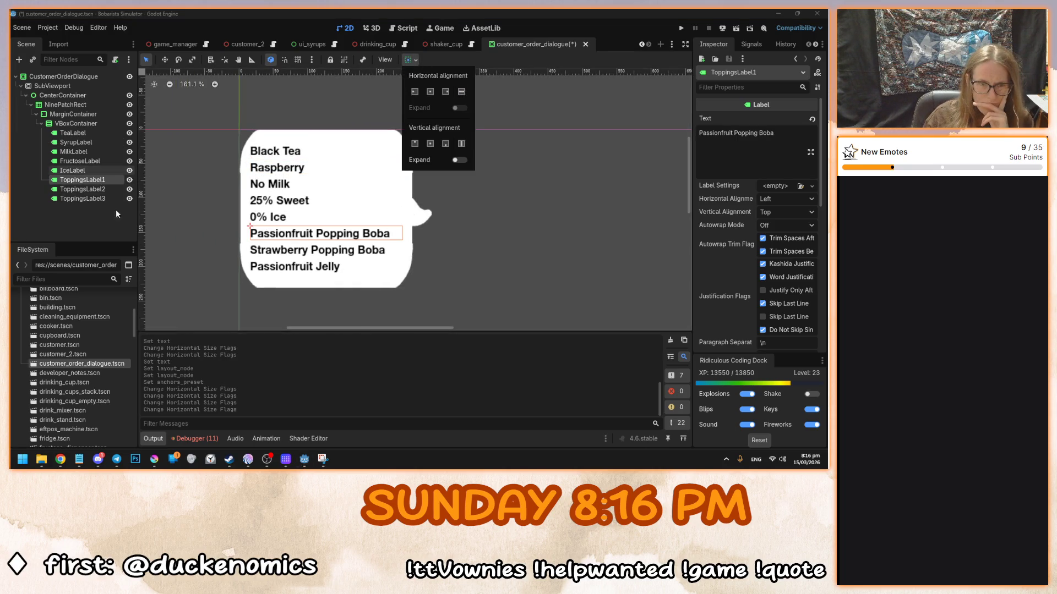
click(297, 218)
drag(363, 216, 337, 210)
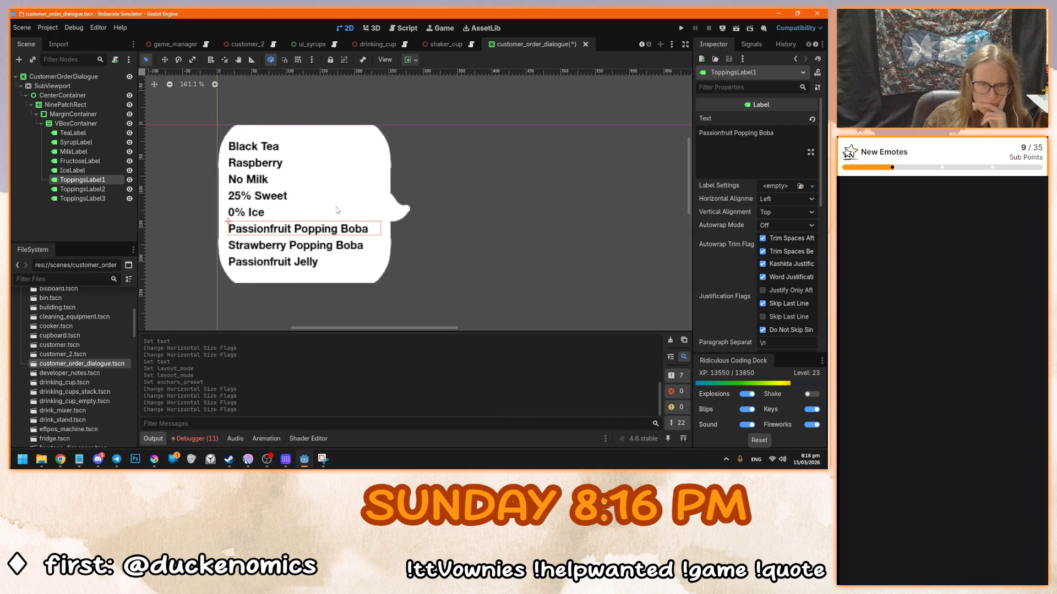
key(ctrl+s)
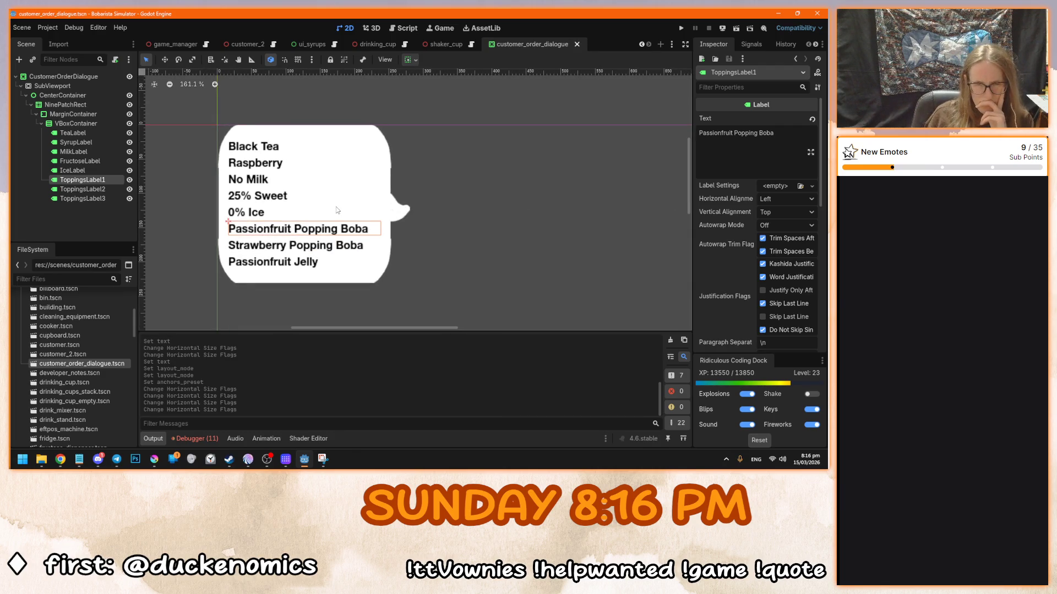
key(F5)
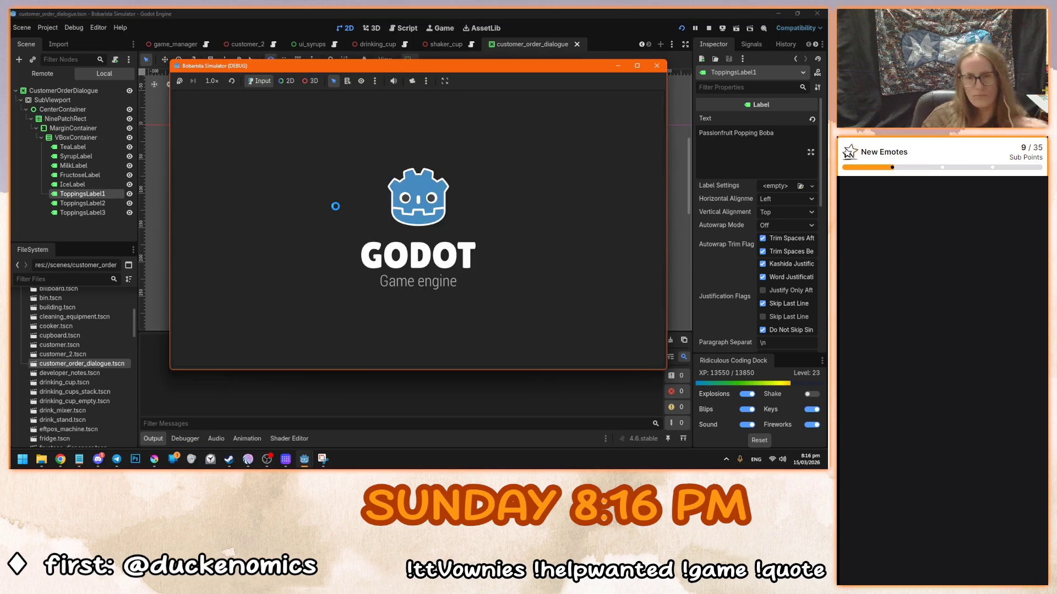
- Start the game from the main menu, stop it, and compare the customer_2 and dialogue scenes
click(438, 247)
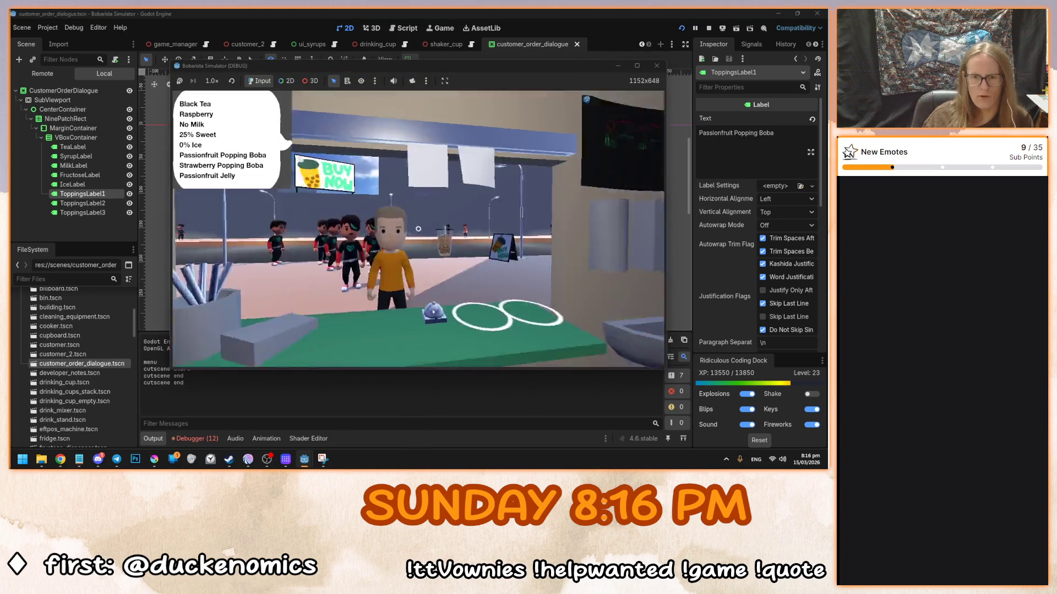
key(F8)
click(246, 44)
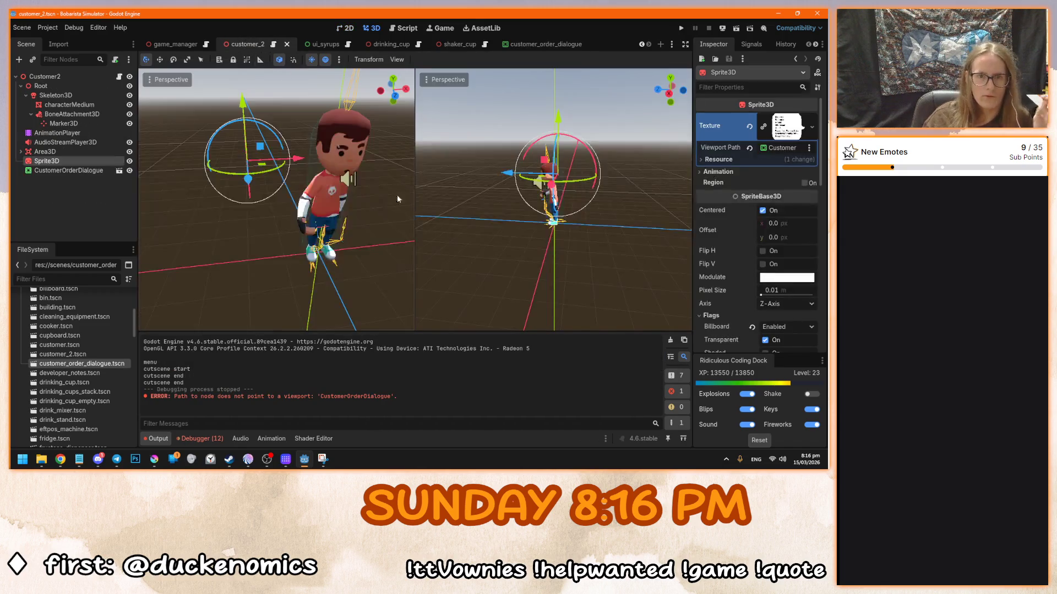
click(526, 46)
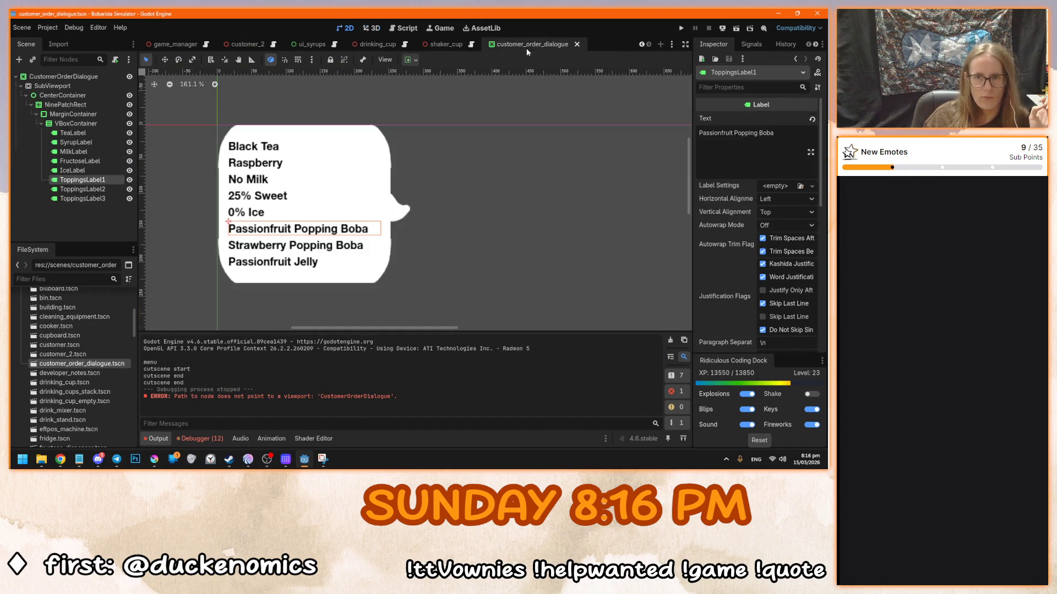
click(68, 80)
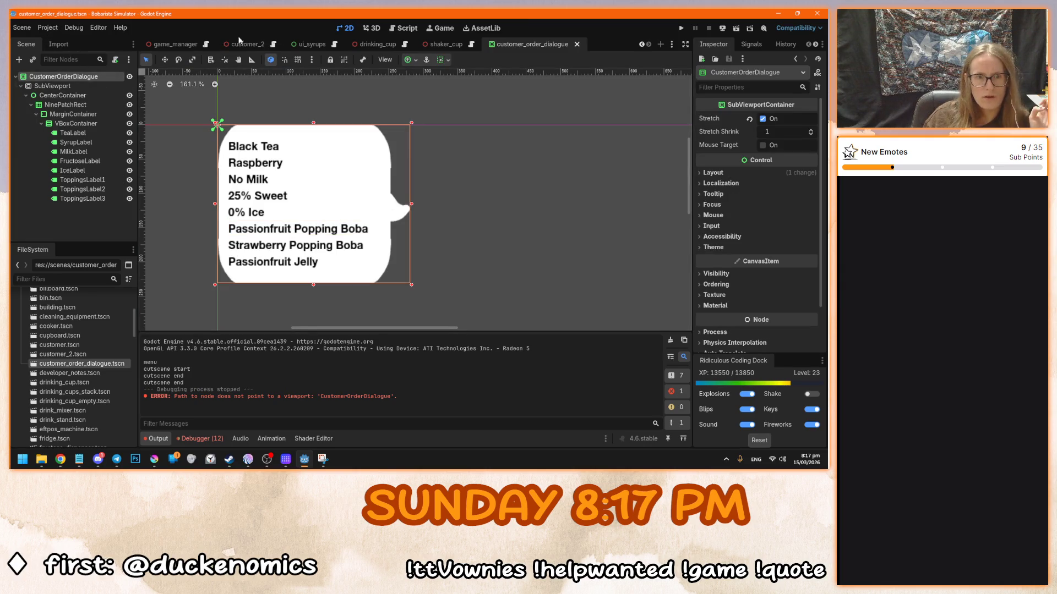
mouse_move(240, 48)
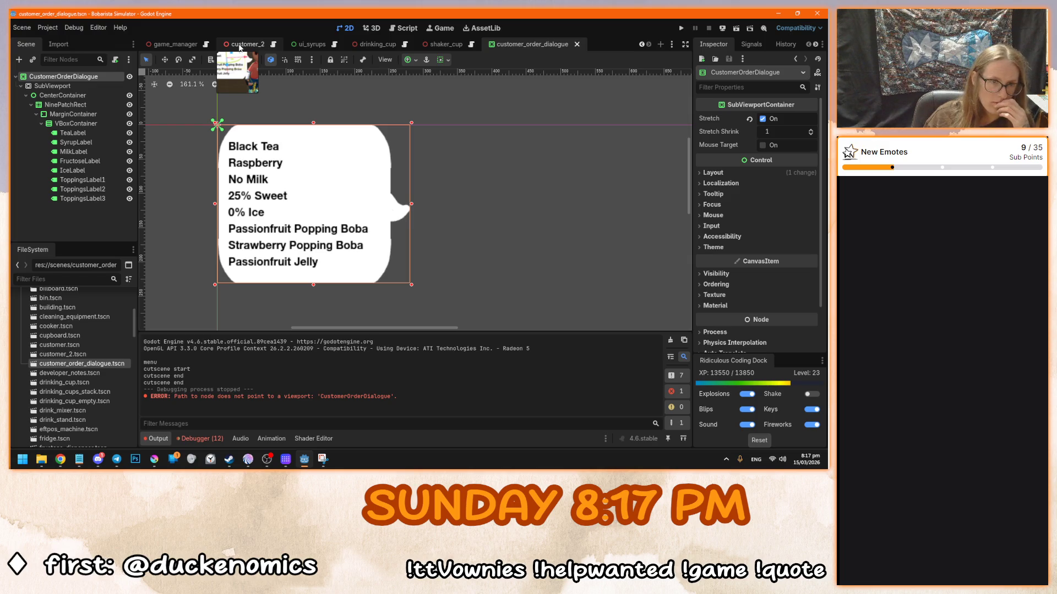
click(240, 46)
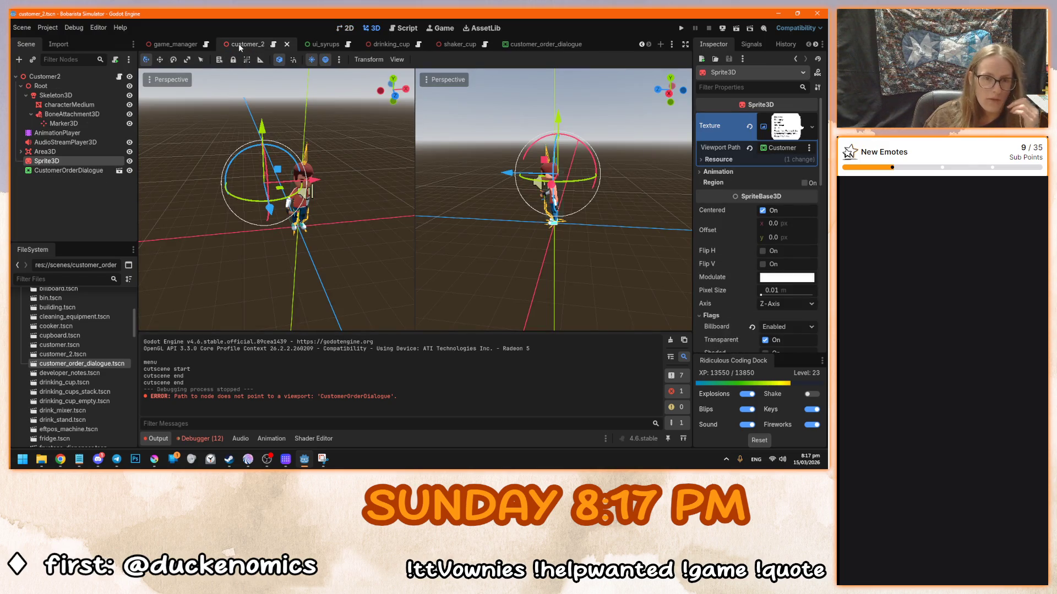
scroll(143, 156, up, 3)
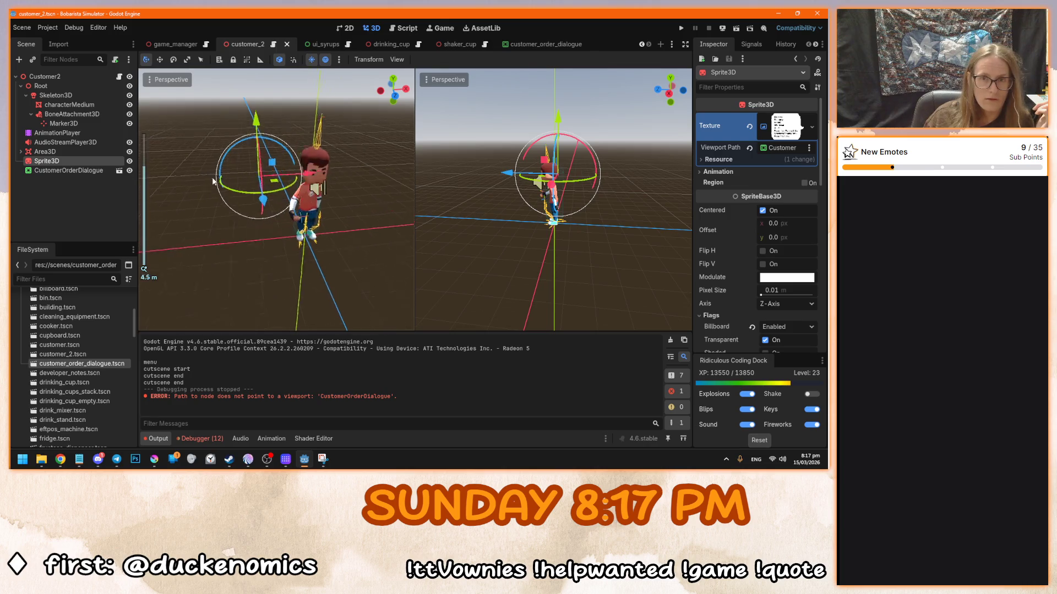
click(548, 48)
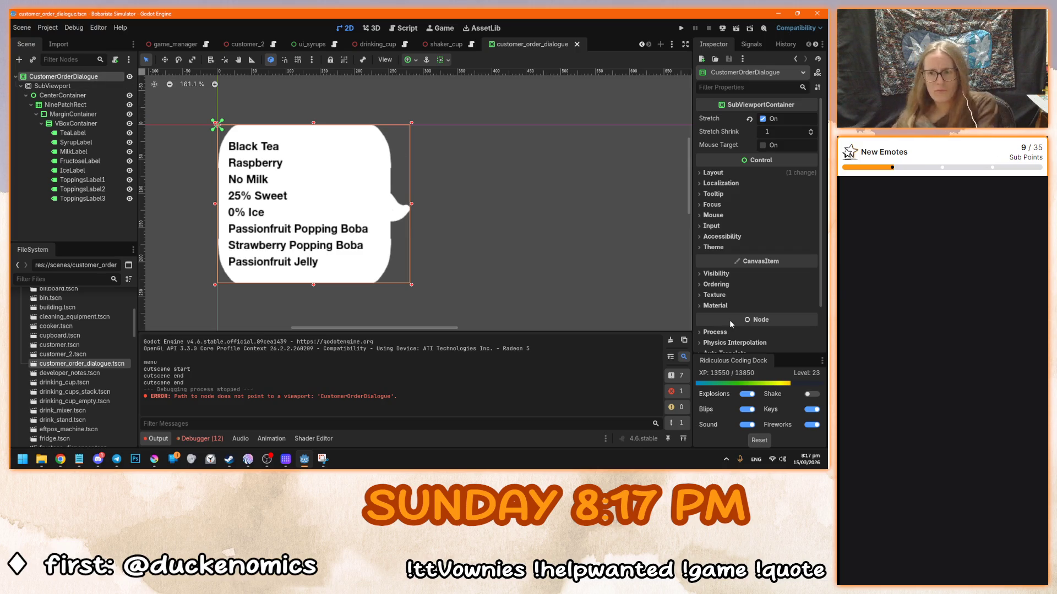
scroll(730, 317, down, 2)
scroll(748, 314, up, 2)
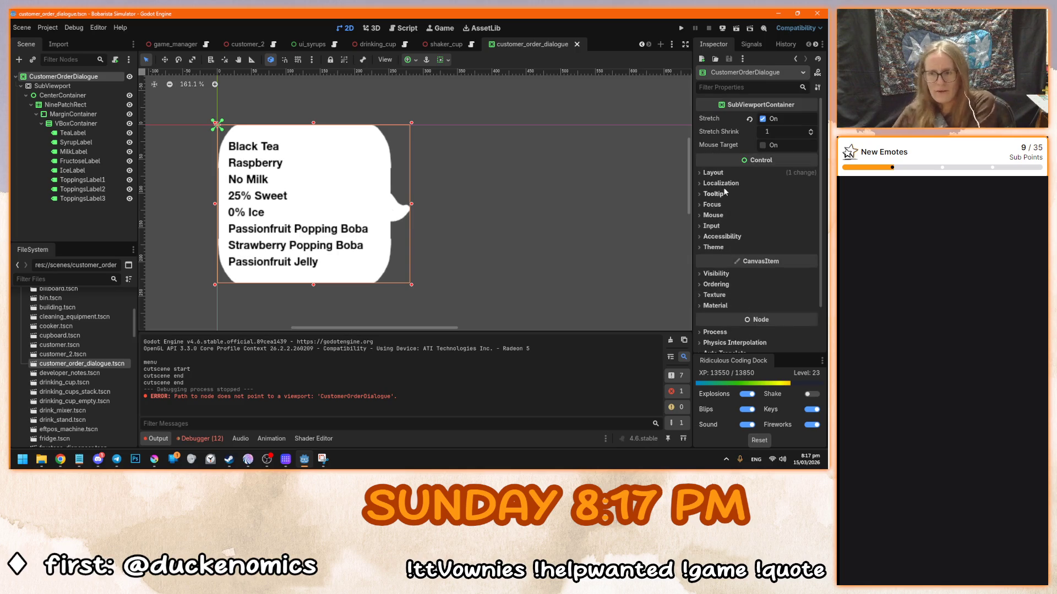
- Try CustomerOrderDialogue as the Sprite3D's Viewport Path, cancel, and return to the dialogue scene
click(252, 43)
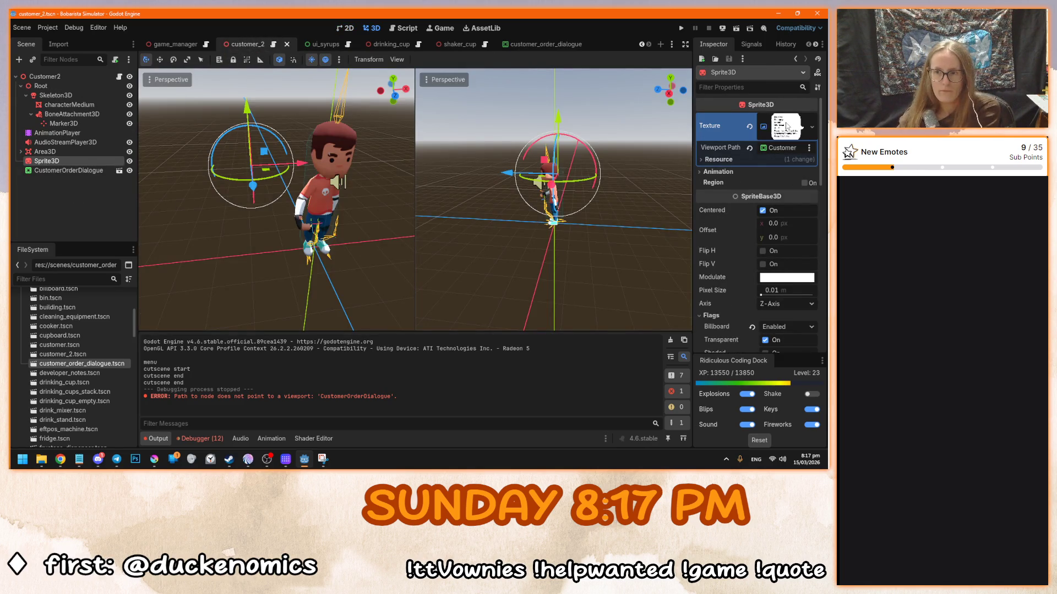
click(781, 148)
click(421, 234)
click(452, 379)
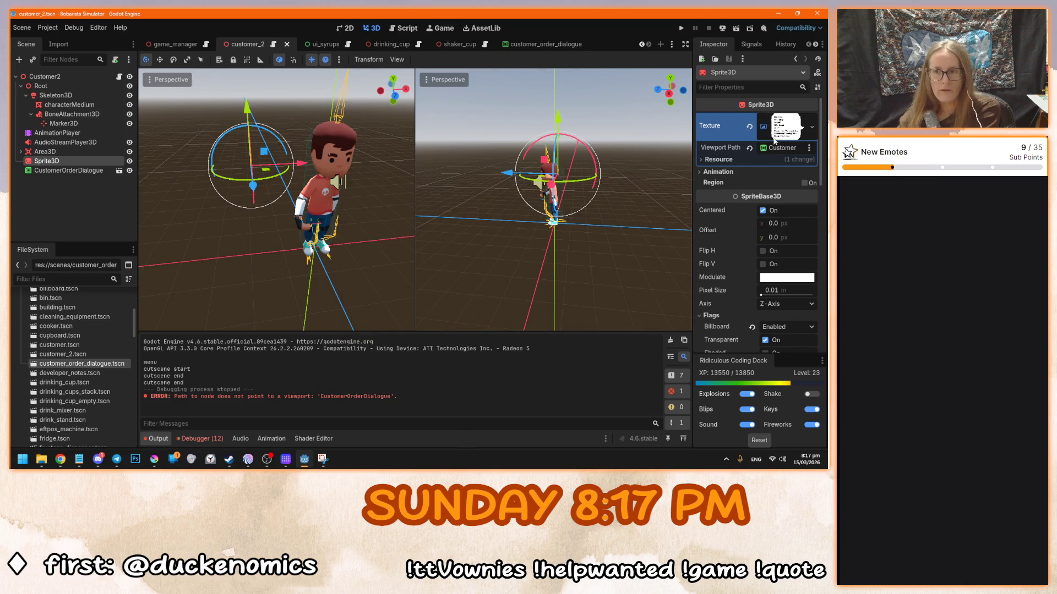
click(782, 147)
click(415, 239)
click(386, 377)
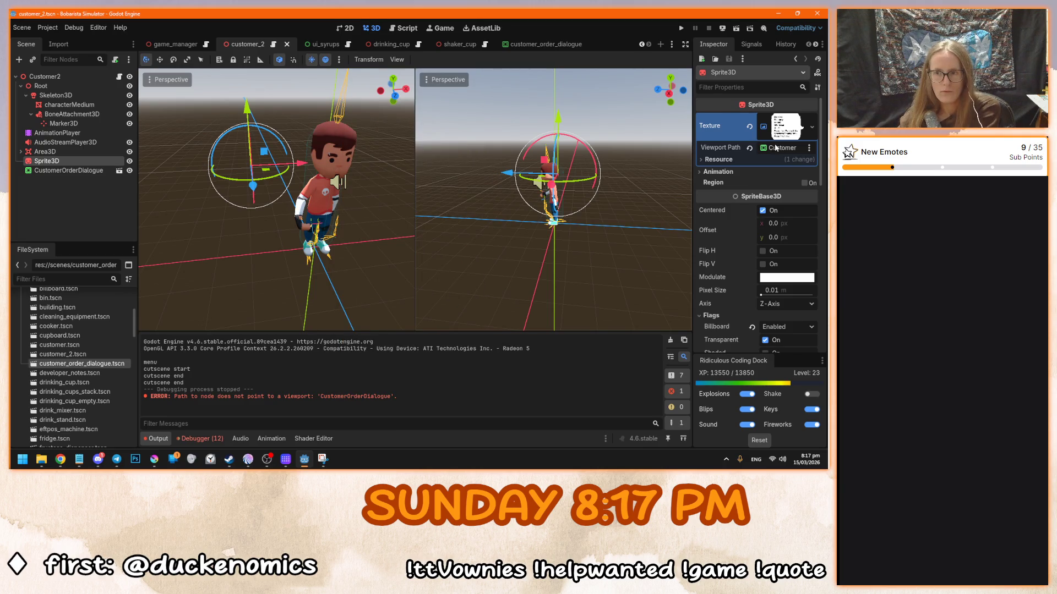
scroll(735, 236, down, 1)
scroll(735, 238, down, 2)
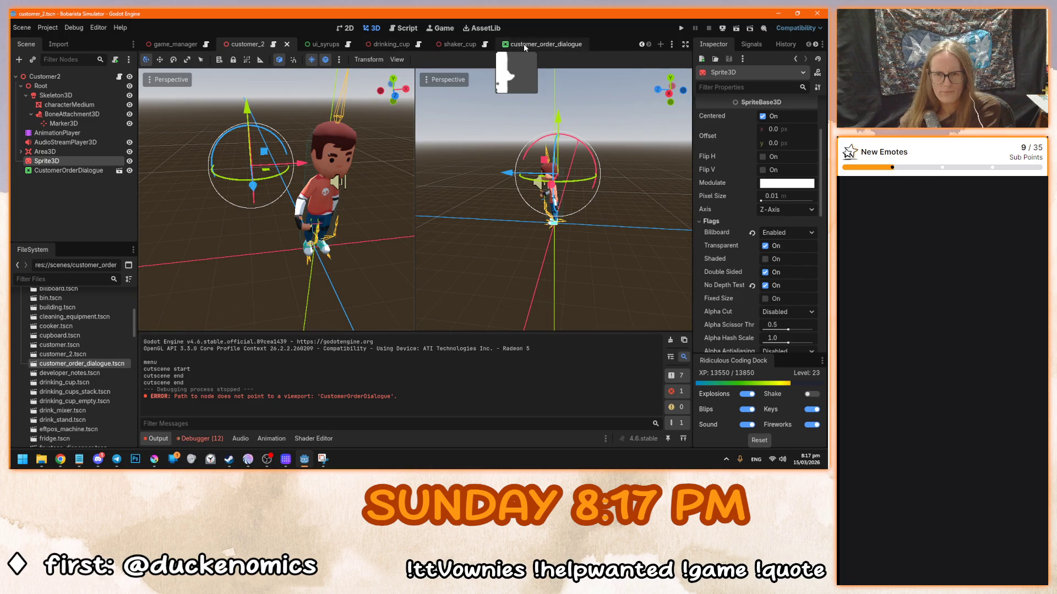
click(542, 44)
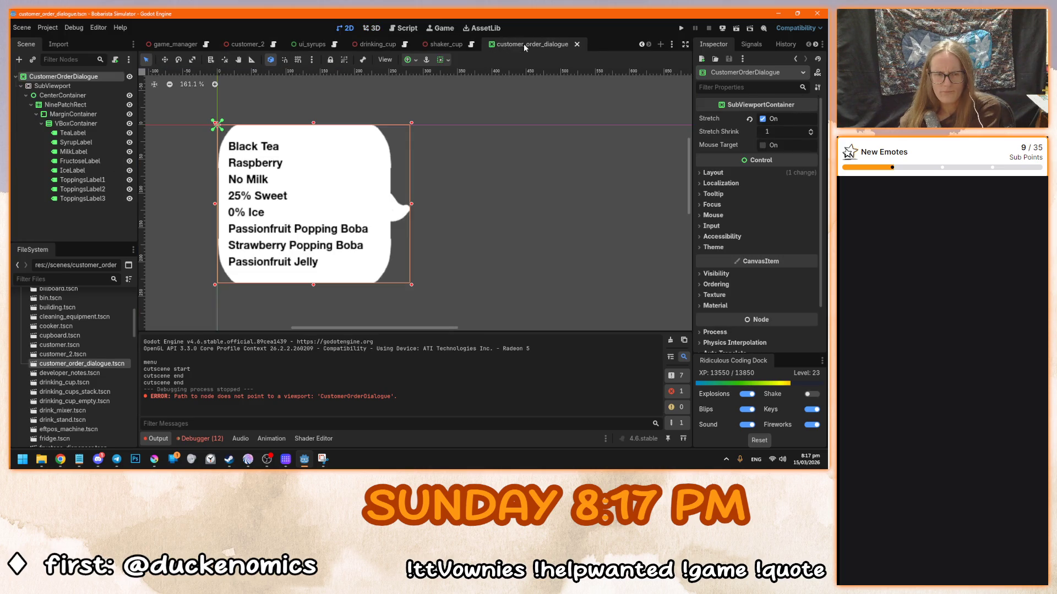
right_click(66, 80)
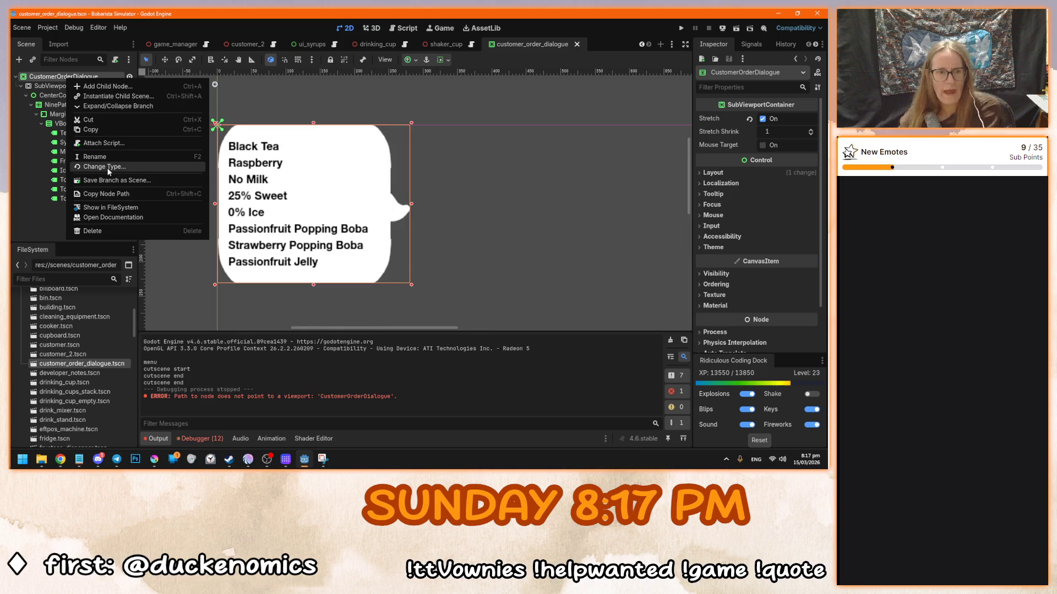
- Change the root to SubViewport, move CenterContainer directly under it, and delete the inner SubViewport
click(97, 166)
text(SubViewport)
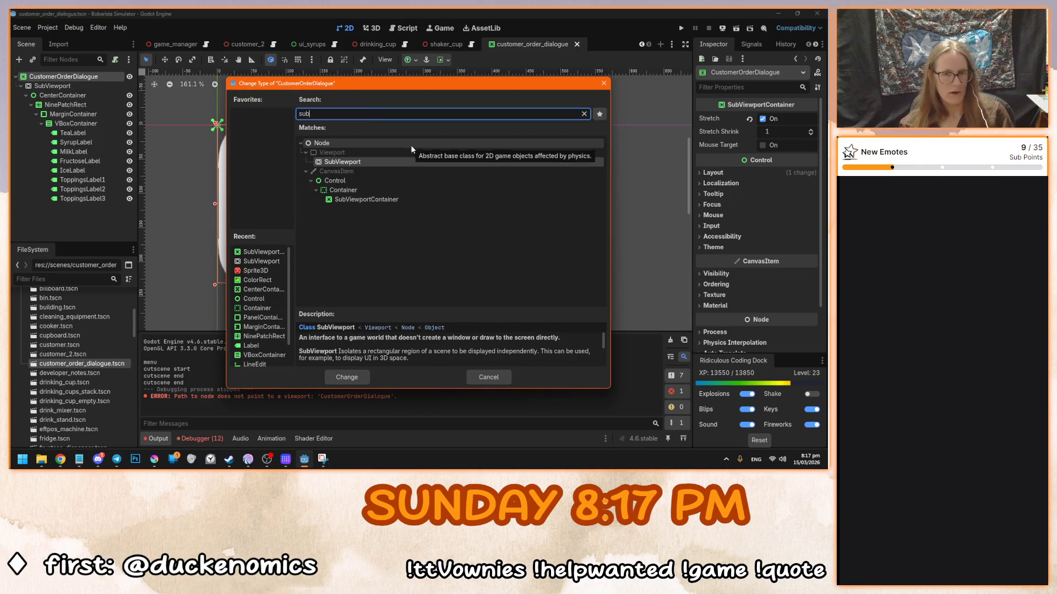
key(Return)
drag(64, 96, 68, 87)
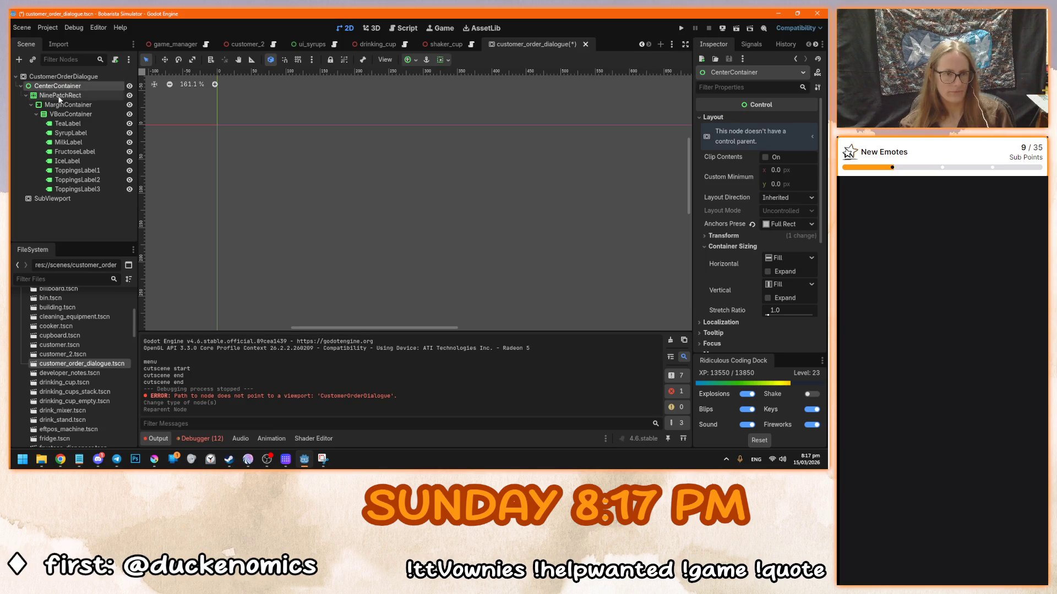
click(65, 199)
key(Delete)
key(Return)
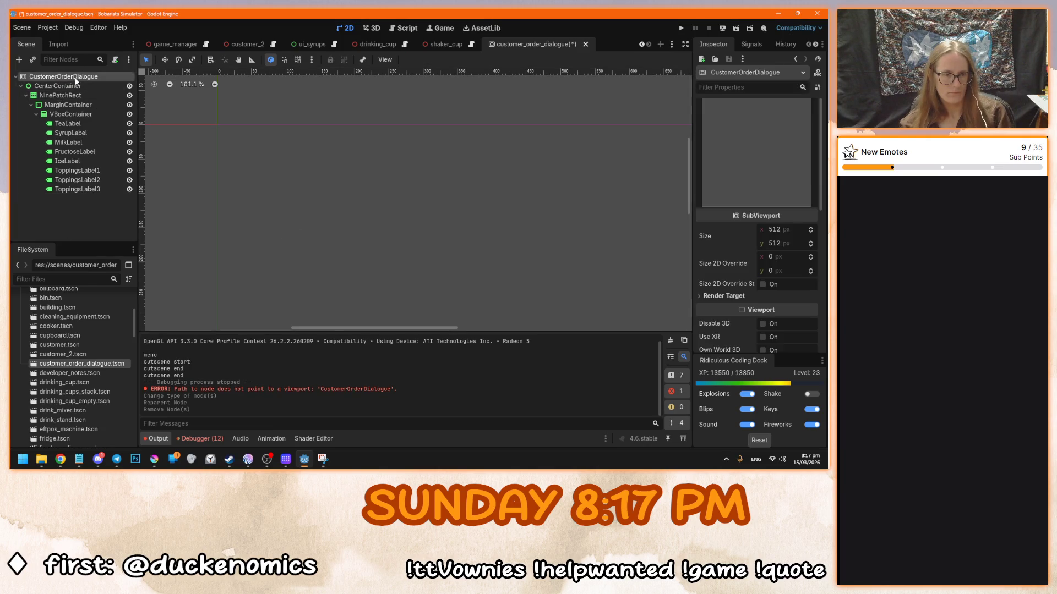
- Set the viewport size to 280 × 230 and save the scene
click(788, 229)
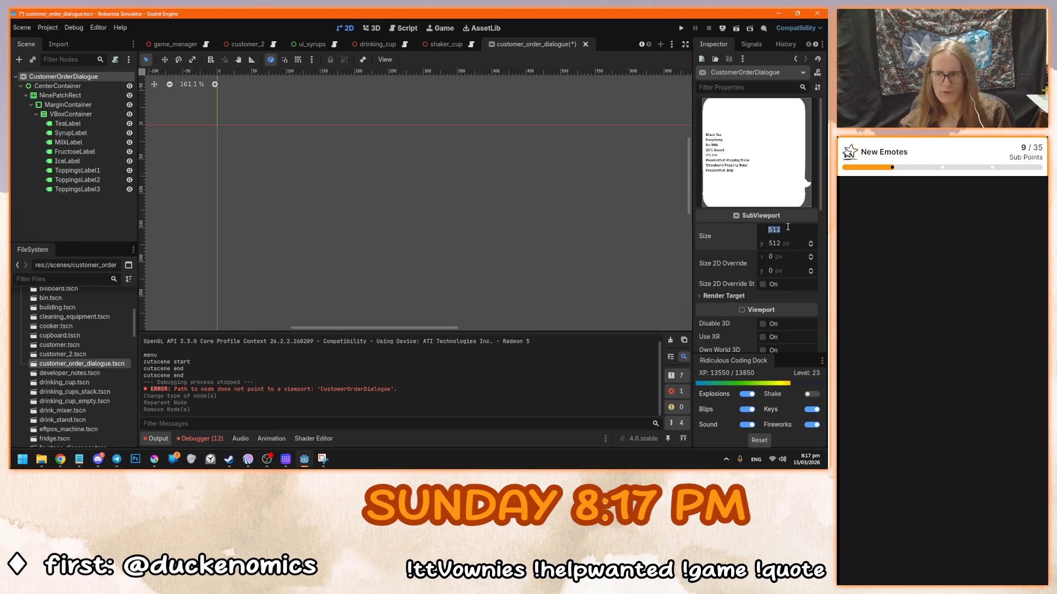
text(280)
key(Tab)
text(230)
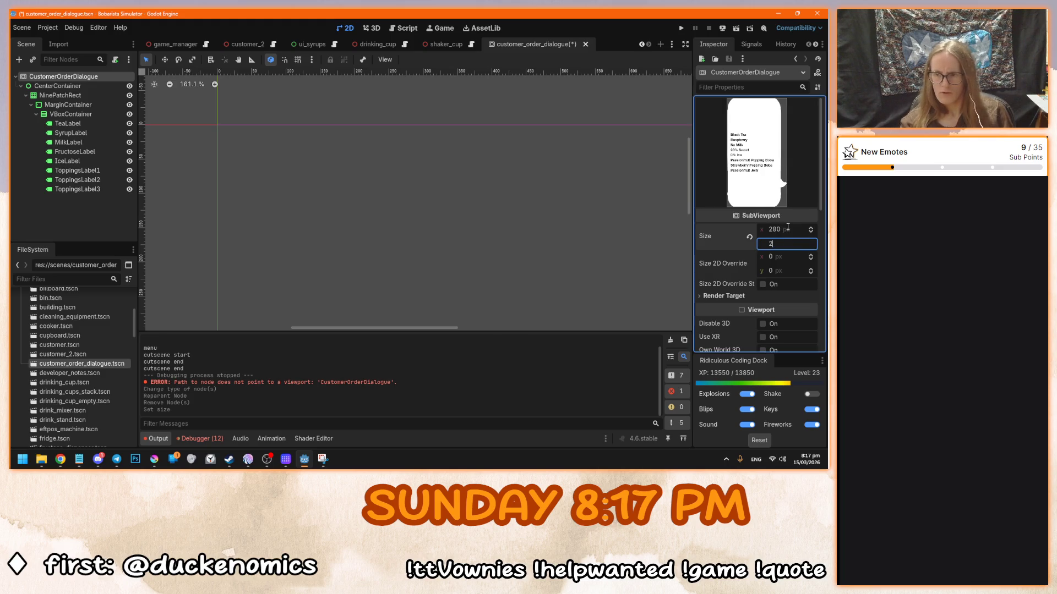
key(Return)
key(ctrl+s)
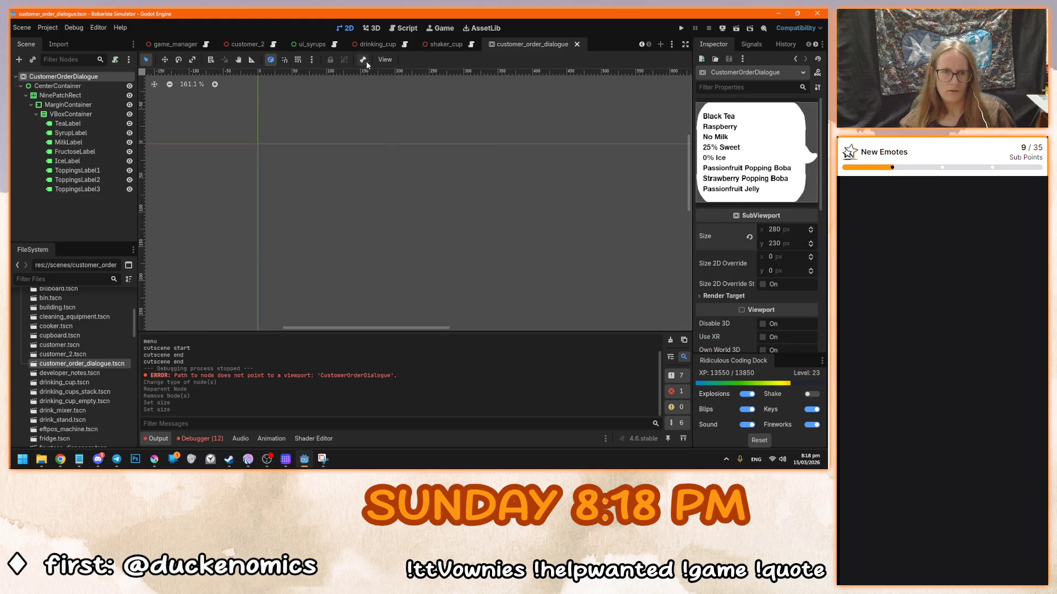
- Check the bubble in customer_2, then enable Transparent BG on the dialogue viewport and save
click(255, 45)
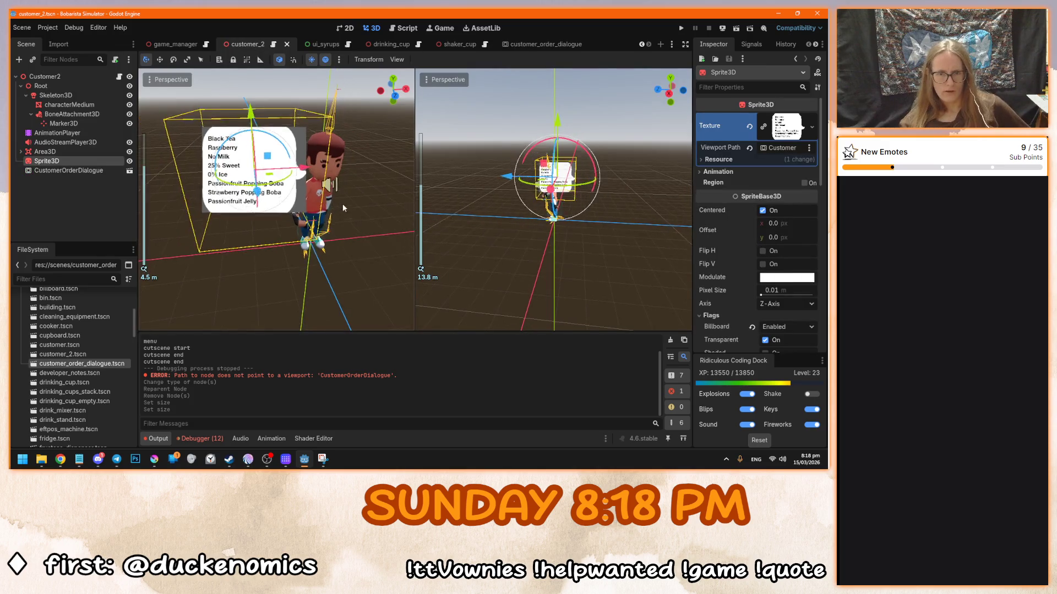
click(525, 45)
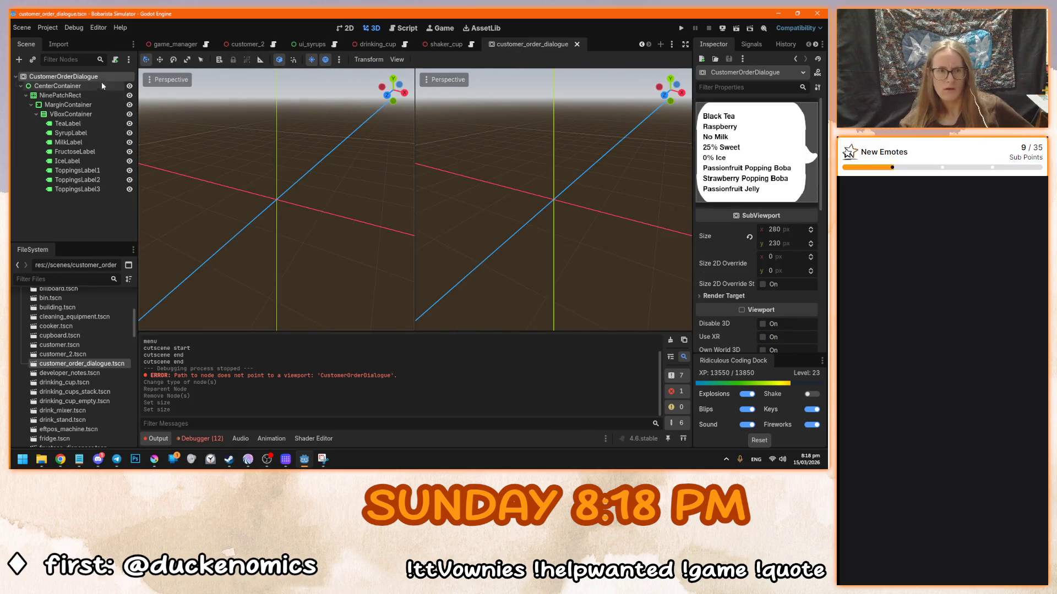
scroll(726, 325, down, 3)
scroll(748, 305, down, 2)
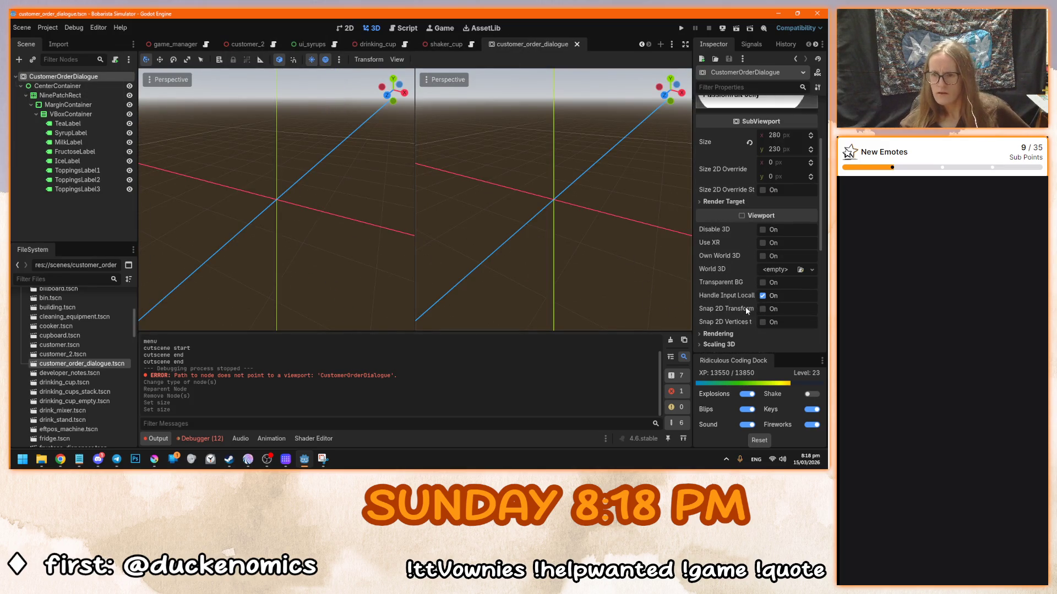
click(763, 283)
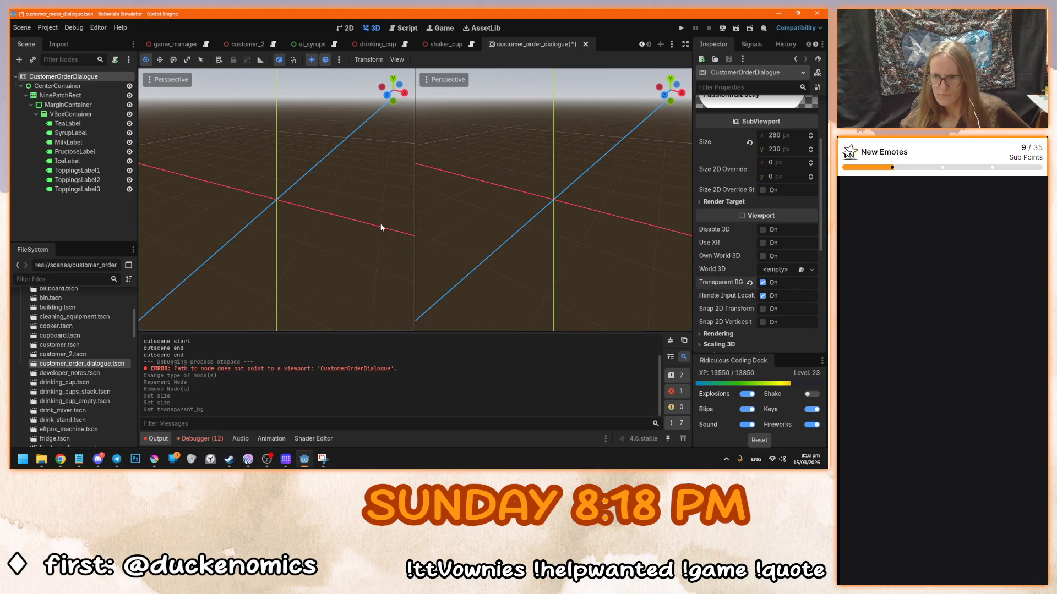
key(ctrl+s)
- Save customer_2, orbit around the character, and start the game from the main menu
click(245, 44)
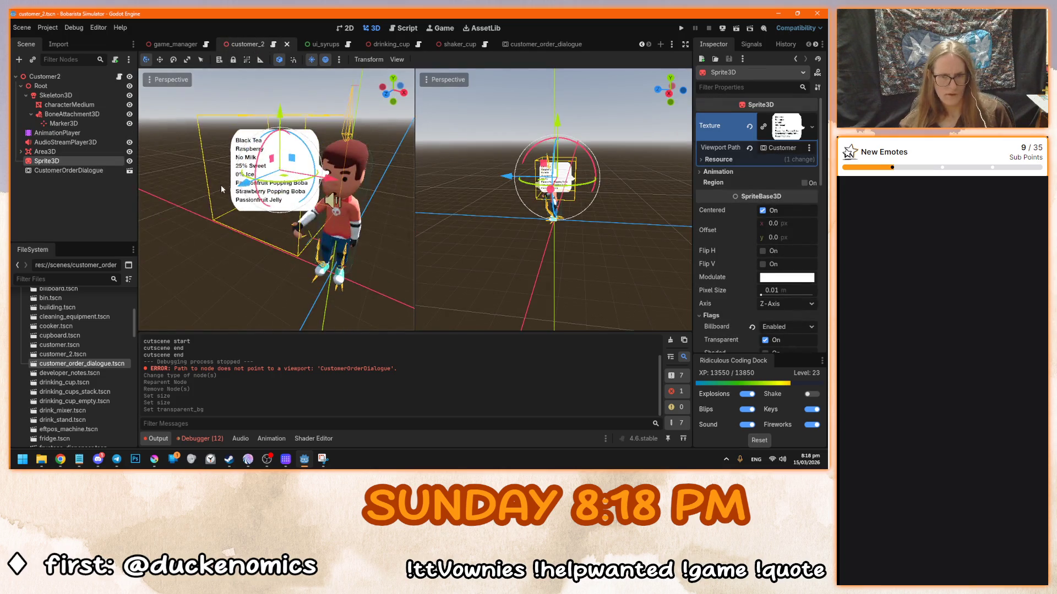
mouse_move(216, 247)
mouse_down()
mouse_move(322, 193)
mouse_move(230, 250)
mouse_up()
click(196, 286)
drag(196, 287, 330, 203)
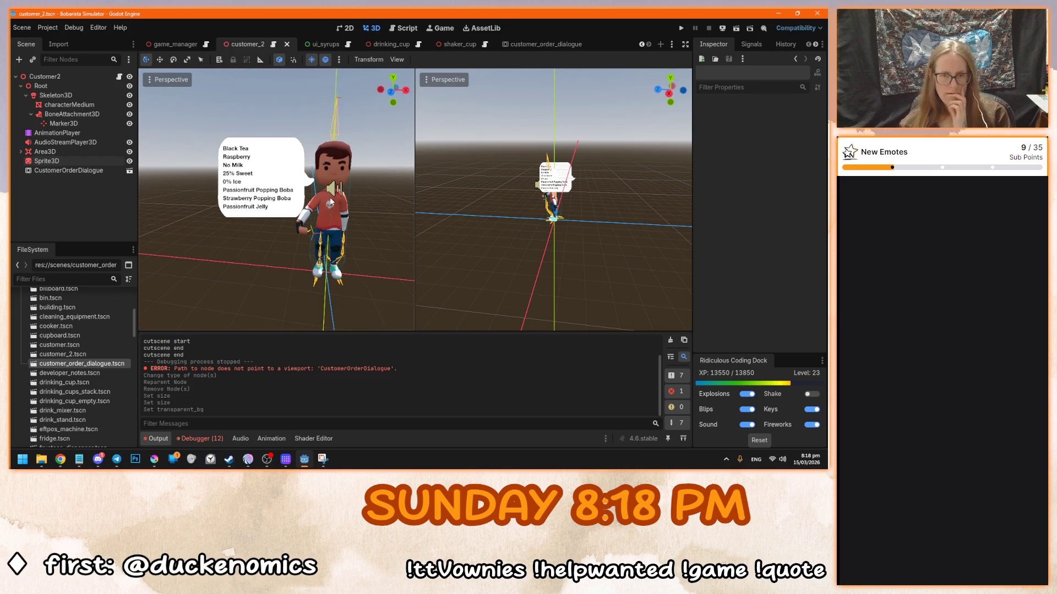
key(F5)
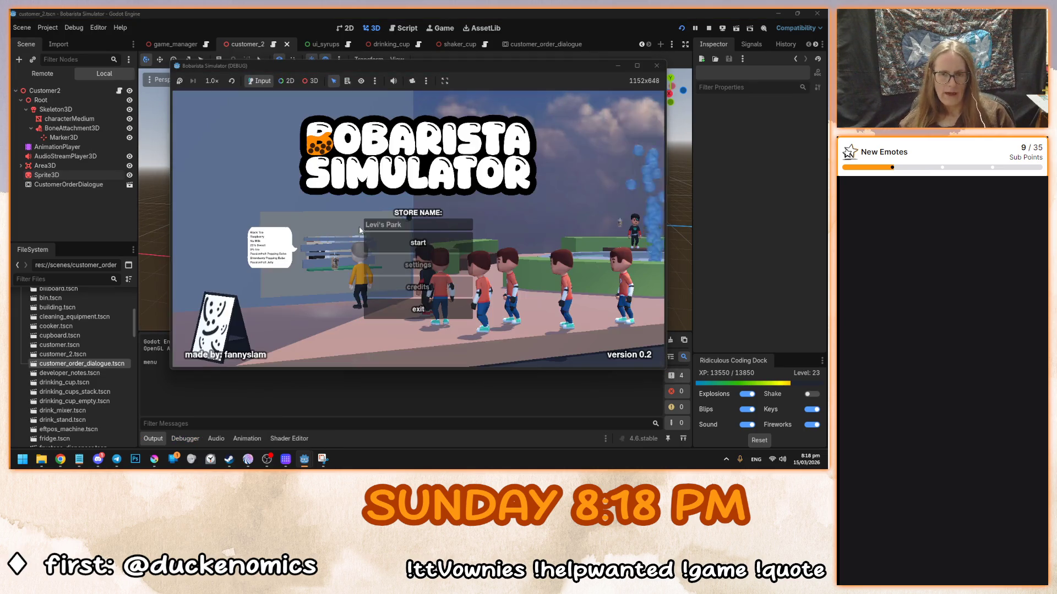
click(393, 242)
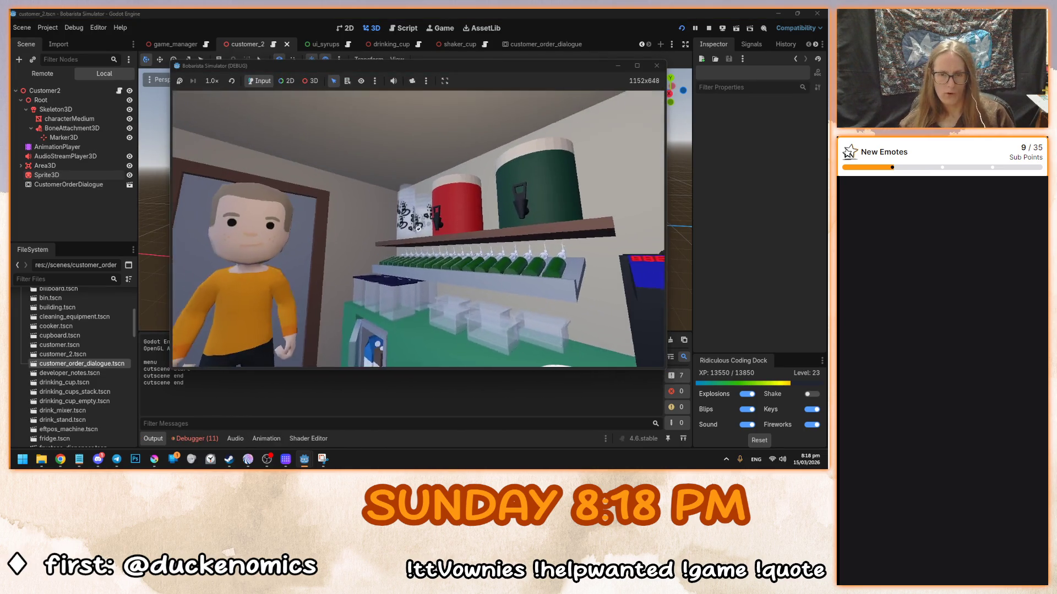
- Take cups, hand one to the customer, bin another, then stop and rerun the game
click(418, 228)
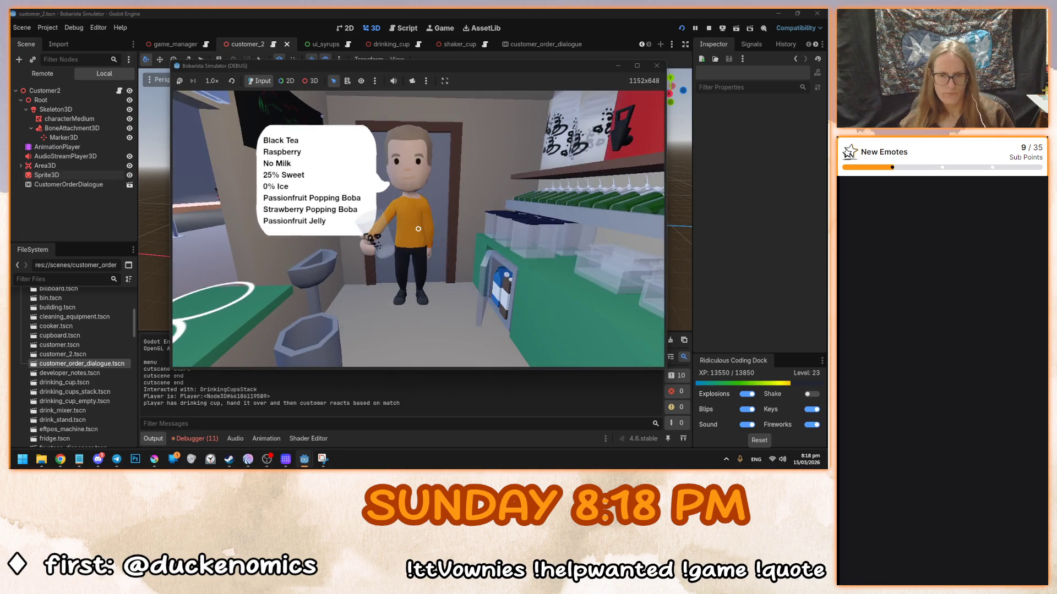
click(418, 228)
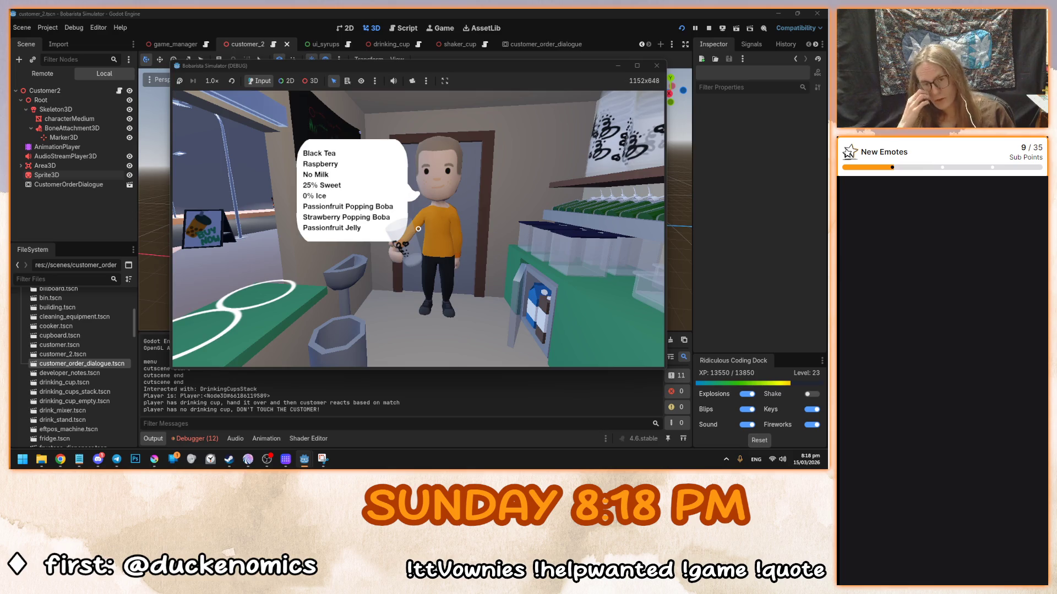
click(418, 228)
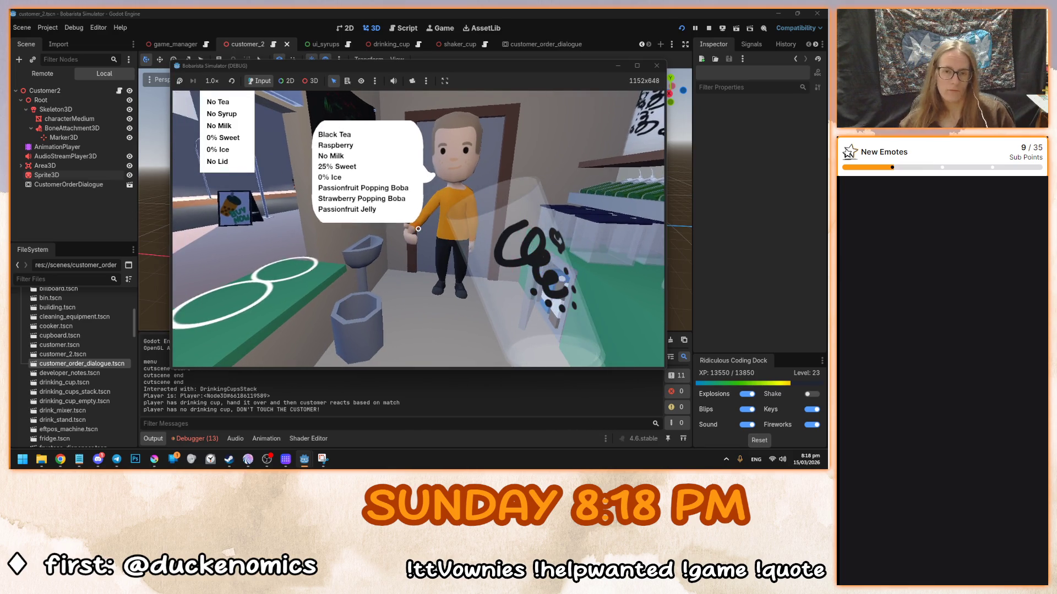
click(419, 228)
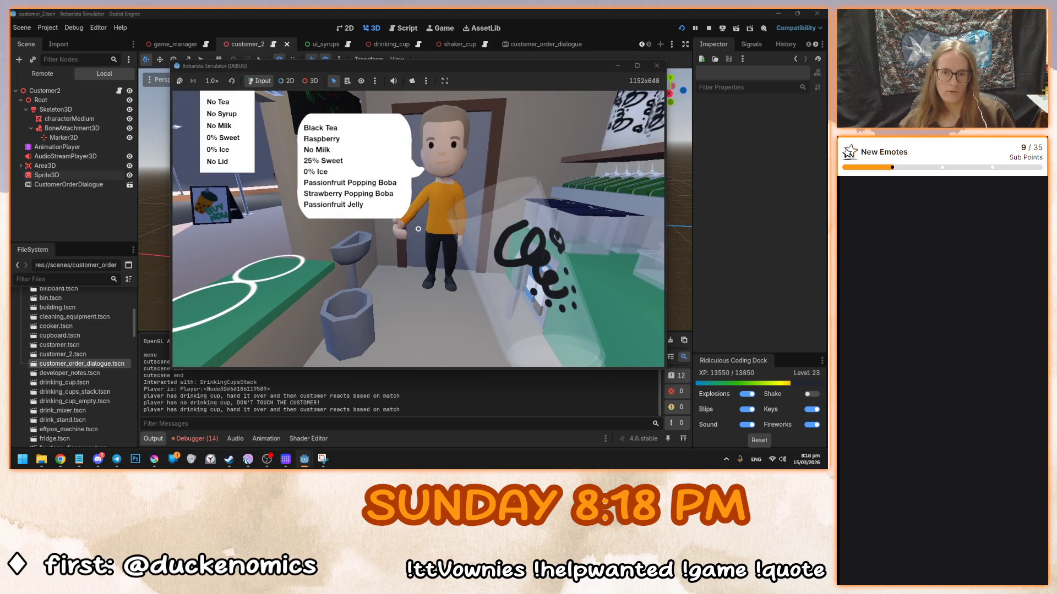
click(419, 228)
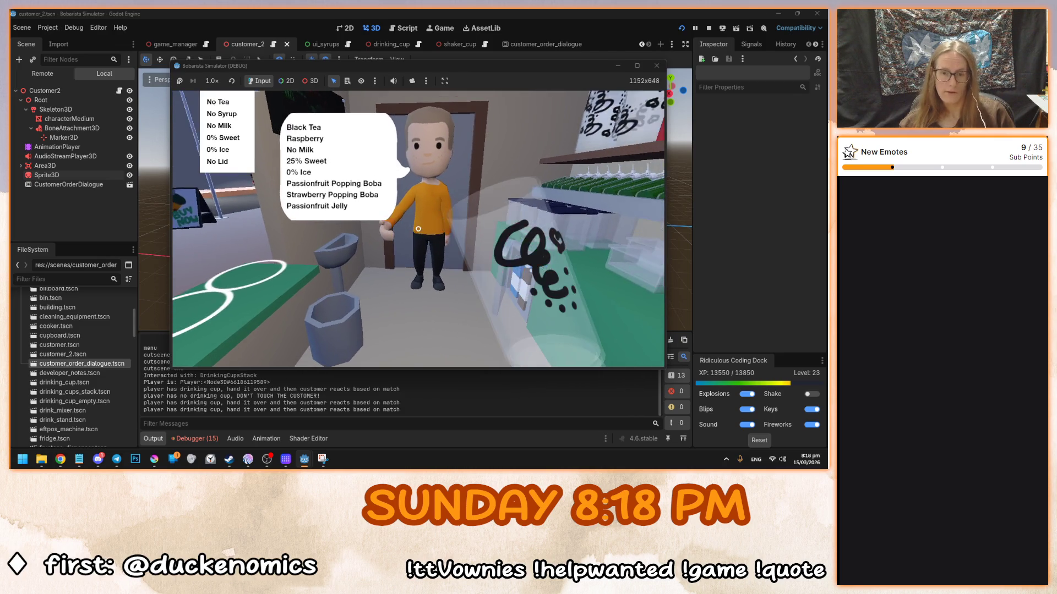
click(419, 228)
click(419, 229)
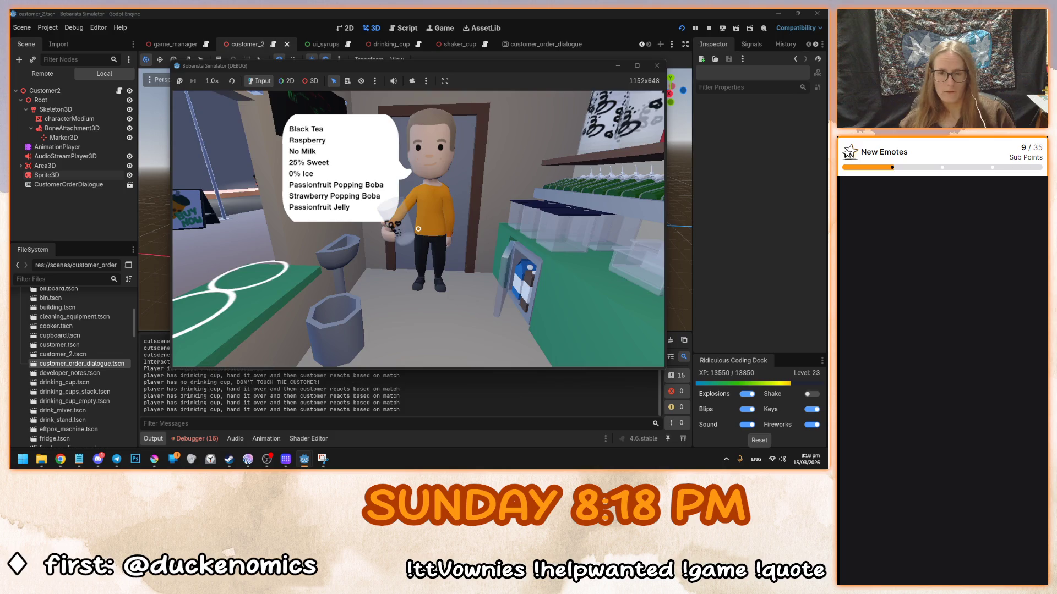
click(418, 228)
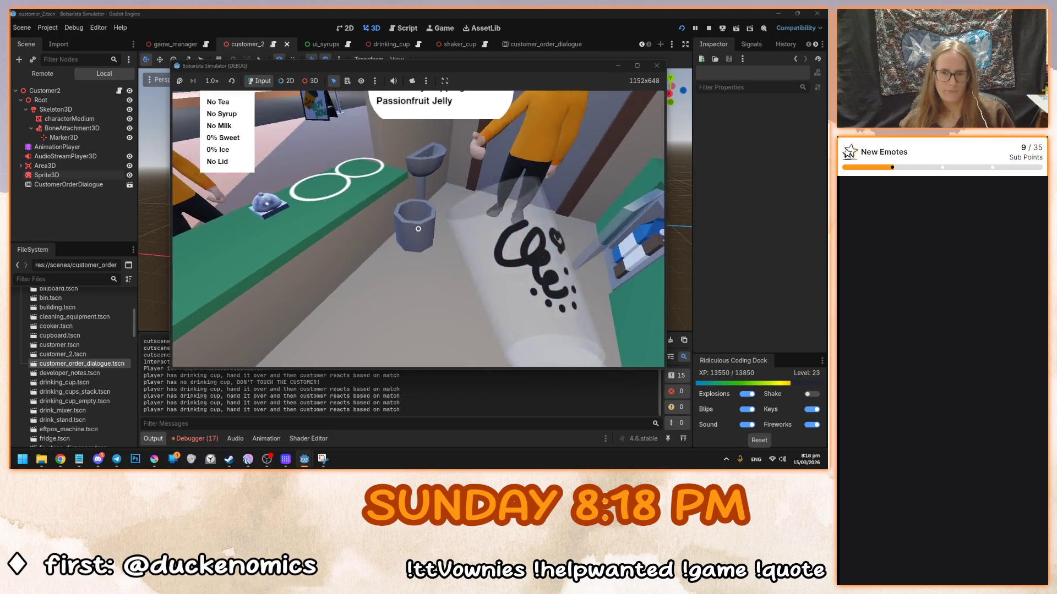
click(418, 229)
click(418, 228)
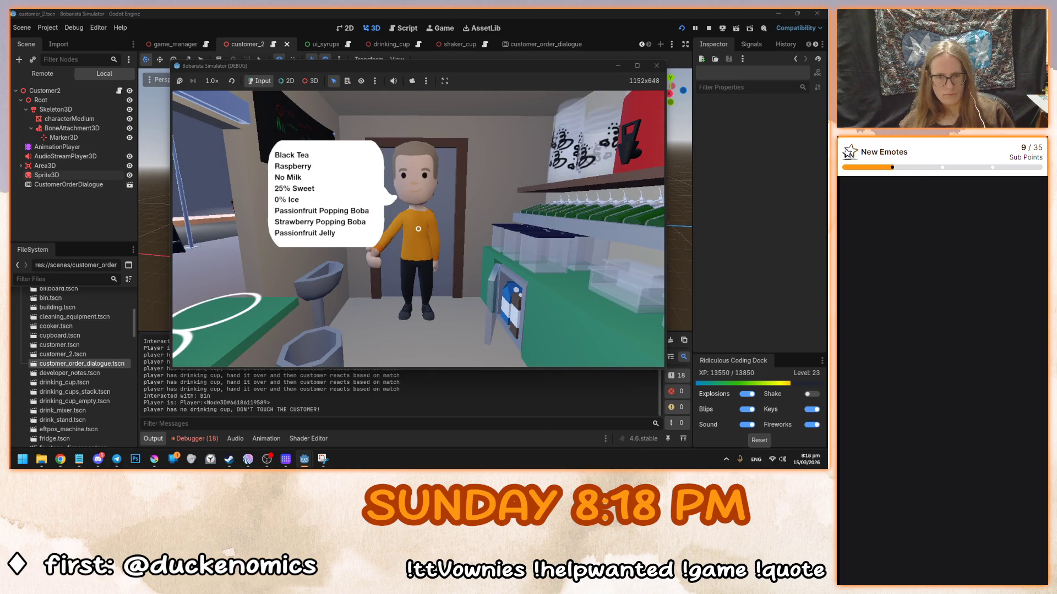
key(F8)
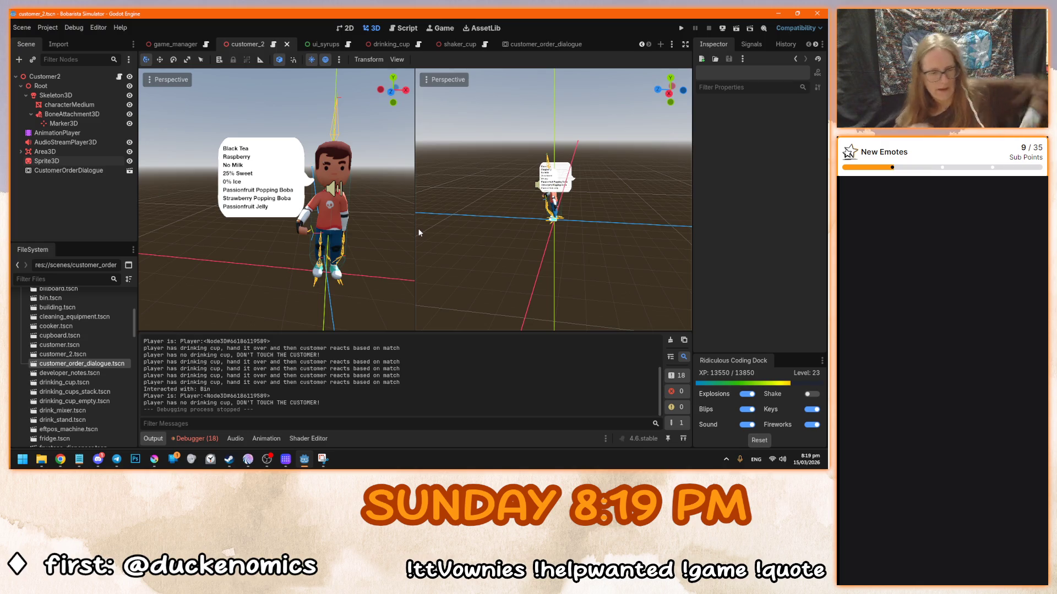
key(F5)
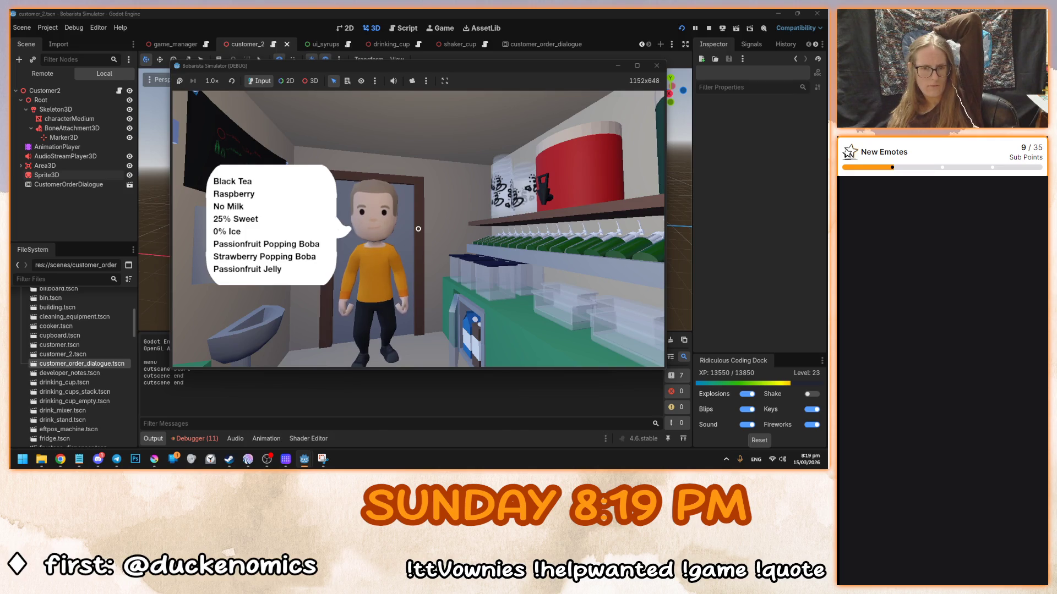
- Stop the second playtest and dismiss the stray viewport context menu
mouse_move(418, 228)
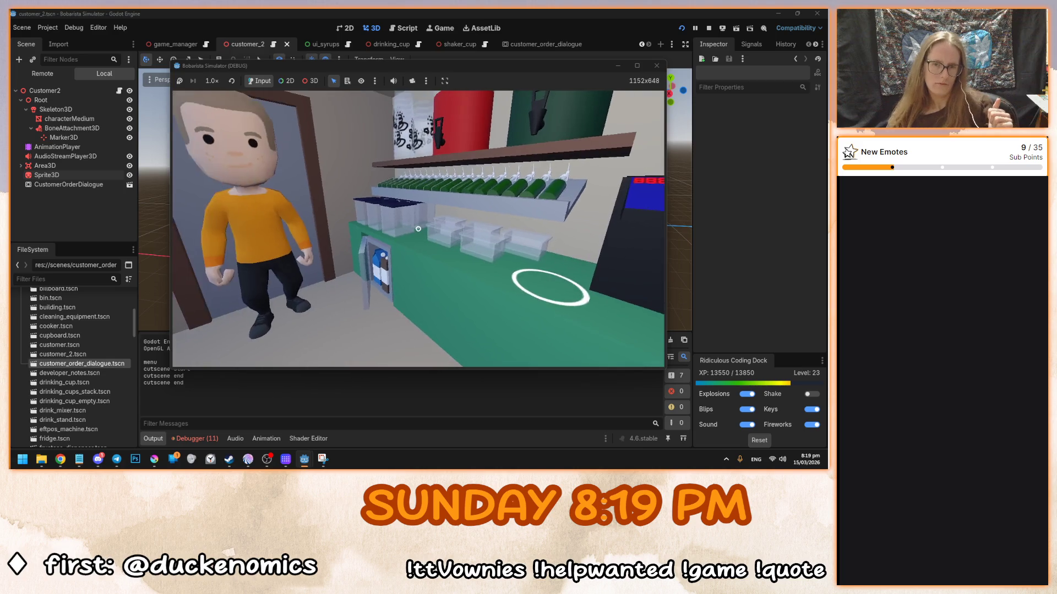
key(F8)
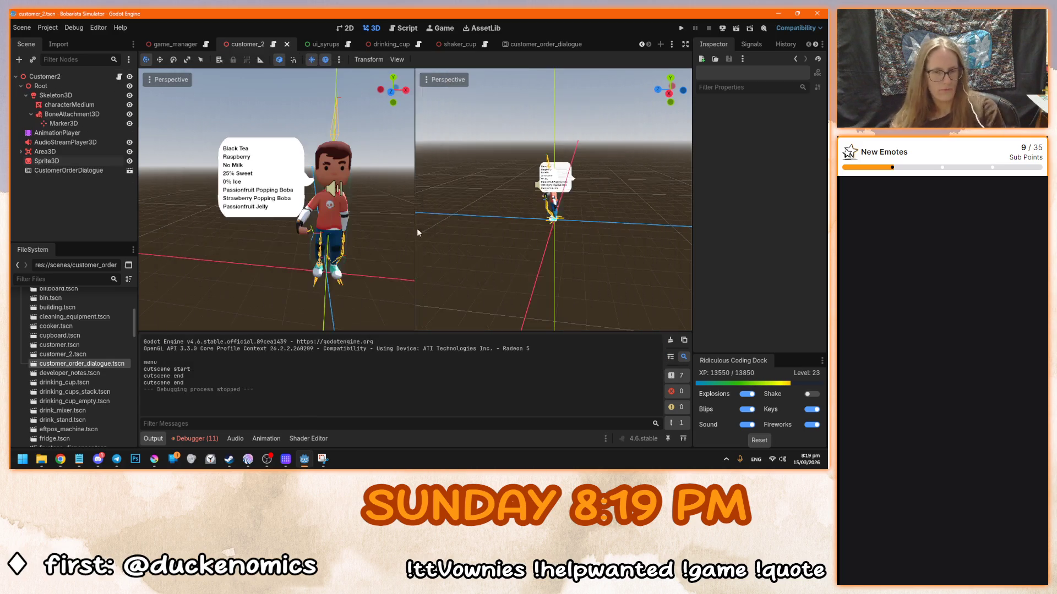
right_click(342, 223)
key(Escape)
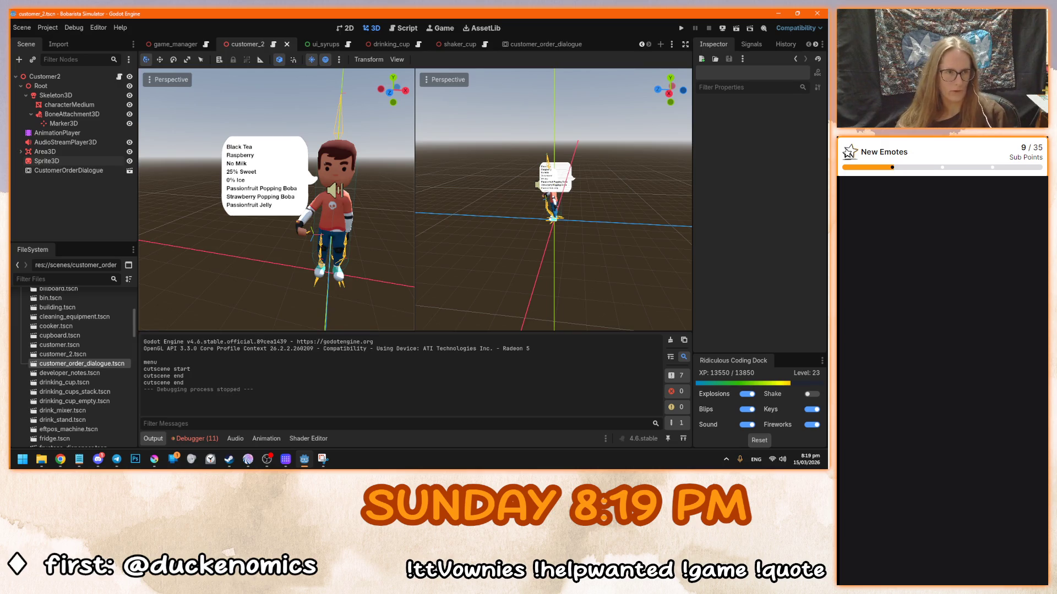
- Save the customer_2 scene, then switch away from Godot toward Blender
key(alt+Tab)
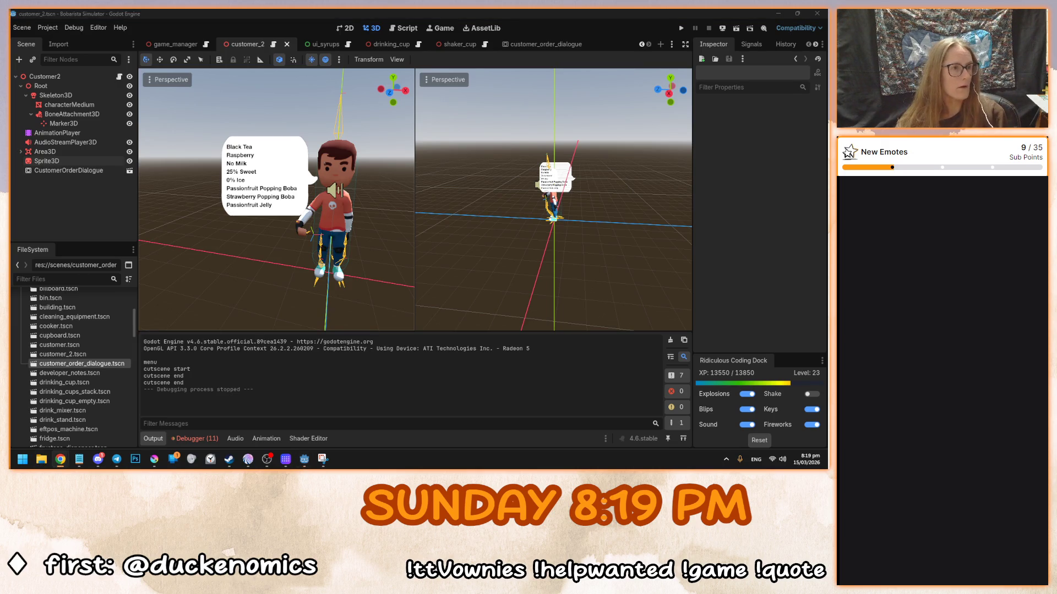
key(alt+Tab)
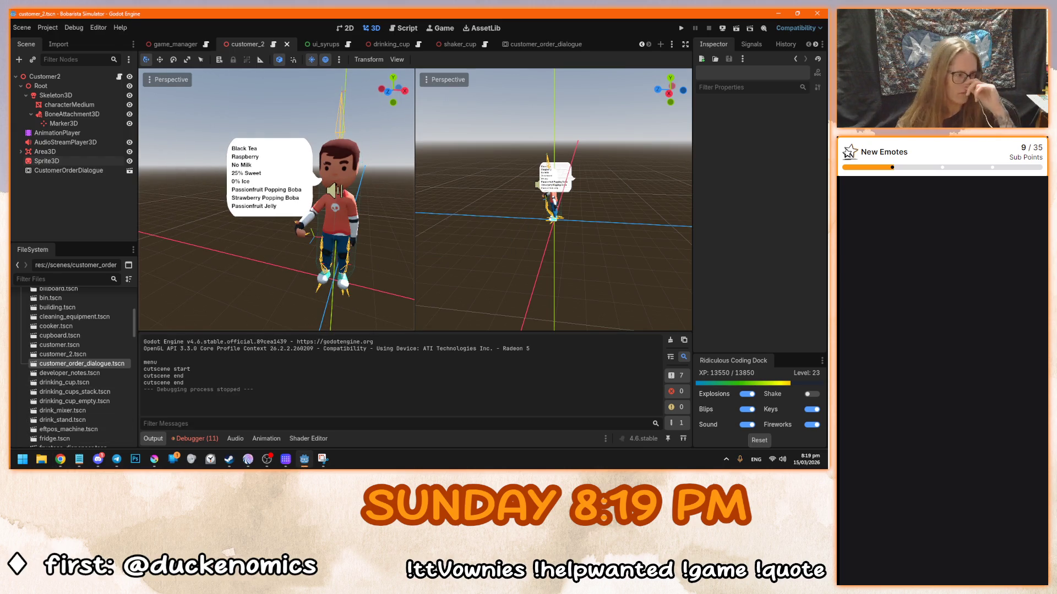
key(alt+Tab)
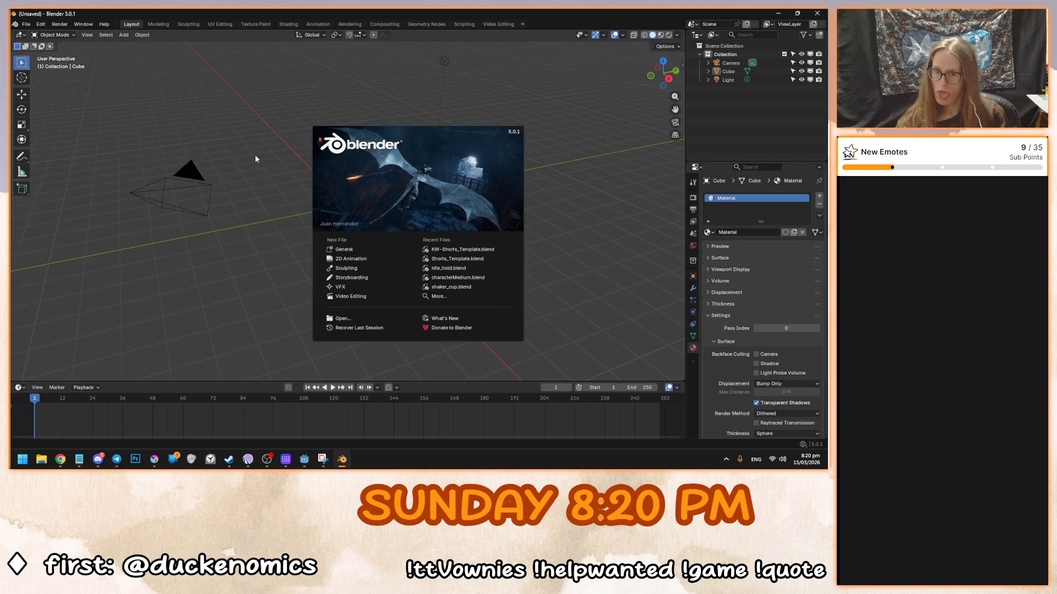
- Dismiss the splash screen, delete the default cube, and orbit to look down on the scene
click(256, 159)
key(Delete)
click(267, 459)
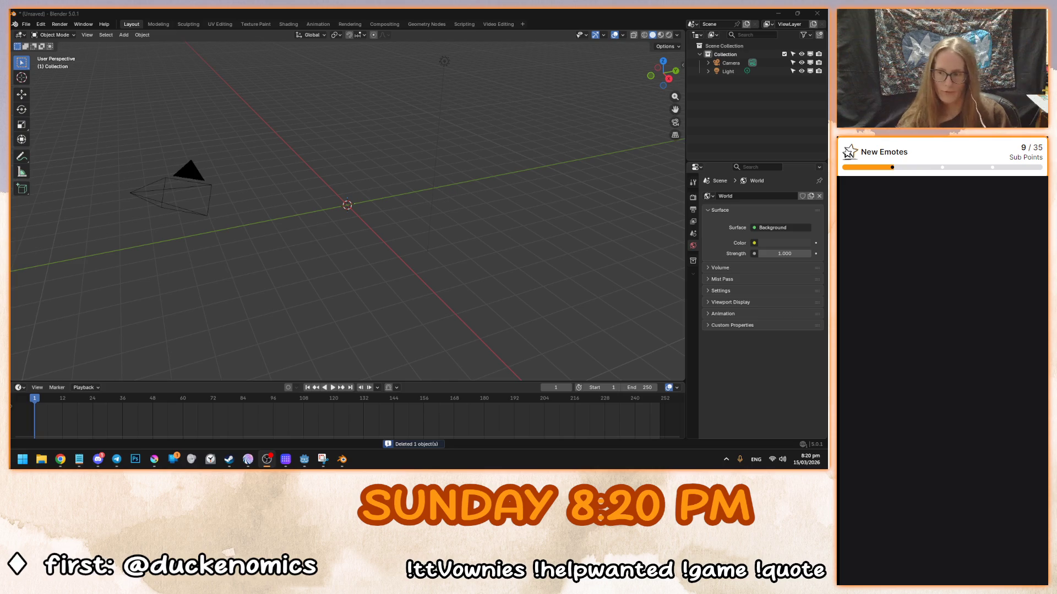
drag(328, 246, 477, 266)
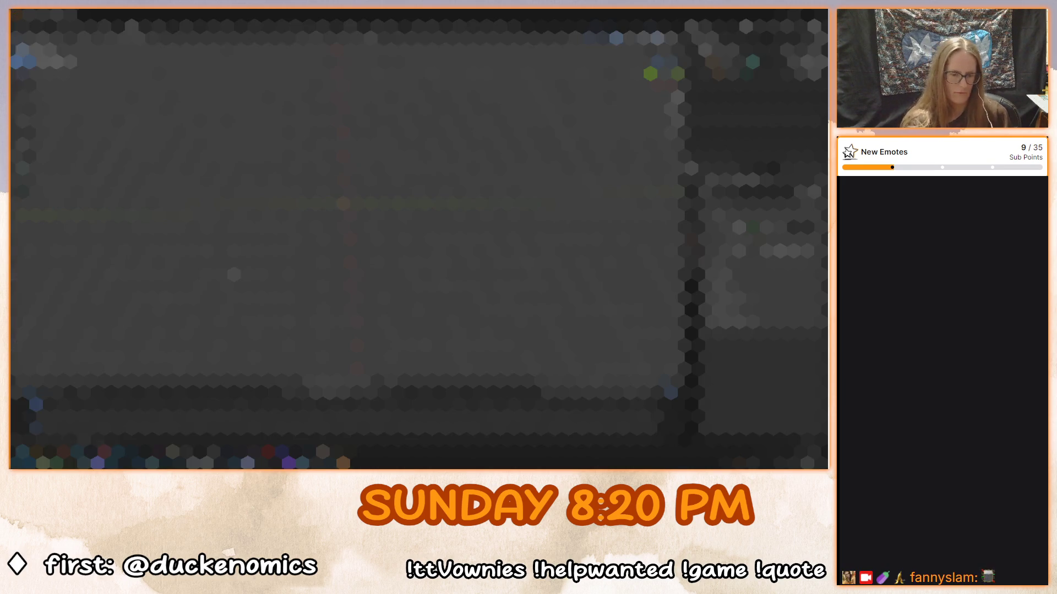
- Browse from the Documents bookmark down into the game's models folder
click(432, 251)
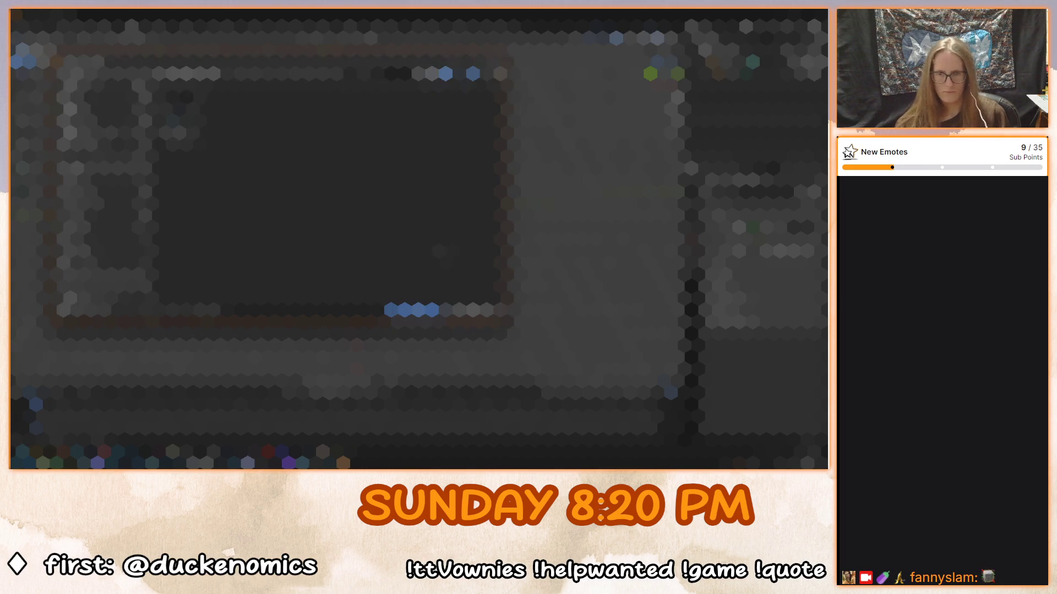
click(99, 138)
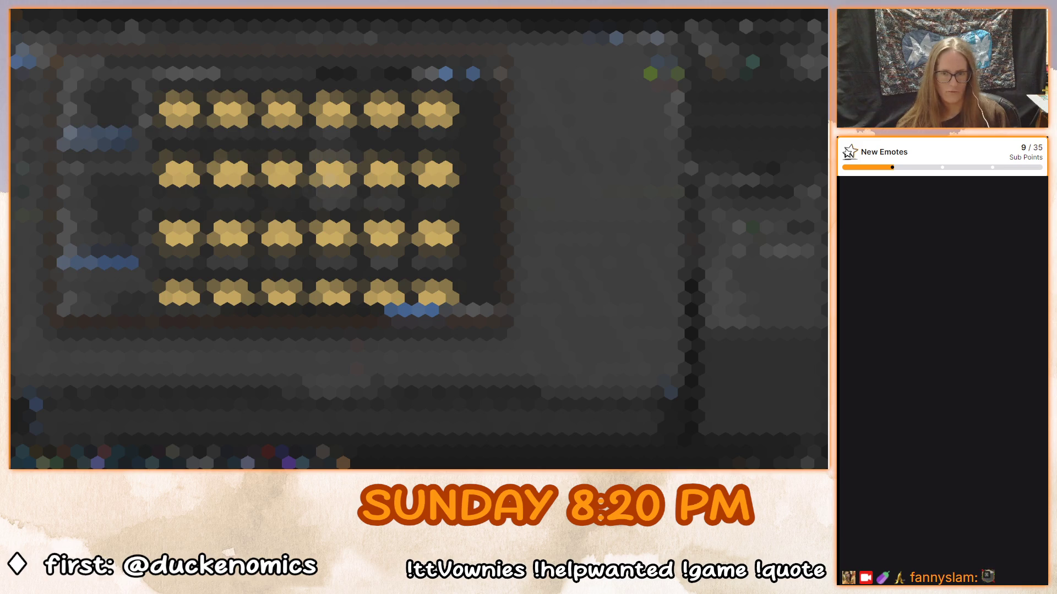
double_click(333, 173)
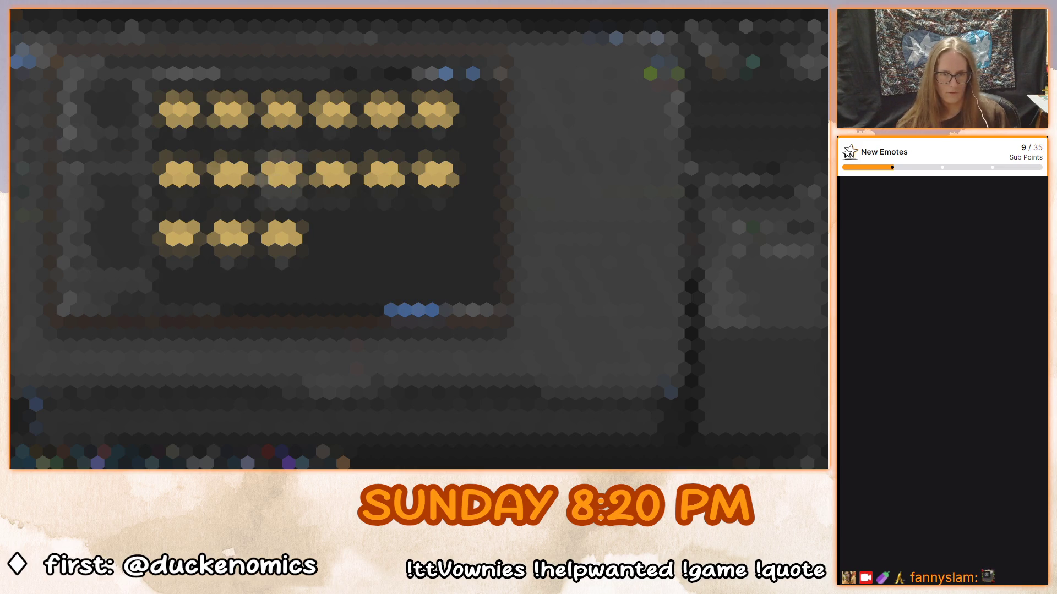
double_click(282, 171)
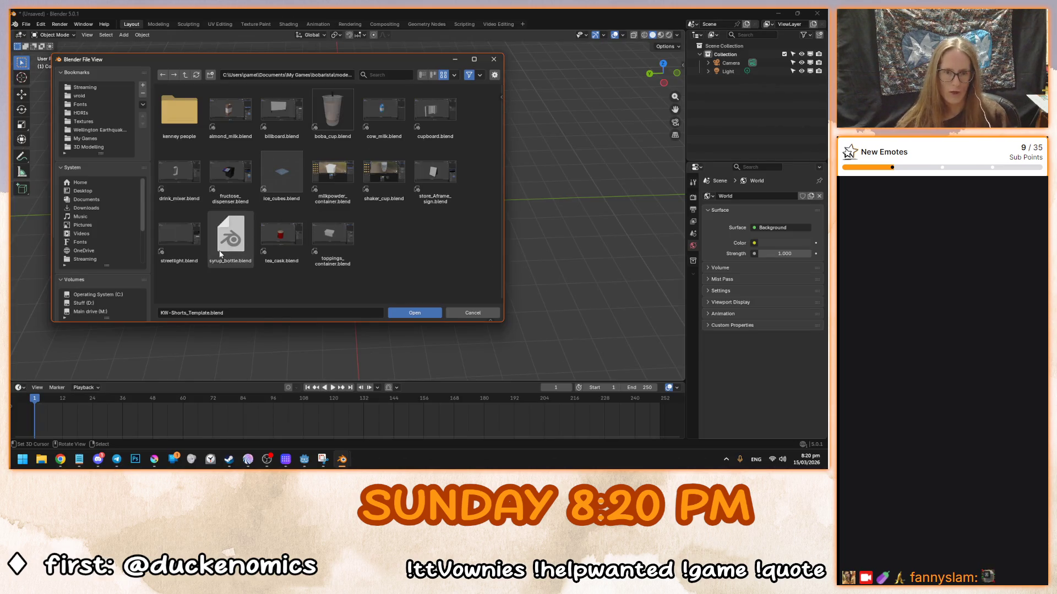
- Open shaker_cup.blend, orbit around the cup, then return to Godot
double_click(383, 175)
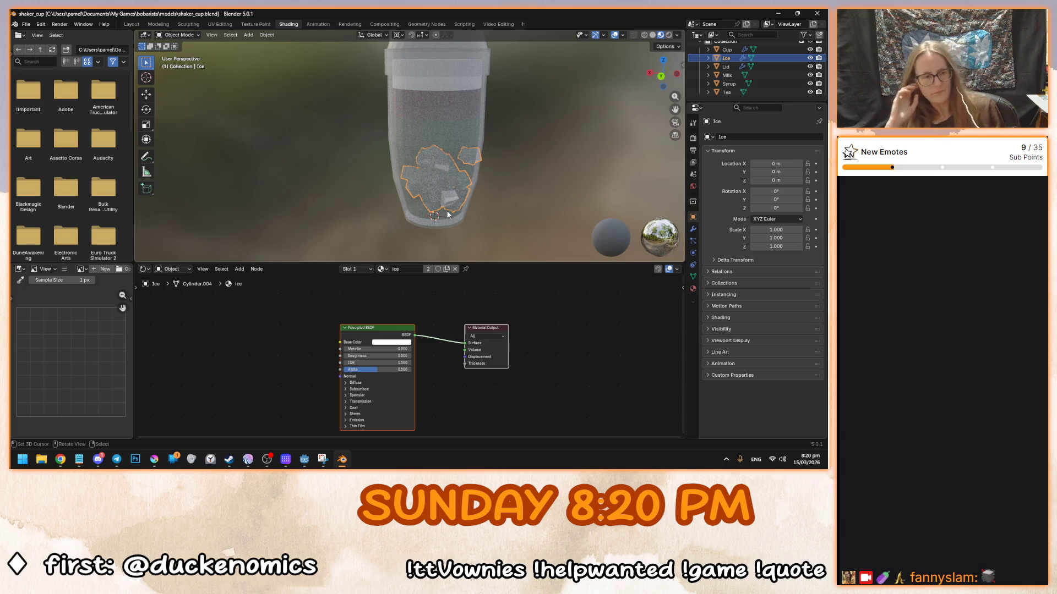
mouse_move(454, 215)
mouse_down()
mouse_move(486, 189)
mouse_move(387, 179)
mouse_up()
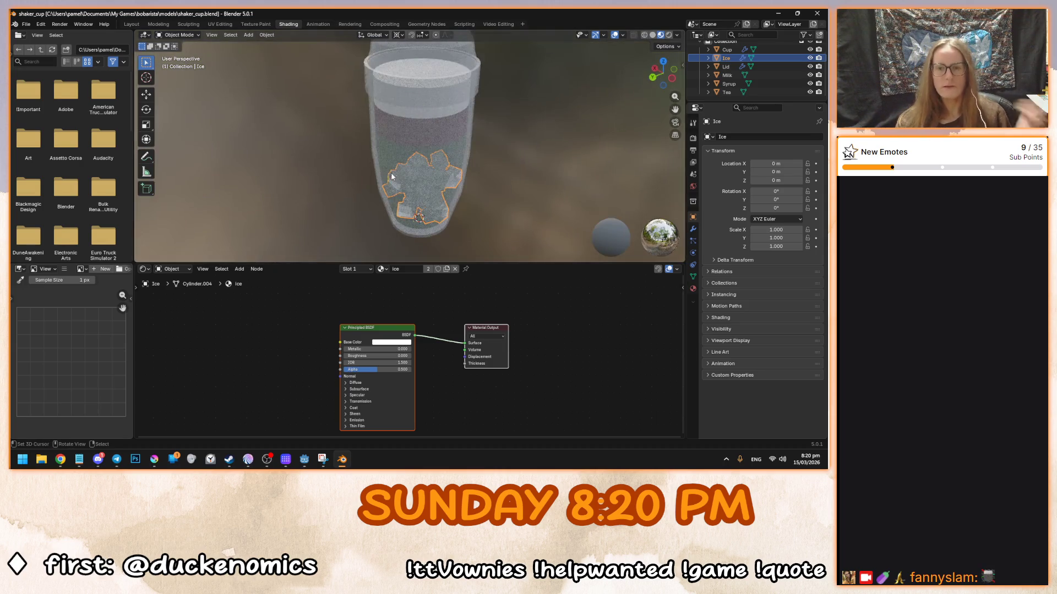
click(306, 459)
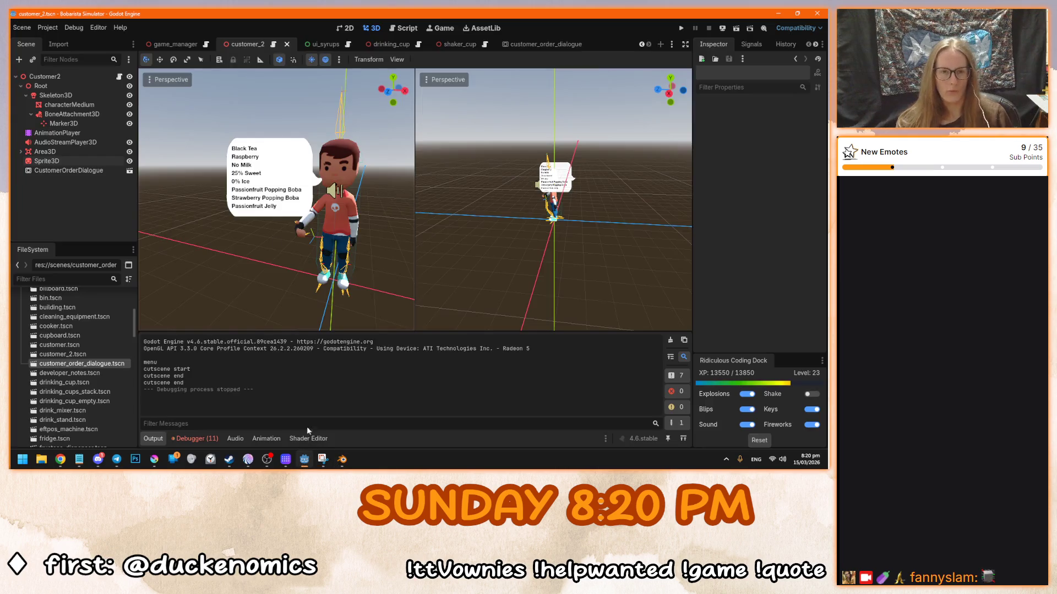
click(452, 45)
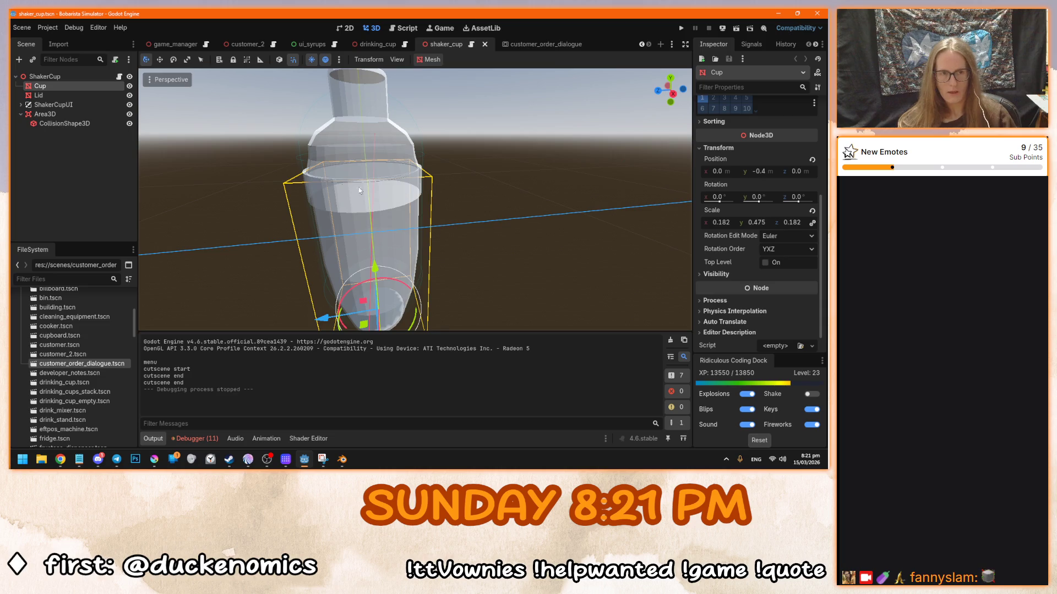
scroll(122, 336, up, 5)
click(25, 375)
click(26, 375)
scroll(32, 339, down, 5)
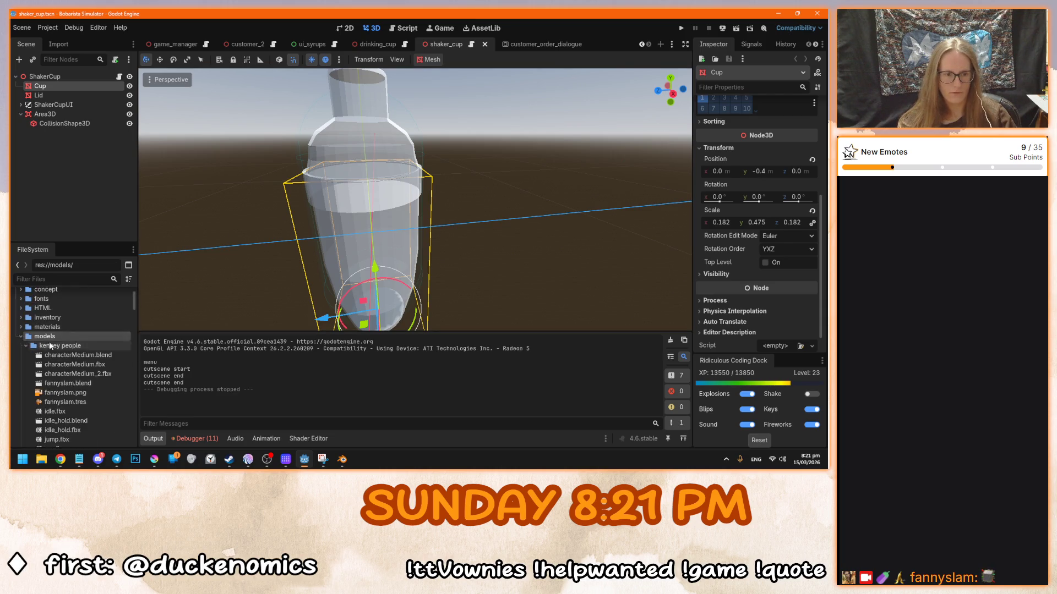
scroll(65, 349, up, 2)
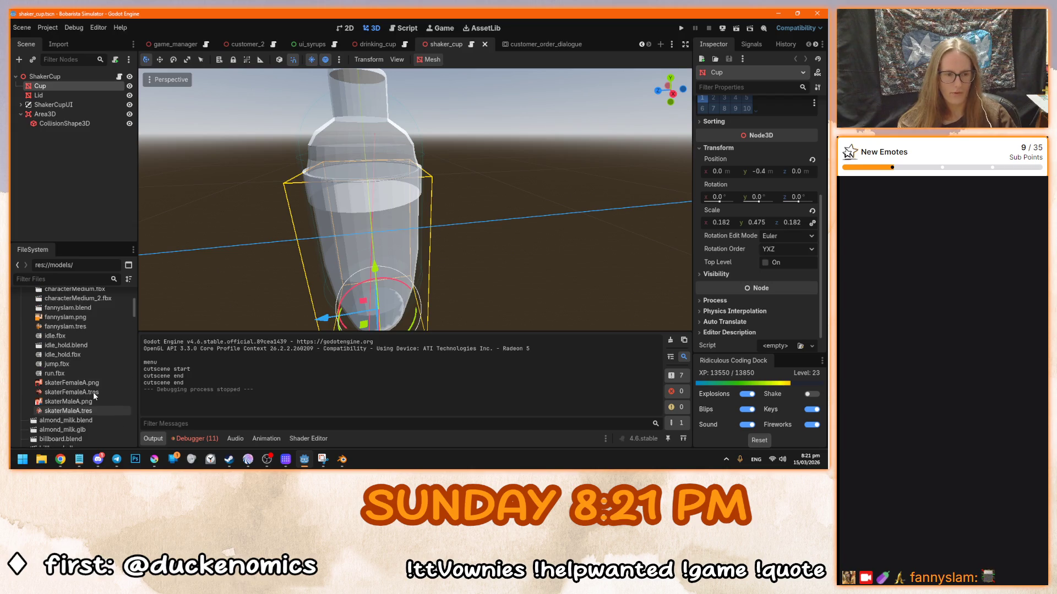
scroll(93, 392, up, 2)
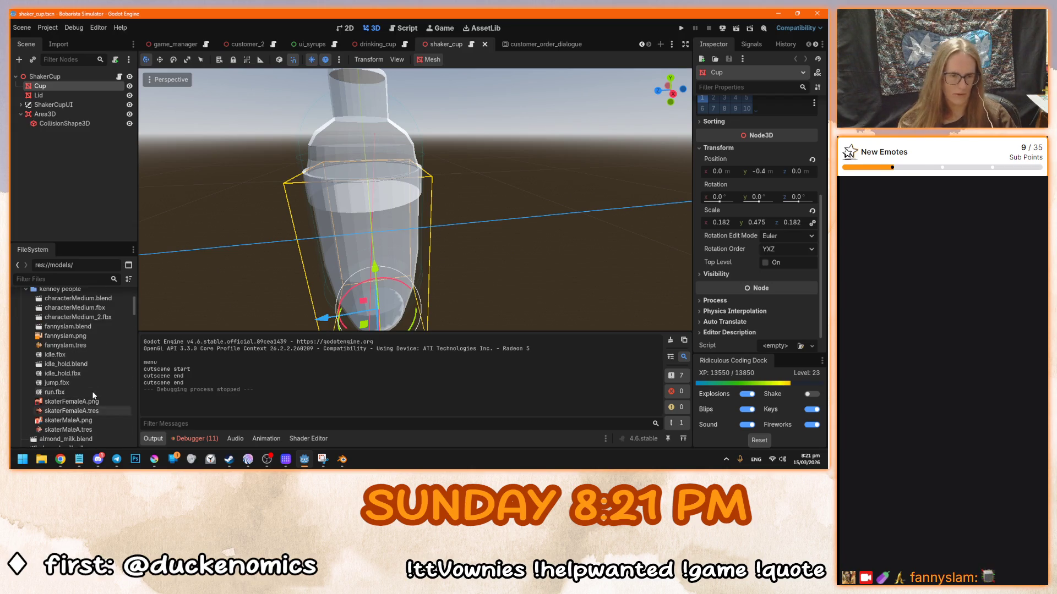
scroll(76, 387, down, 10)
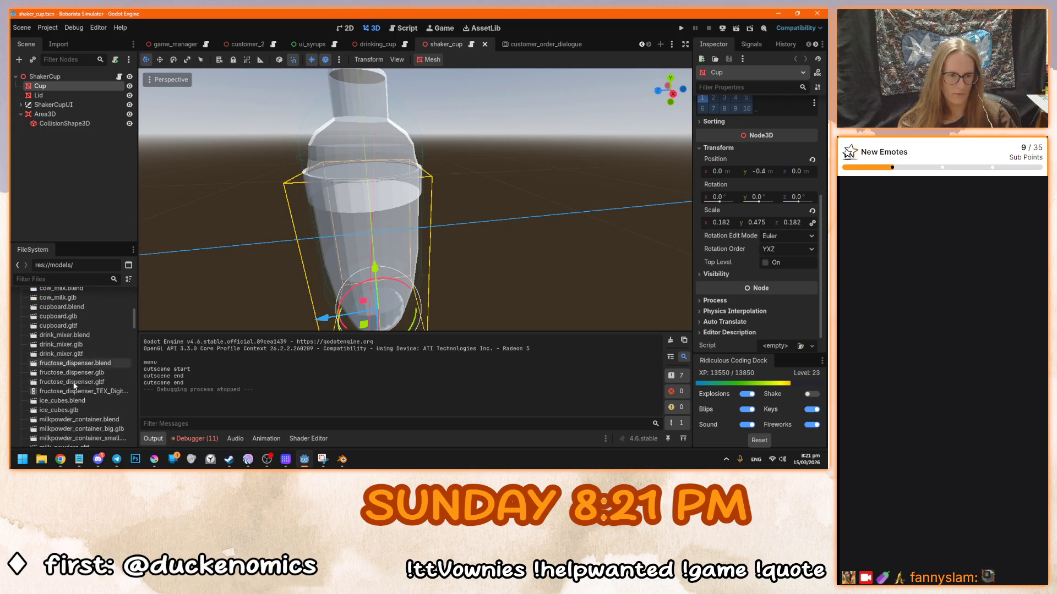
scroll(75, 385, down, 2)
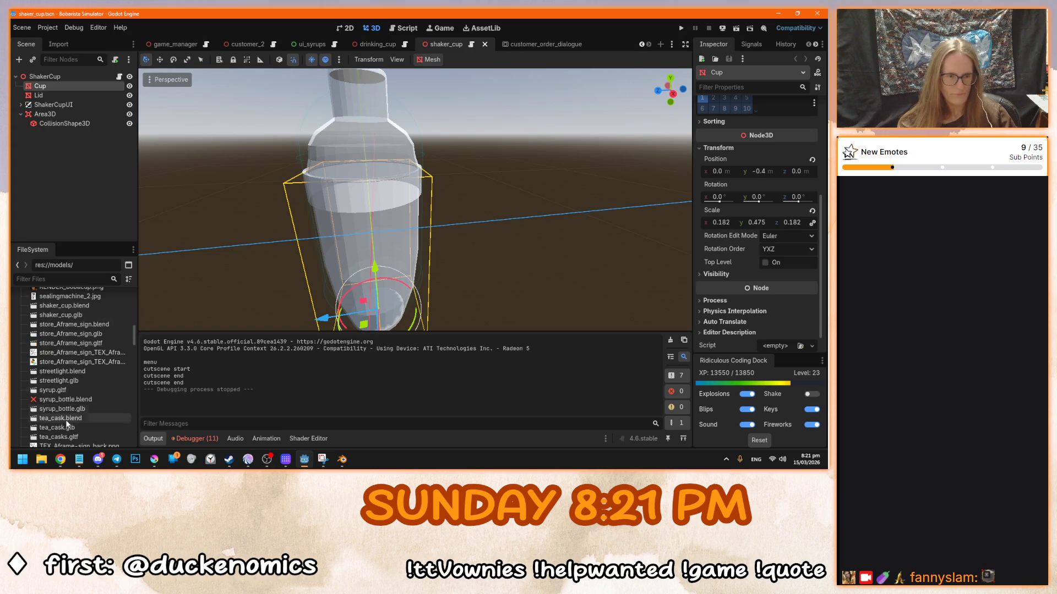
scroll(69, 409, up, 1)
click(79, 325)
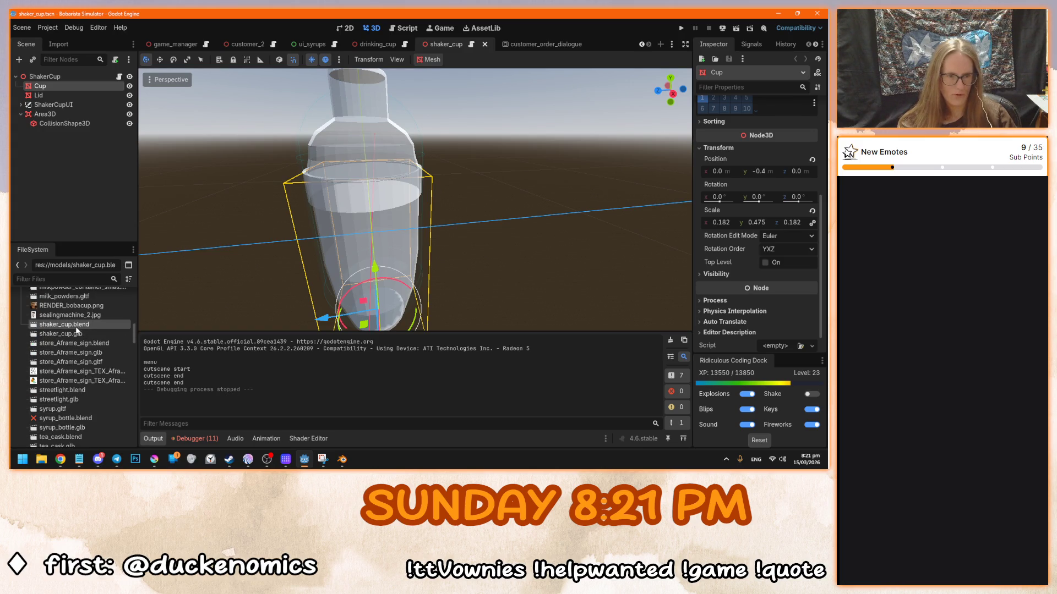
mouse_move(79, 324)
mouse_down()
mouse_move(58, 74)
mouse_move(312, 193)
mouse_move(380, 270)
mouse_move(347, 242)
mouse_move(484, 224)
mouse_move(401, 237)
mouse_move(394, 219)
mouse_move(495, 240)
mouse_move(476, 251)
mouse_up()
scroll(361, 232, up, 3)
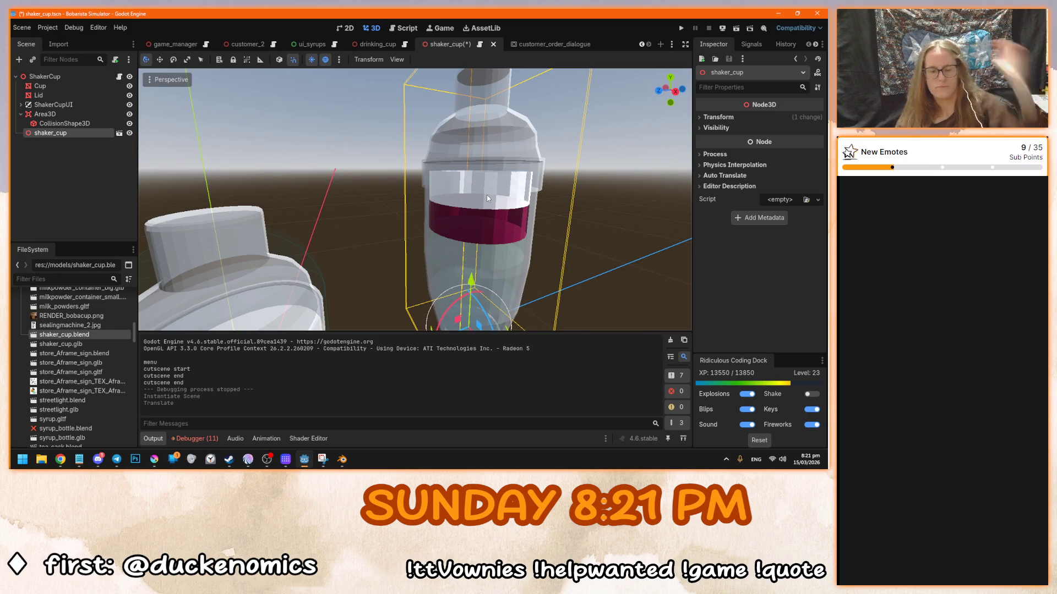
key(Delete)
click(391, 245)
scroll(262, 228, down, 10)
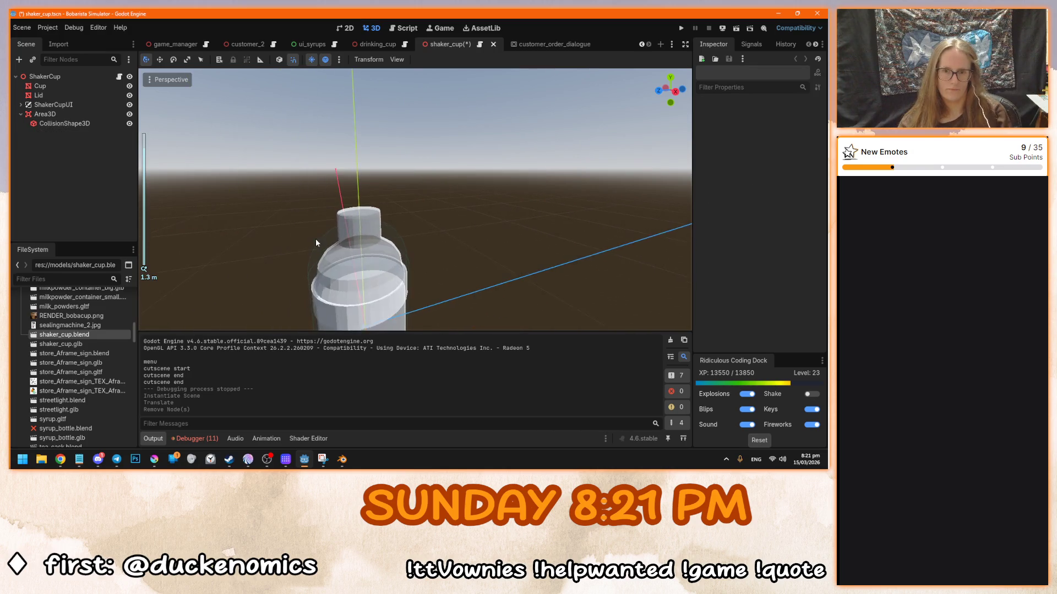
key(ctrl+s)
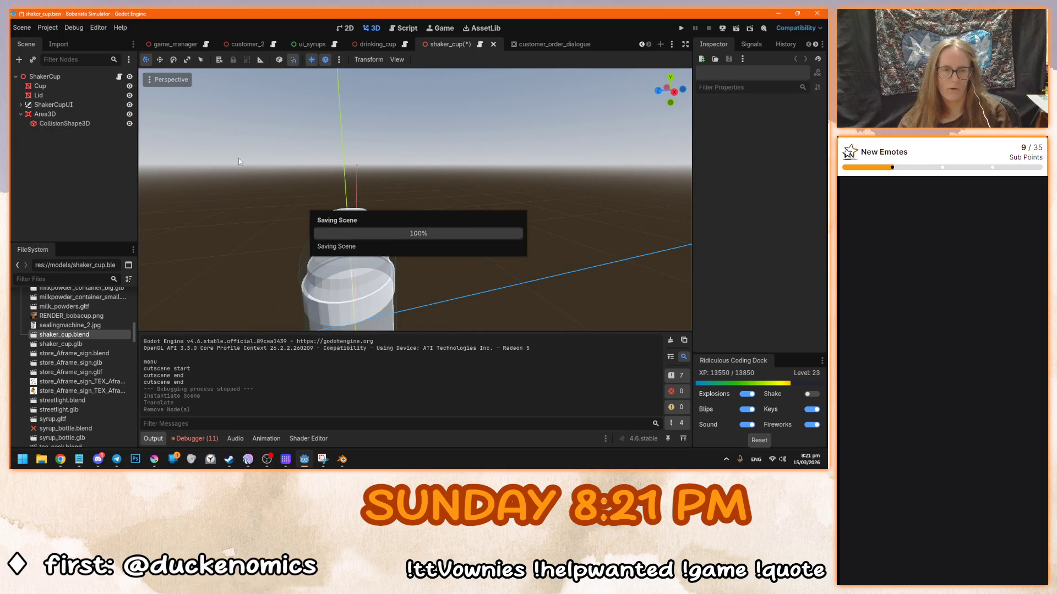
scroll(302, 203, down, 5)
click(59, 80)
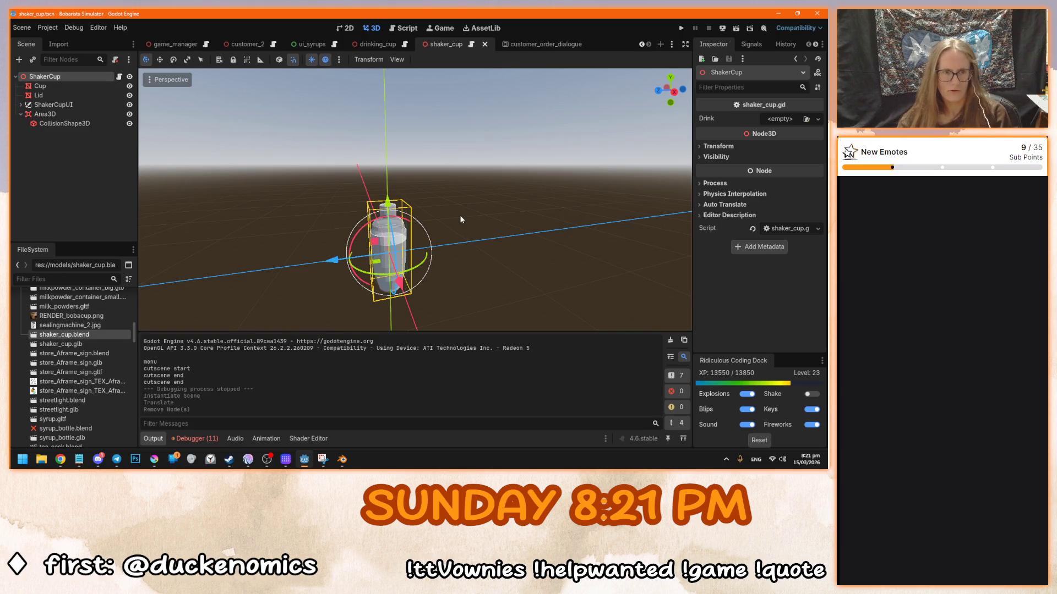
- Add a CSGSphere3D node and raise it about 1.2 m above the shaker in side view
key(ctrl+a)
text(csgf)
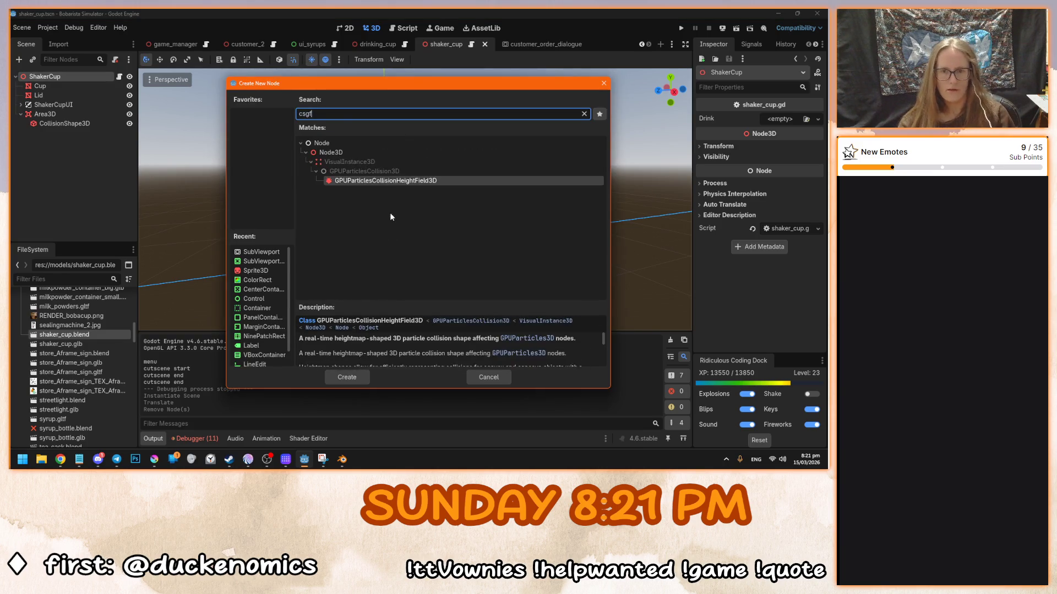
key(BackSpace)
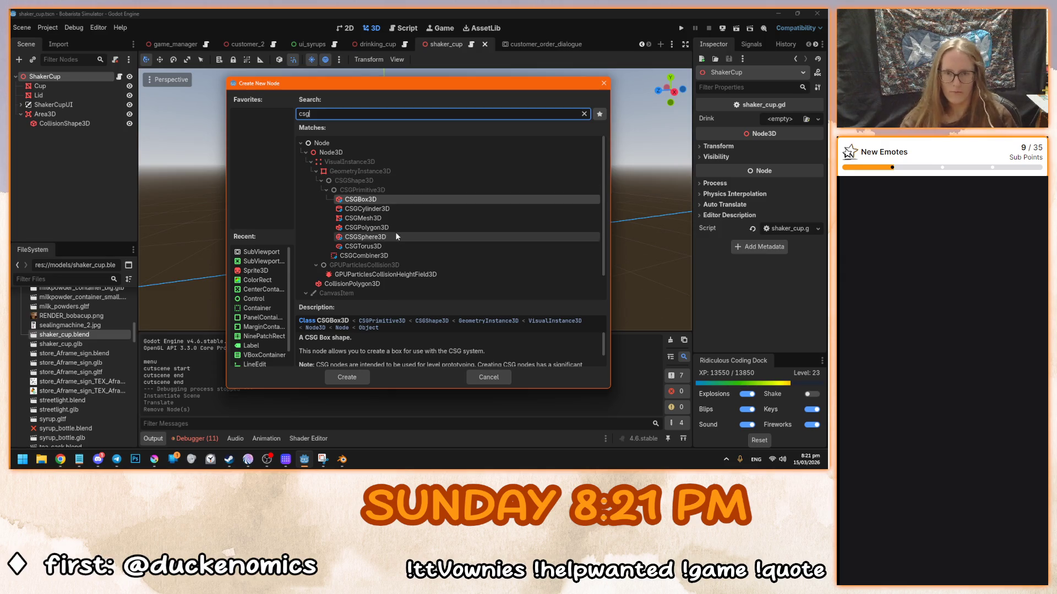
double_click(396, 235)
key(KP_3)
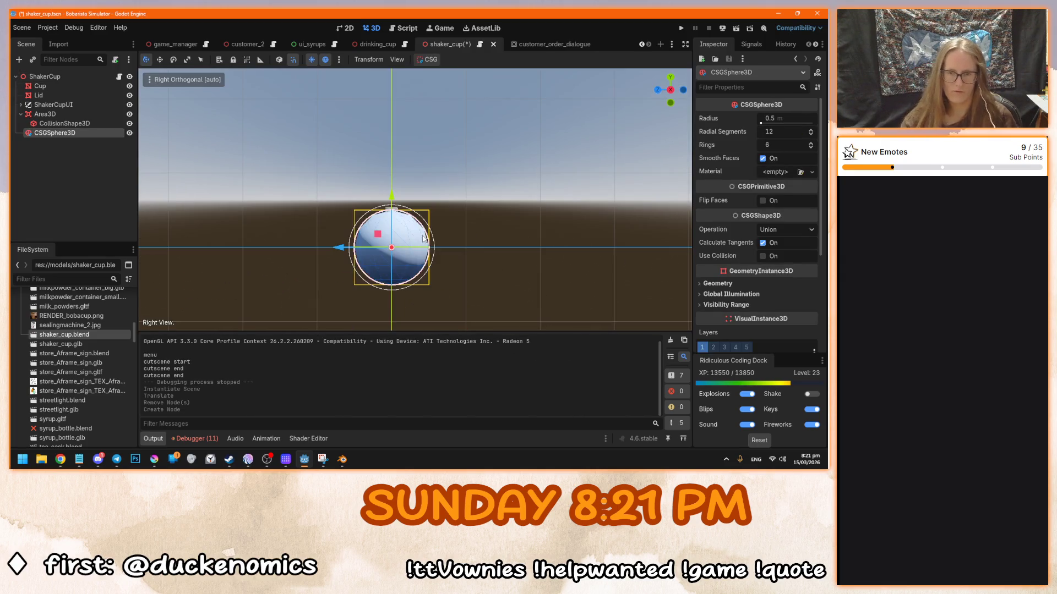
mouse_move(391, 203)
mouse_down()
mouse_move(391, 104)
mouse_move(395, 127)
mouse_up()
- Set the sphere's radius to 0.25, radial segments to 16 and rings to 8
click(776, 120)
text(0.25)
key(Return)
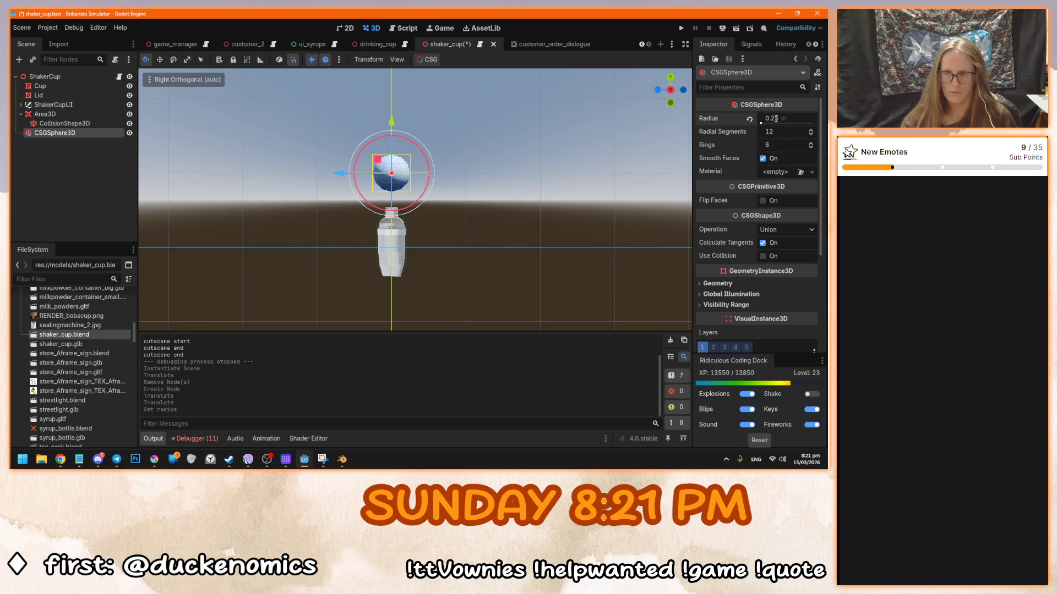
click(790, 133)
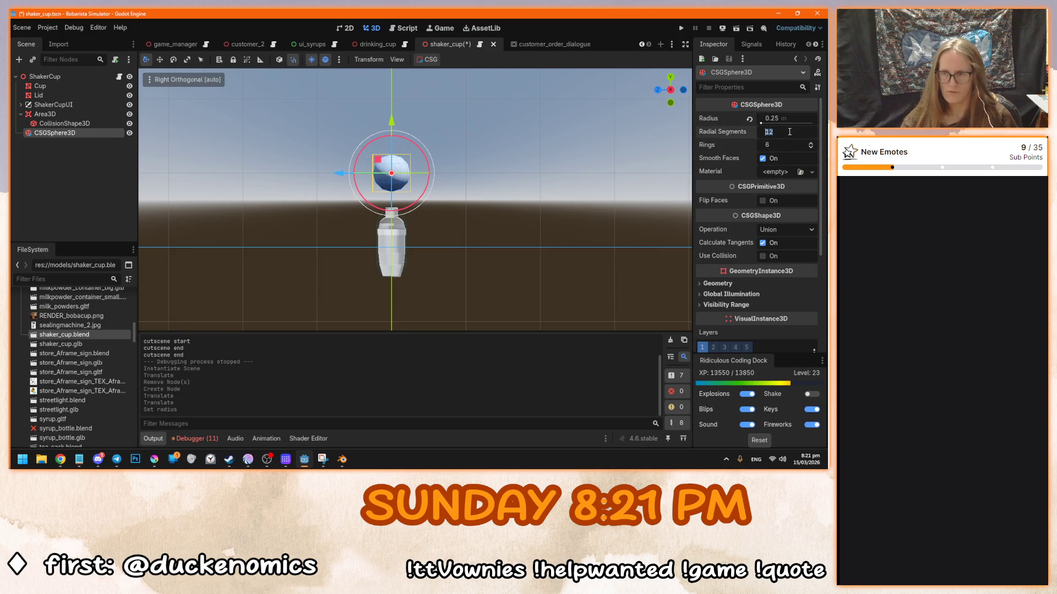
text(16)
key(Tab)
text(8)
key(Return)
- Orbit to a perspective view, then run the game and start from its main menu
scroll(336, 202, up, 5)
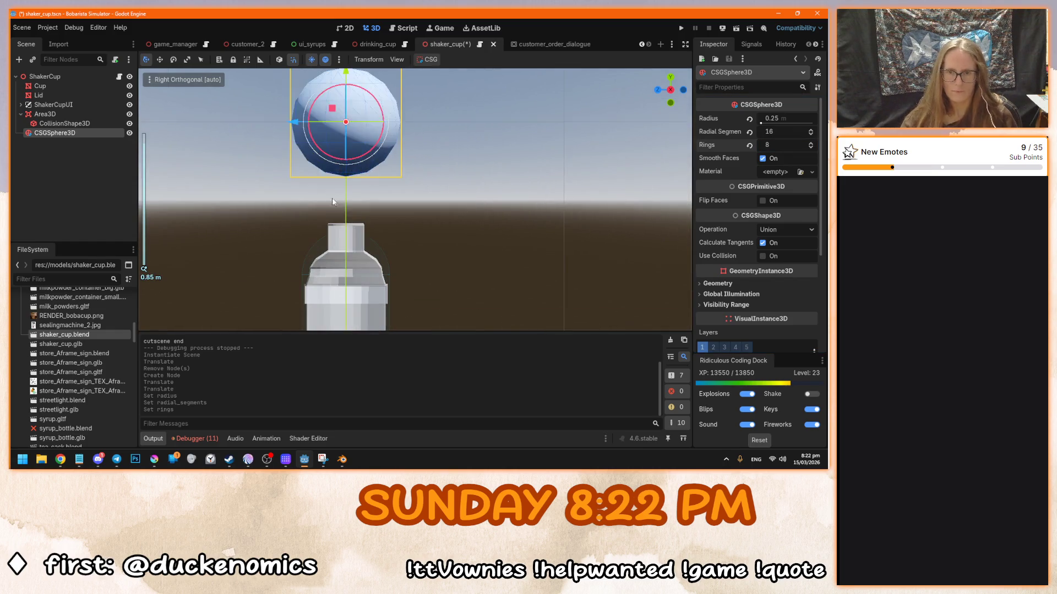
drag(381, 260, 440, 250)
key(F5)
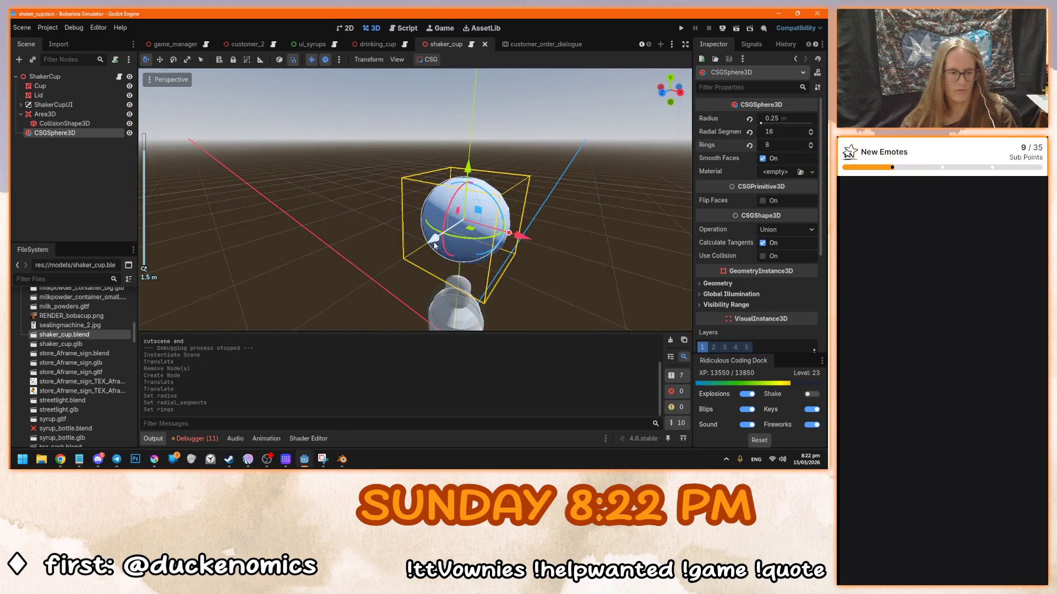
click(407, 240)
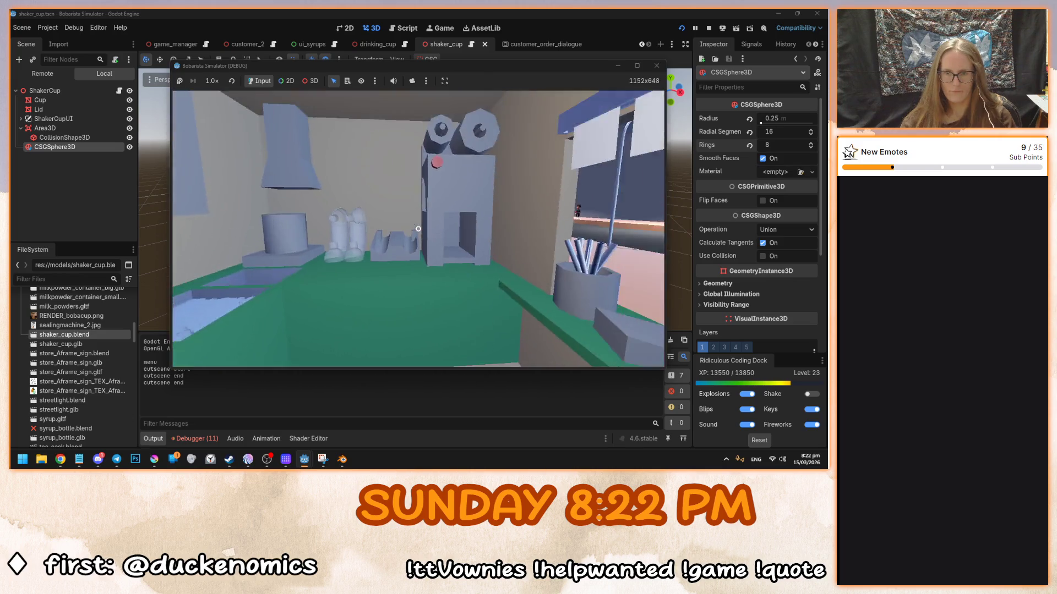
- Pick up a shaker cup from the stack in-game, then stop the test run
click(418, 228)
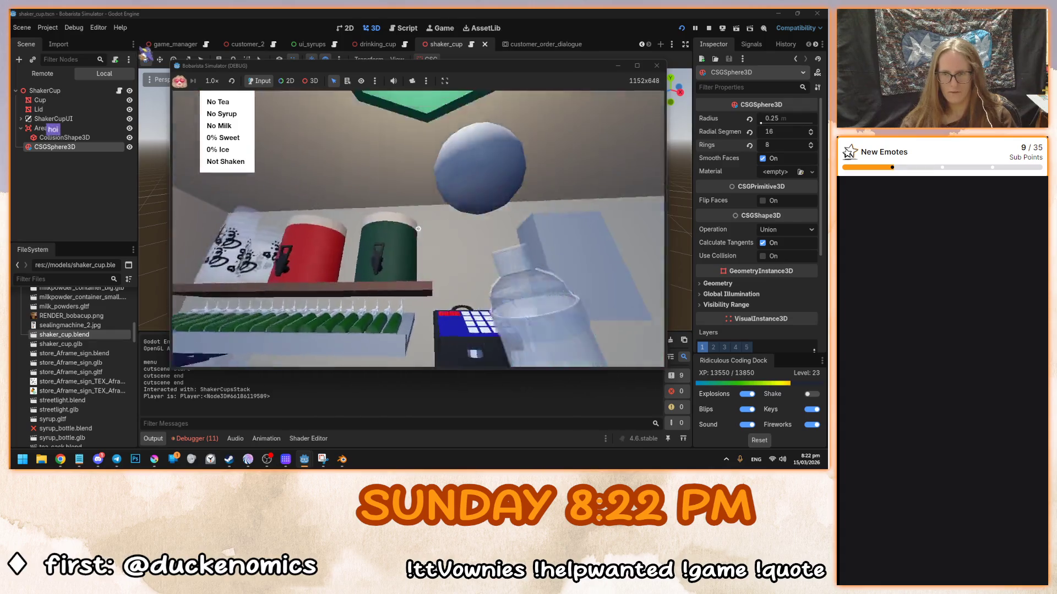
key(F8)
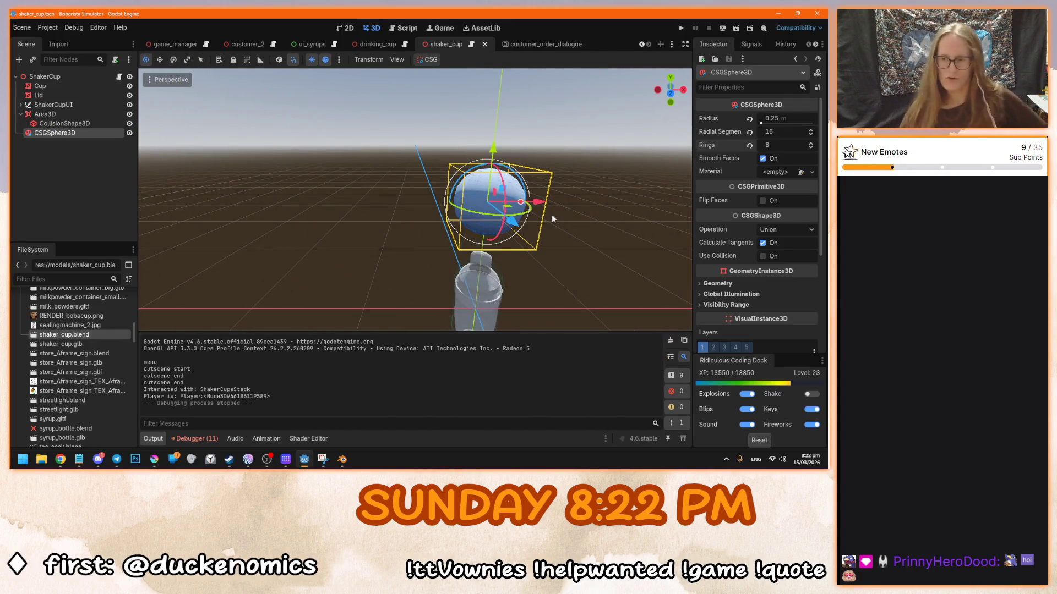
key(alt+Tab)
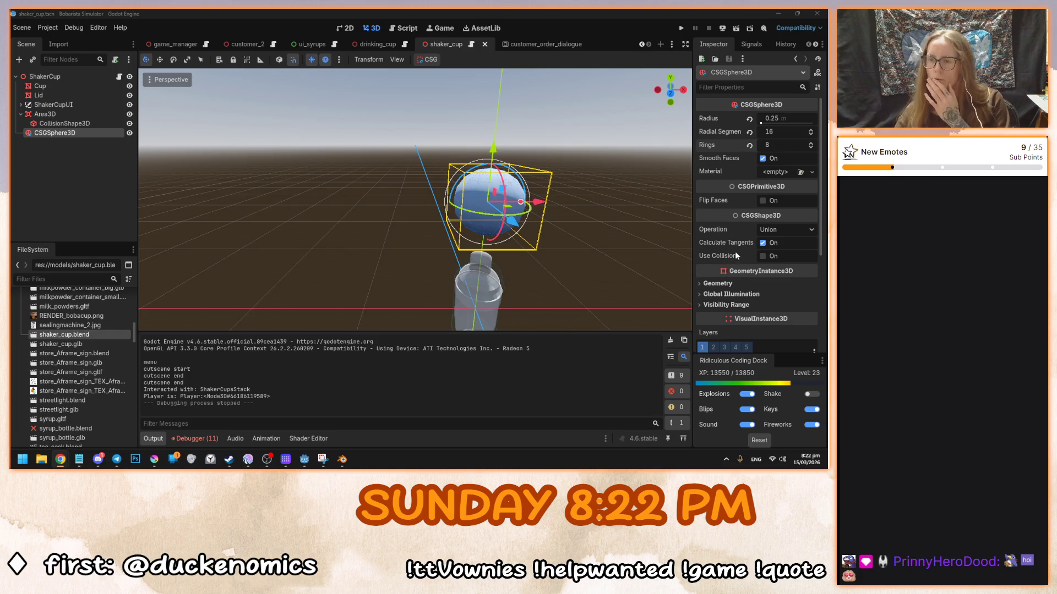
- Orbit around the sphere and bring up the new-material choices for its Material field
drag(546, 232, 513, 232)
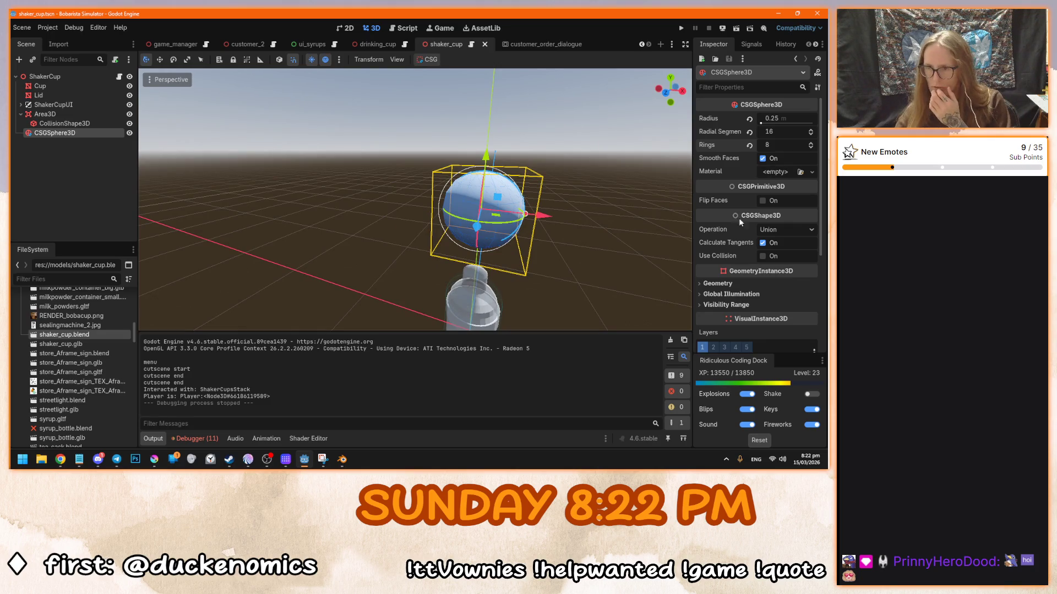
scroll(731, 229, down, 5)
scroll(732, 229, up, 5)
scroll(732, 229, down, 5)
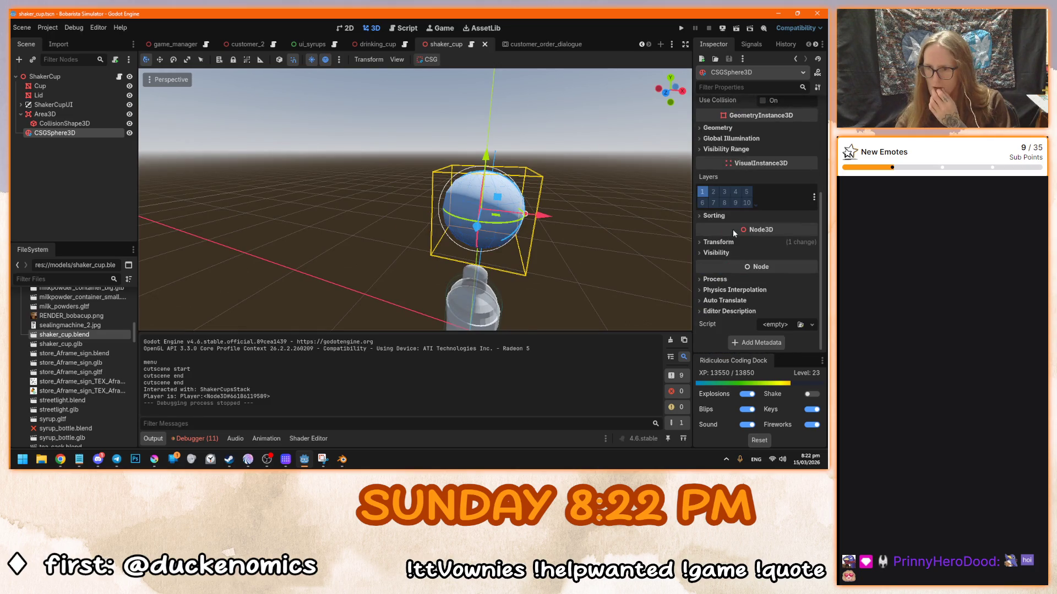
click(723, 279)
scroll(722, 279, up, 5)
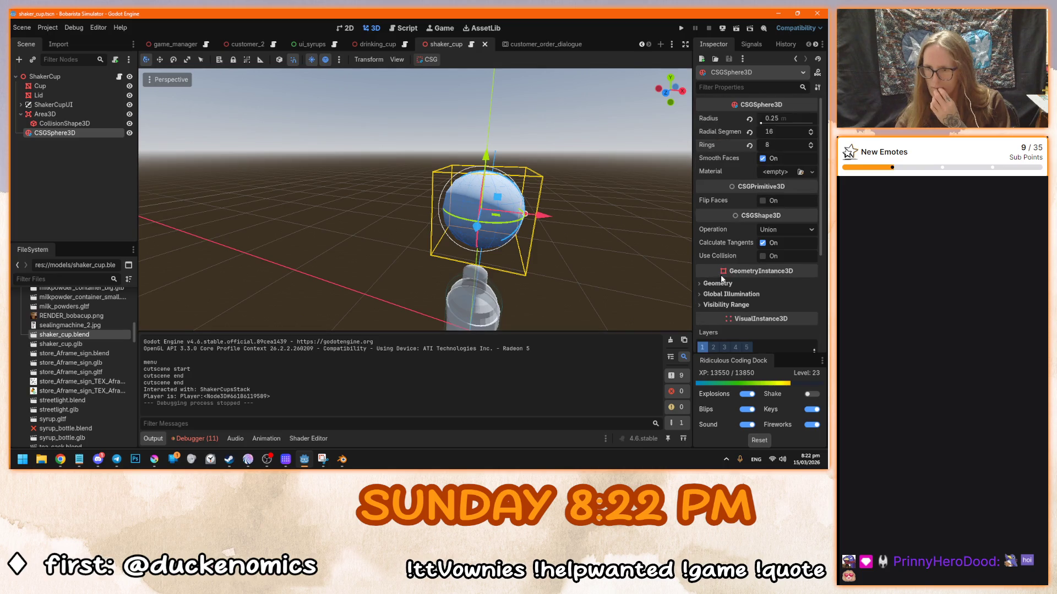
click(775, 173)
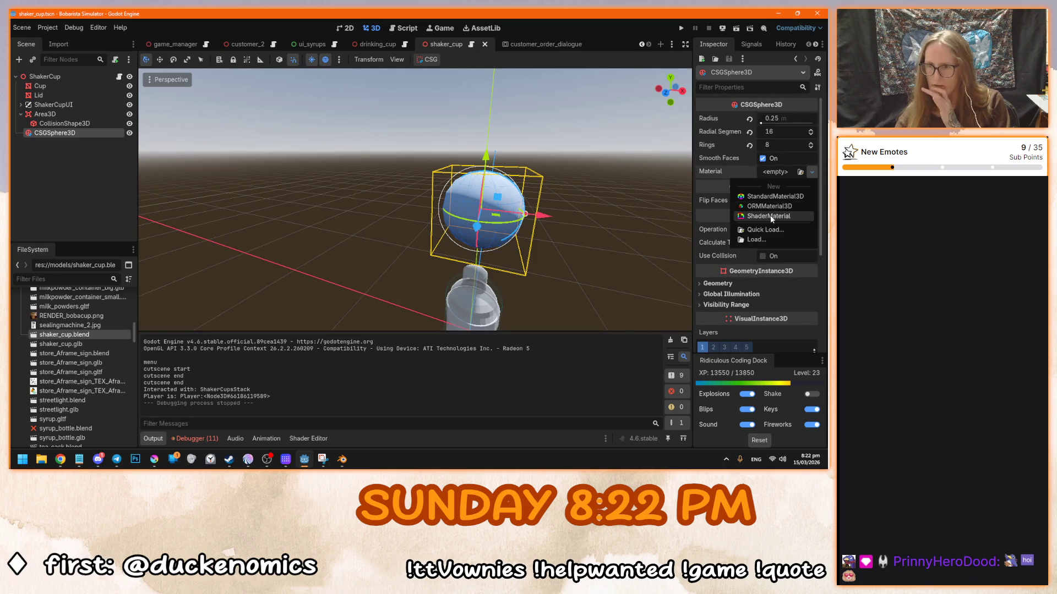
- Give the sphere a new ShaderMaterial and expand its settings
click(770, 216)
click(786, 182)
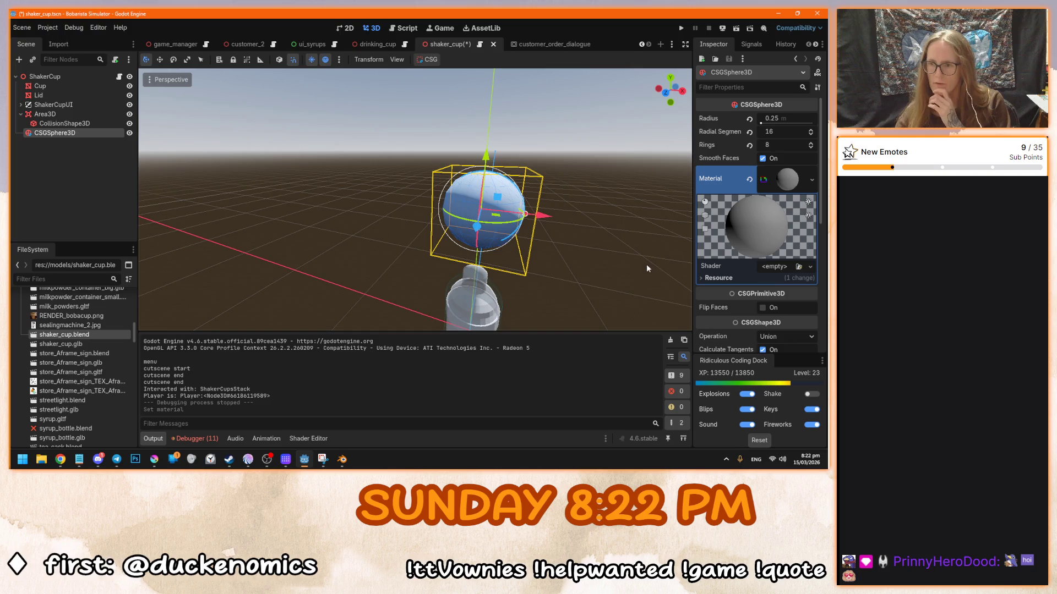
click(761, 266)
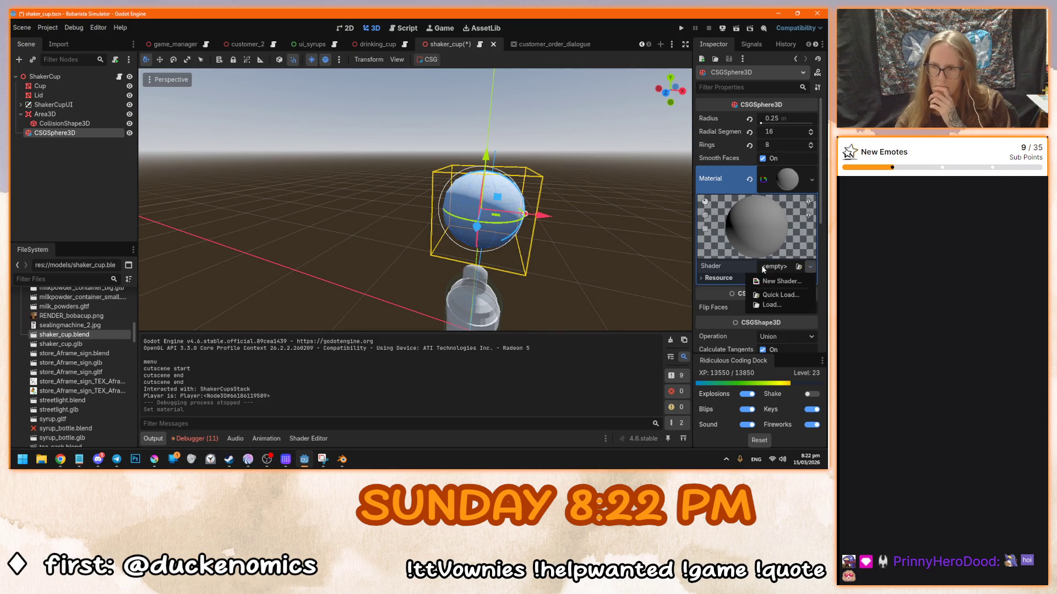
click(773, 282)
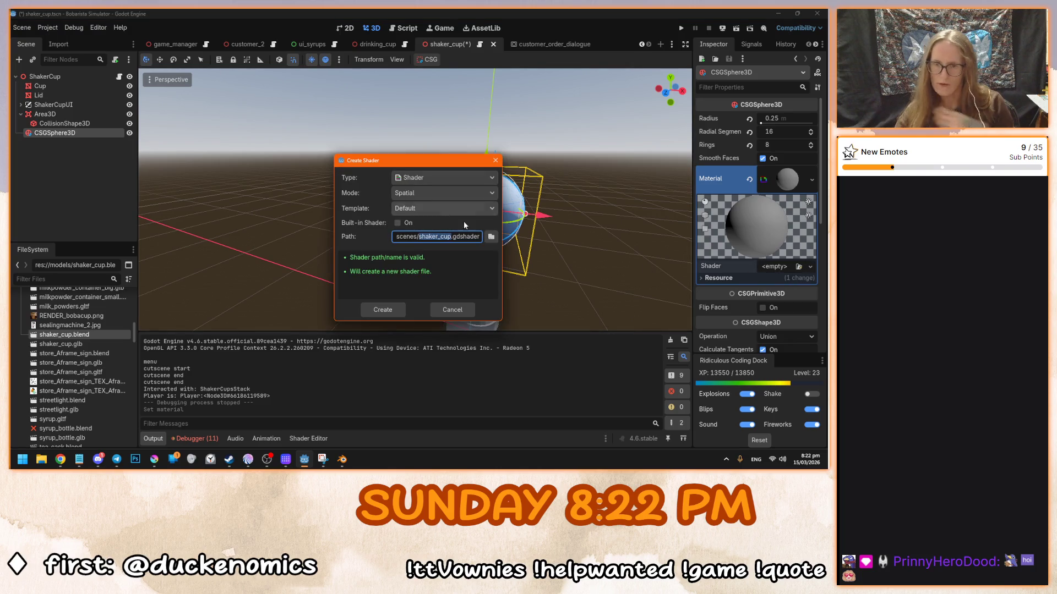
click(450, 308)
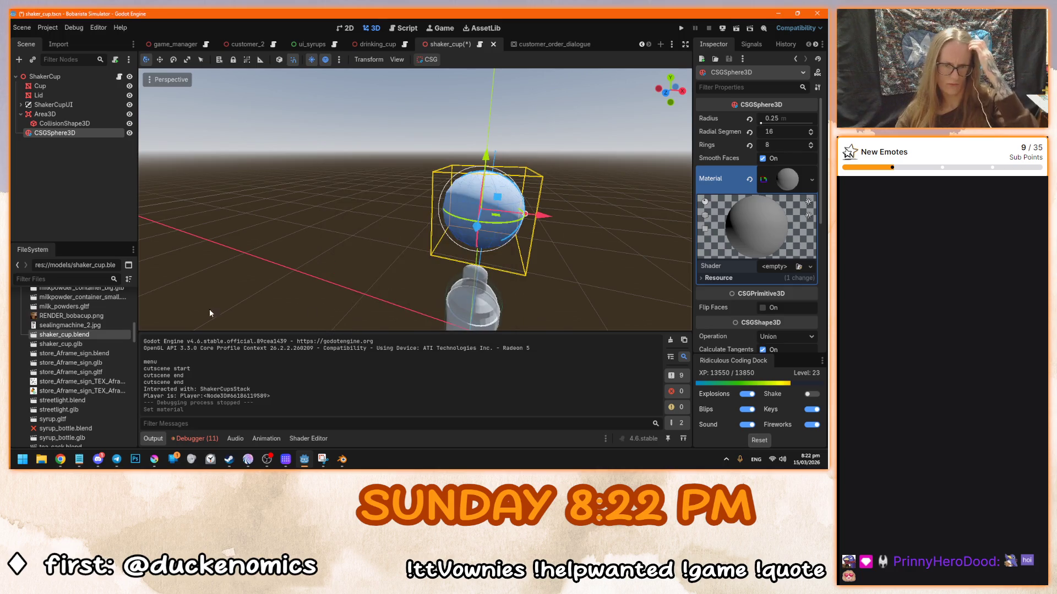
- Create a new 'shaders' folder at the project root, backing out of an accidental new scene
scroll(60, 352, up, 10)
double_click(45, 328)
scroll(67, 348, up, 3)
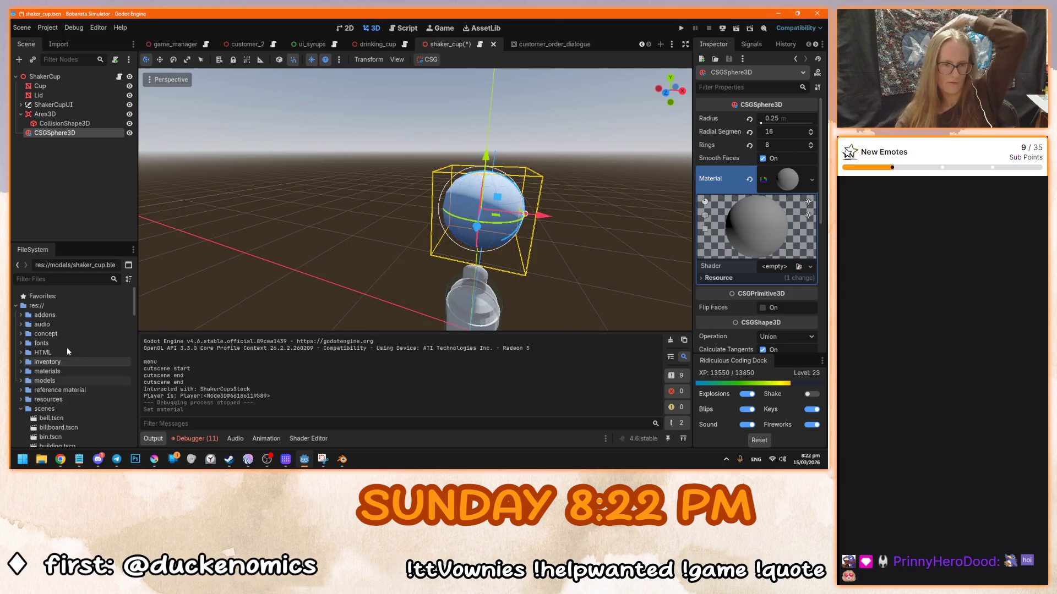
right_click(60, 307)
mouse_move(166, 318)
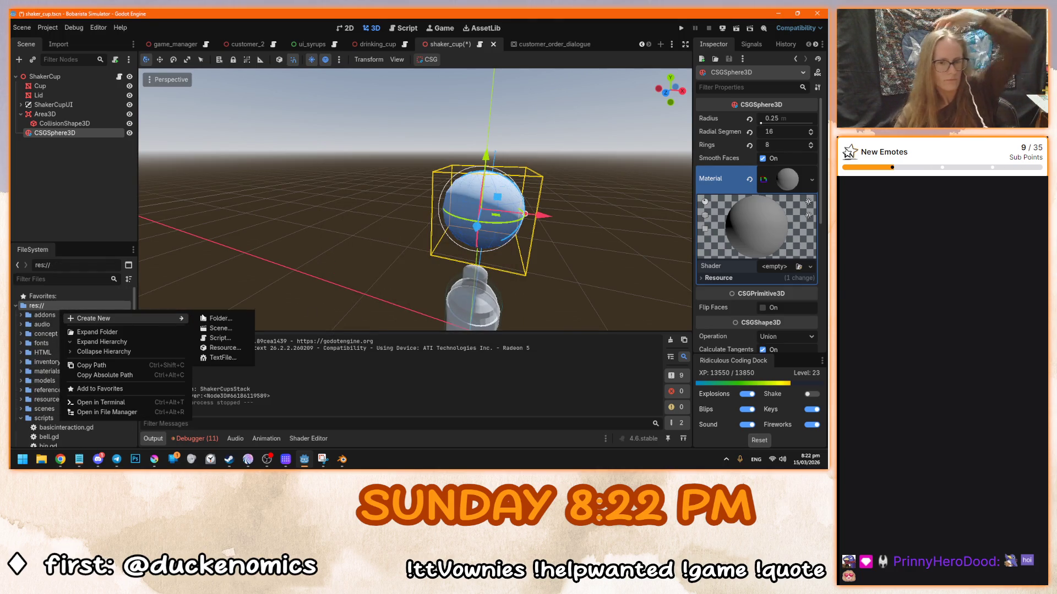
click(220, 328)
click(448, 297)
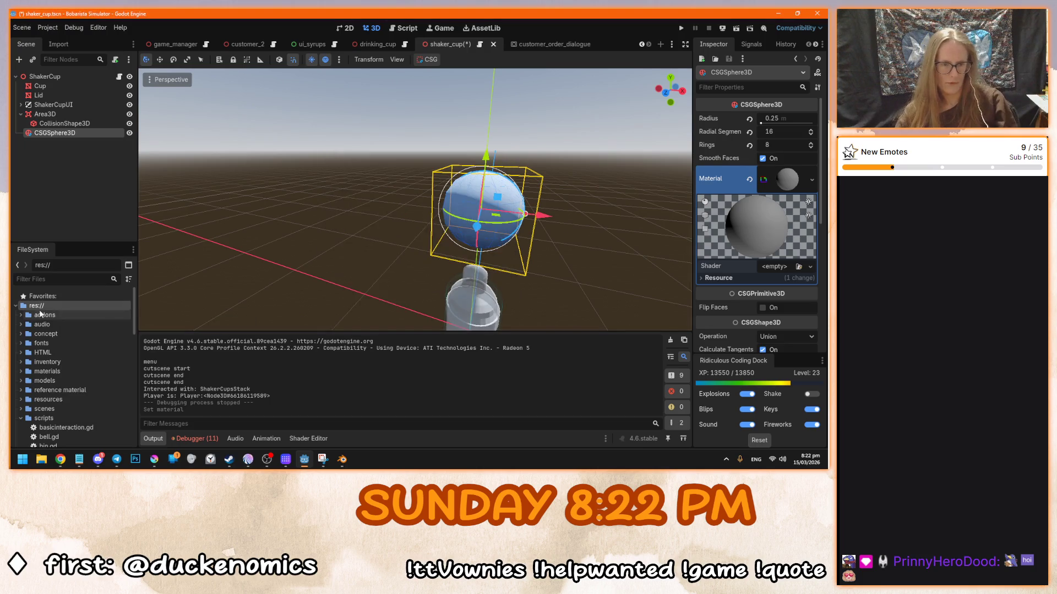
right_click(43, 307)
mouse_move(159, 317)
click(196, 318)
text(ui)
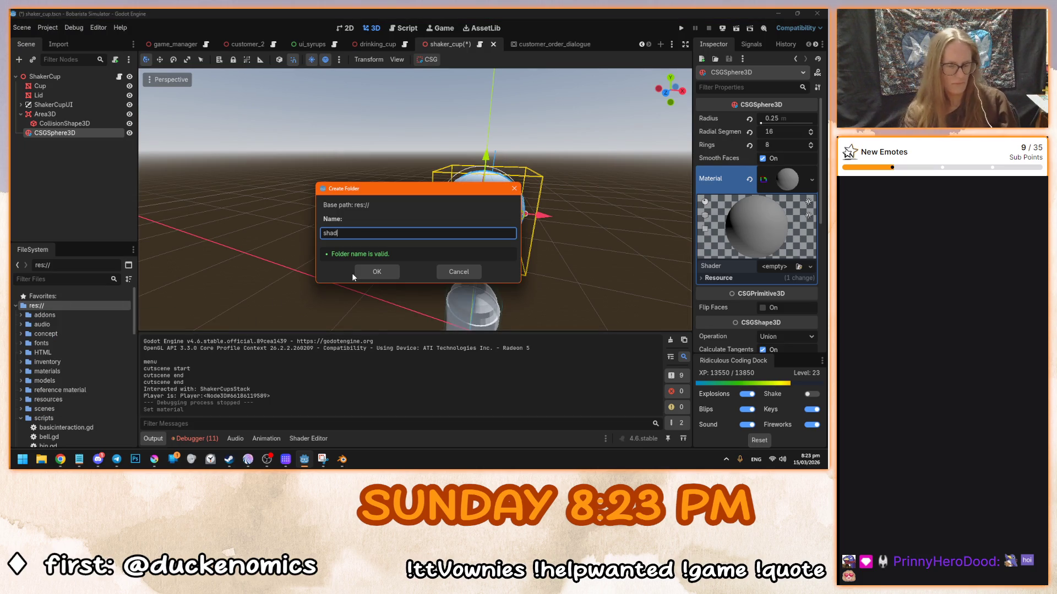
key(Return)
- Create a Spatial shader at res://shaders/green_tea.gdshader with the Default template for the material
click(810, 267)
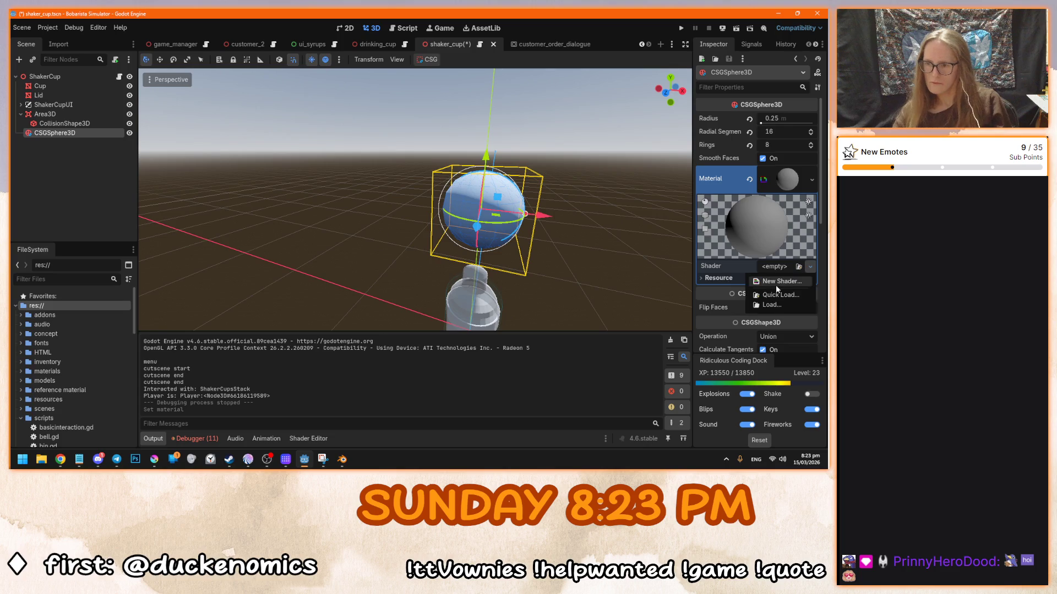
click(775, 285)
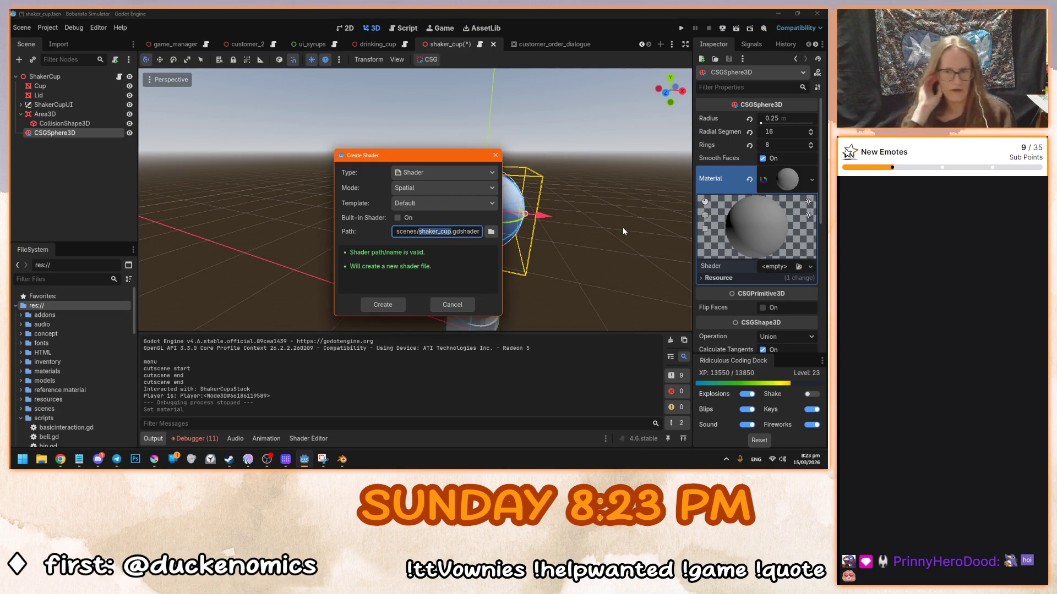
text(green)
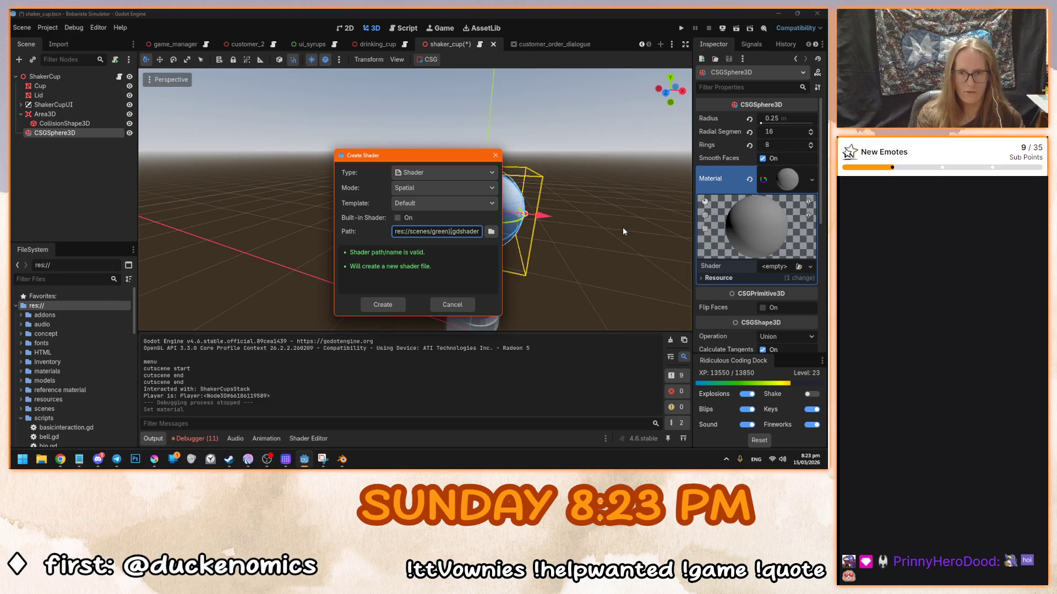
text(_tea)
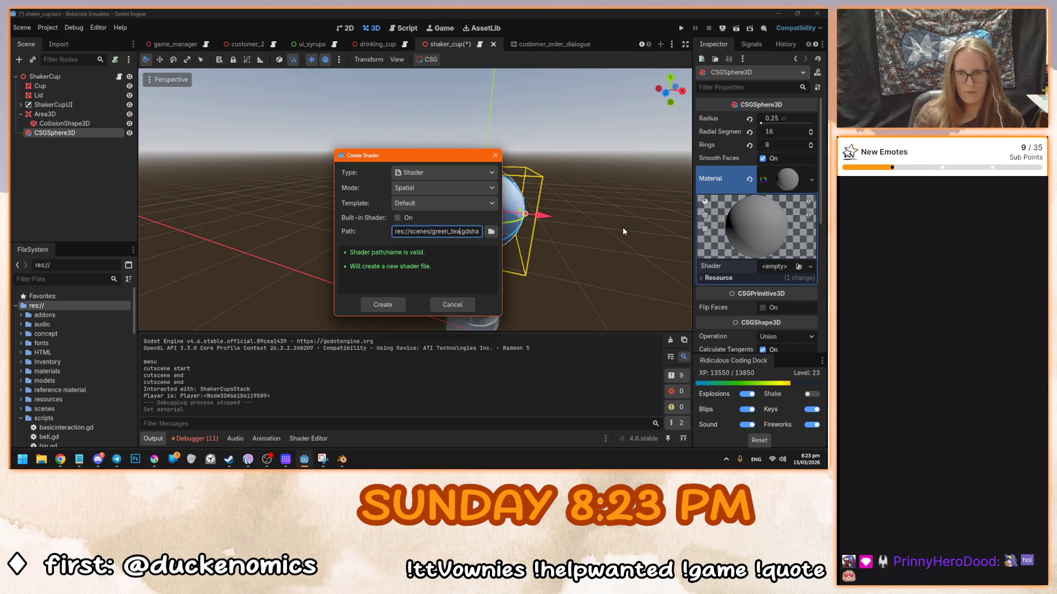
double_click(429, 232)
text(shader)
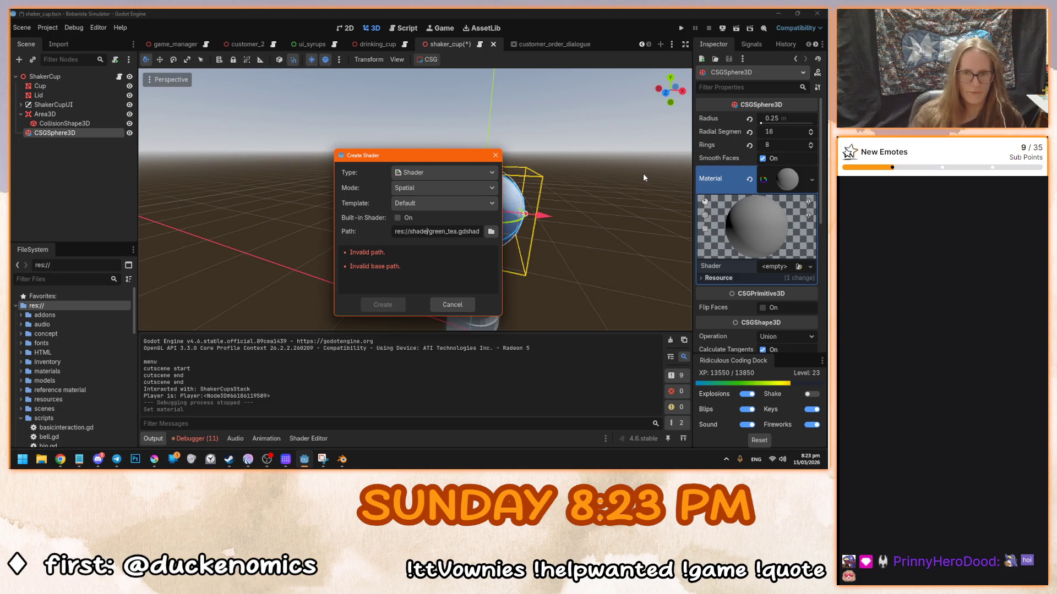
click(431, 188)
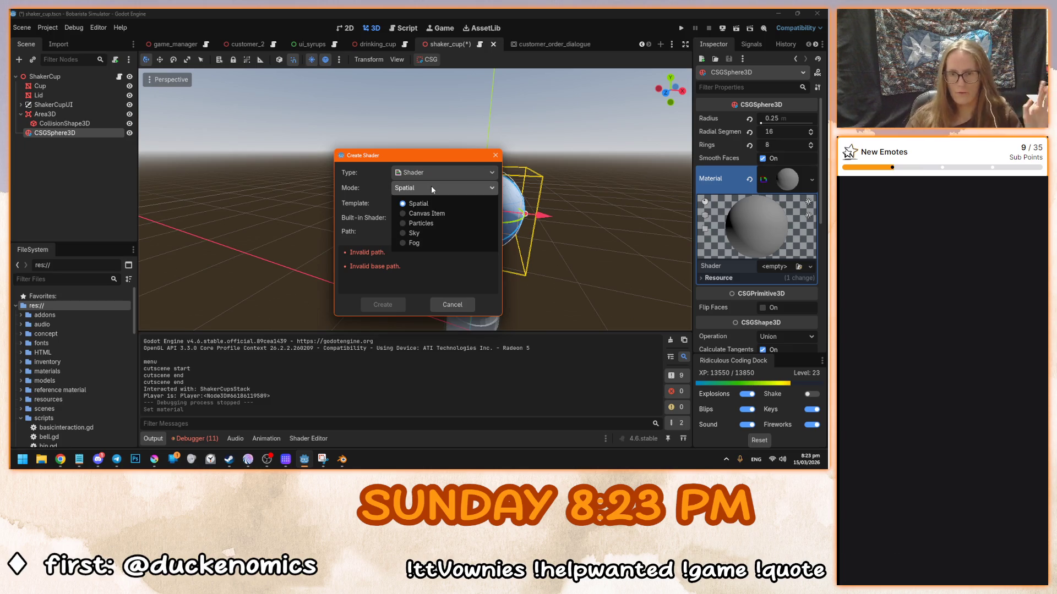
click(430, 188)
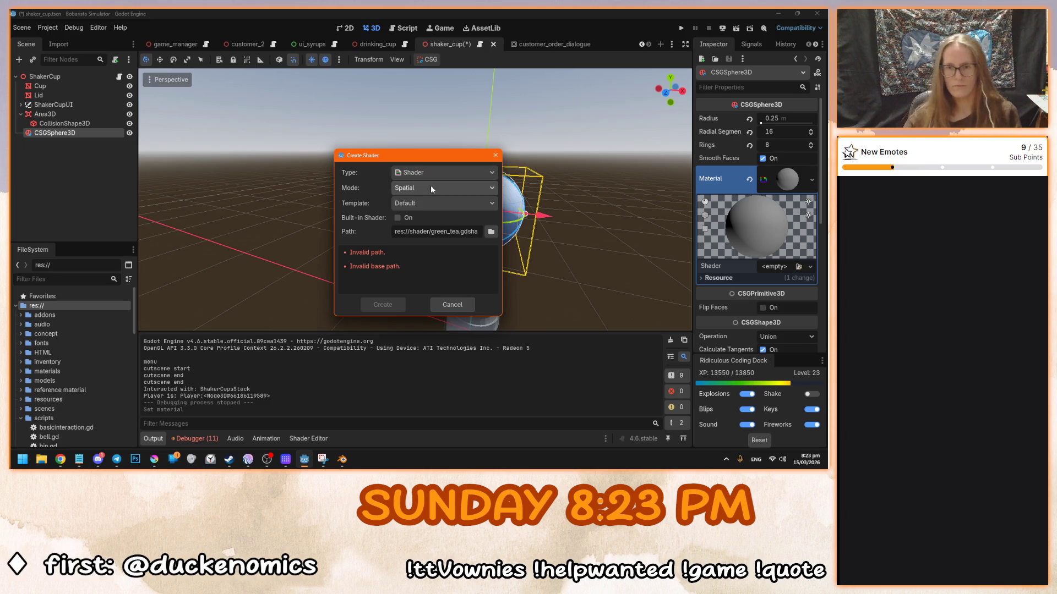
click(428, 202)
click(428, 201)
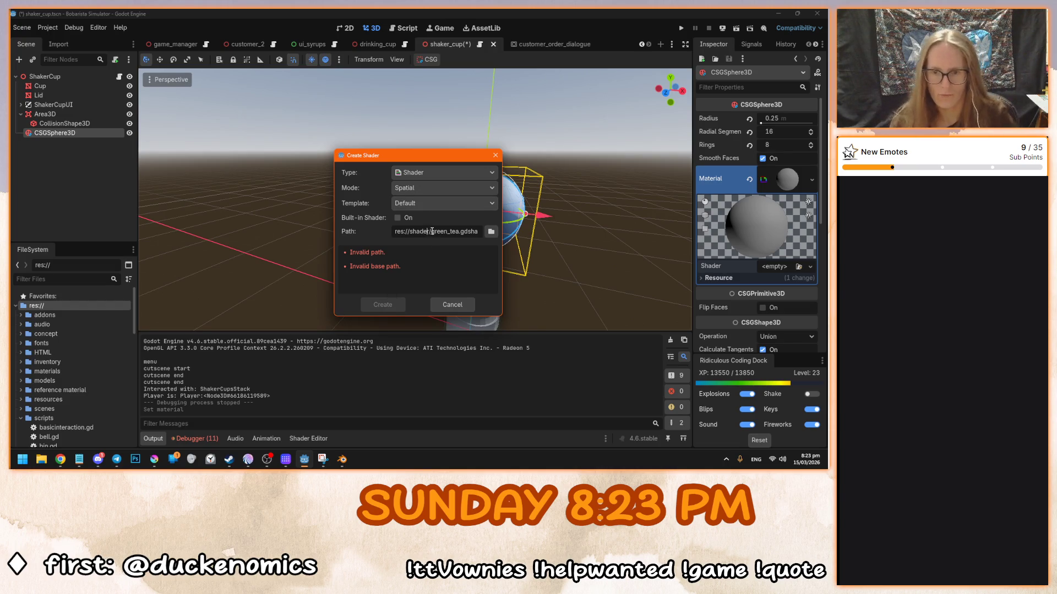
click(430, 231)
text(s)
click(394, 304)
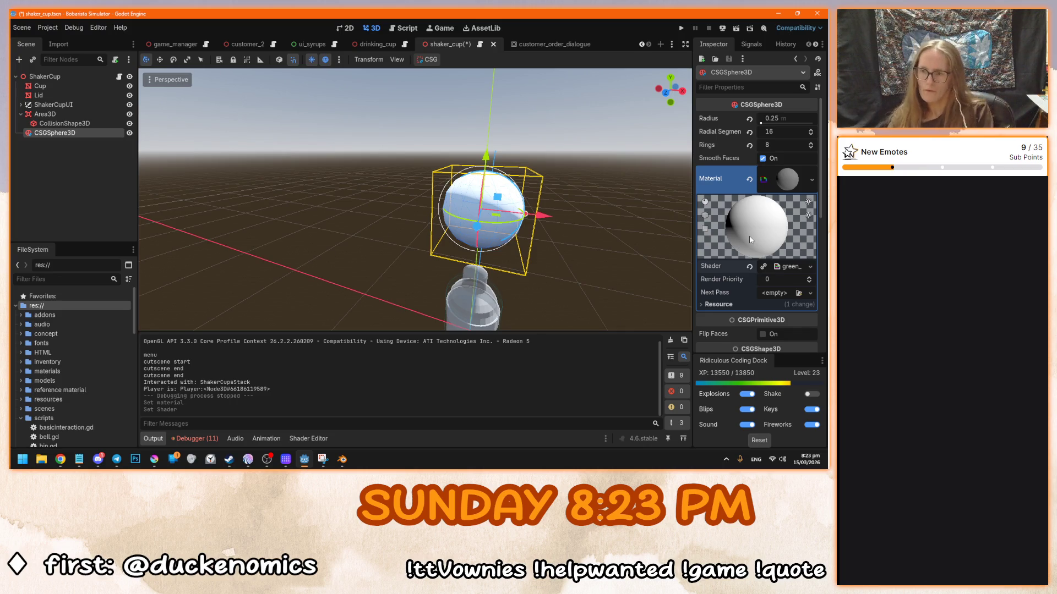
click(786, 269)
- Save the shaker_cup scene with green_tea.gdshader shown in the shader editor
click(358, 378)
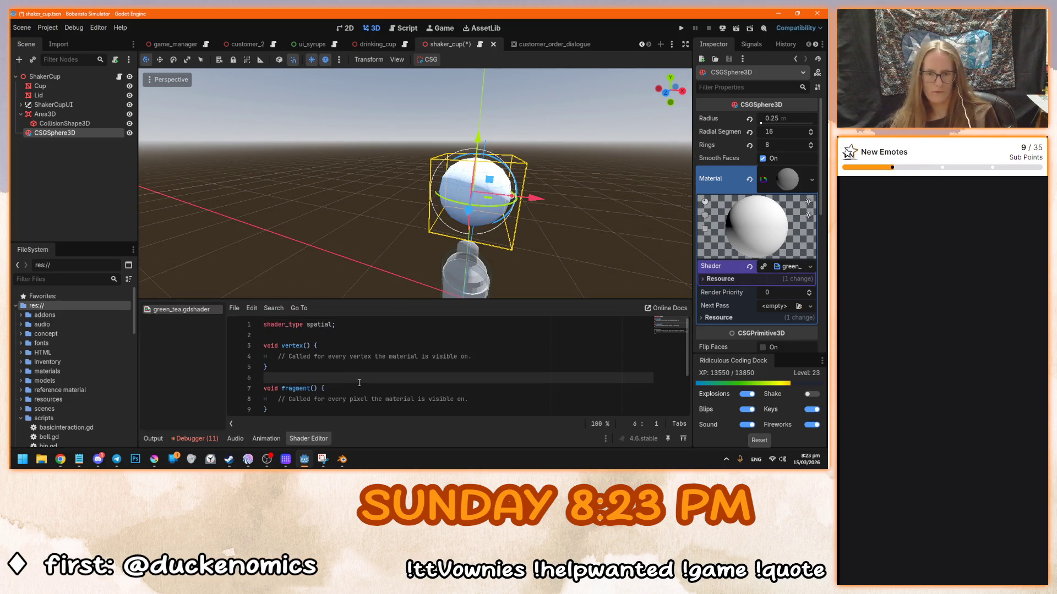
key(ctrl+s)
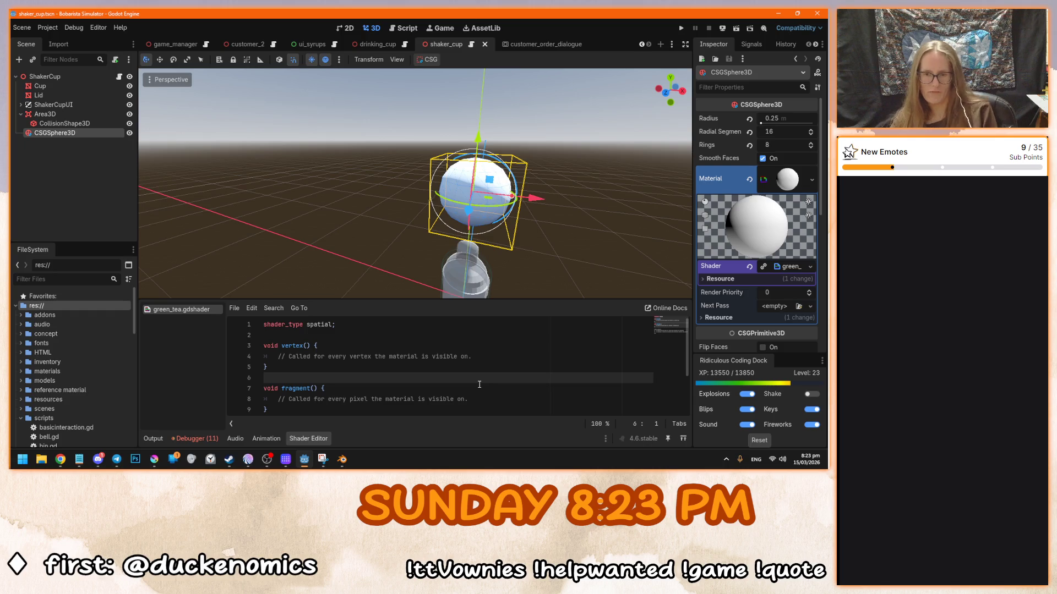
scroll(487, 393, down, 2)
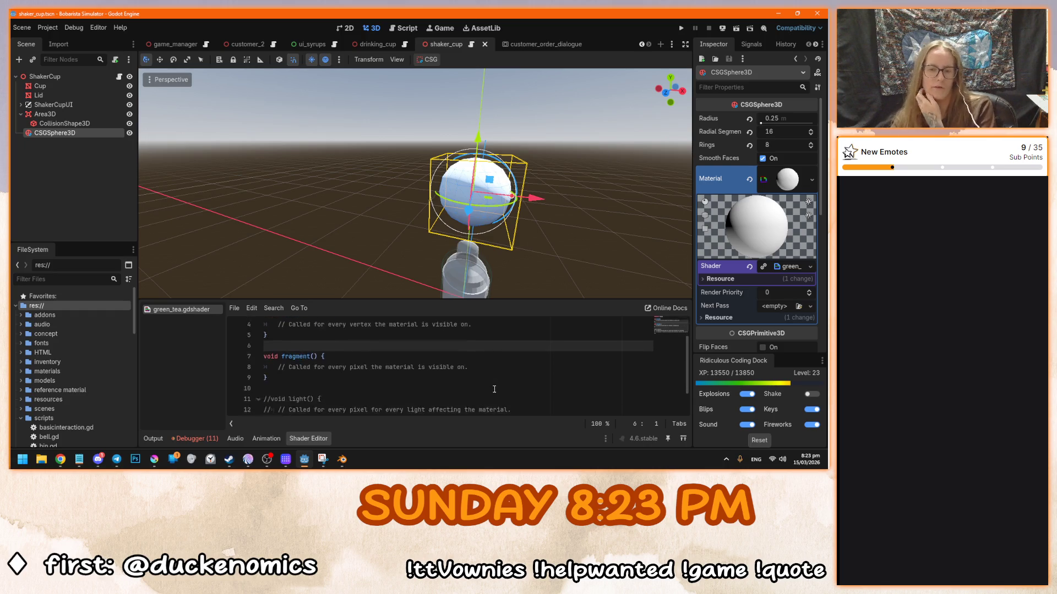
scroll(556, 397, up, 2)
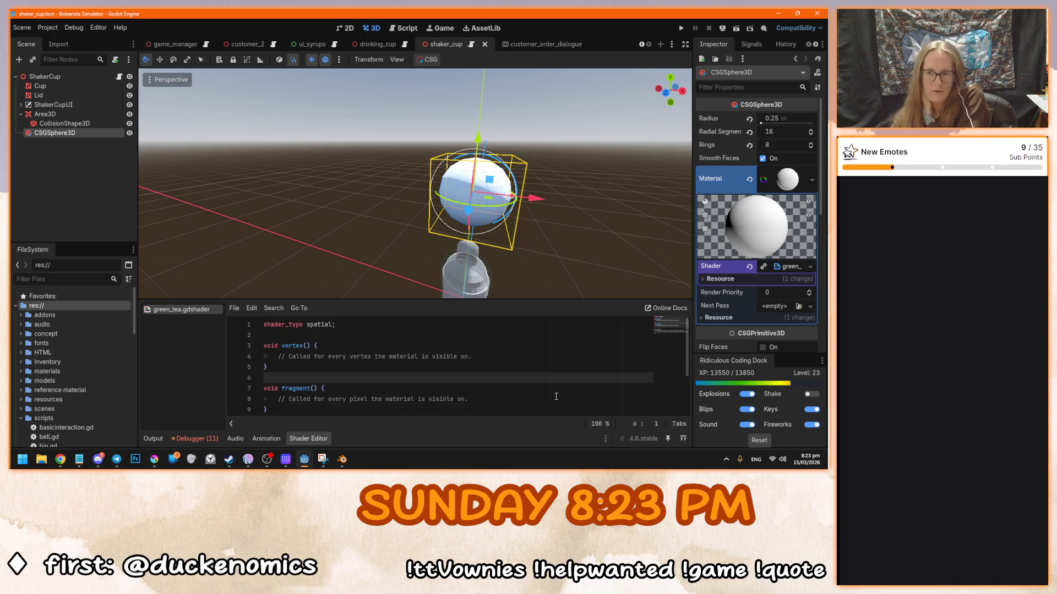
key(alt+Tab)
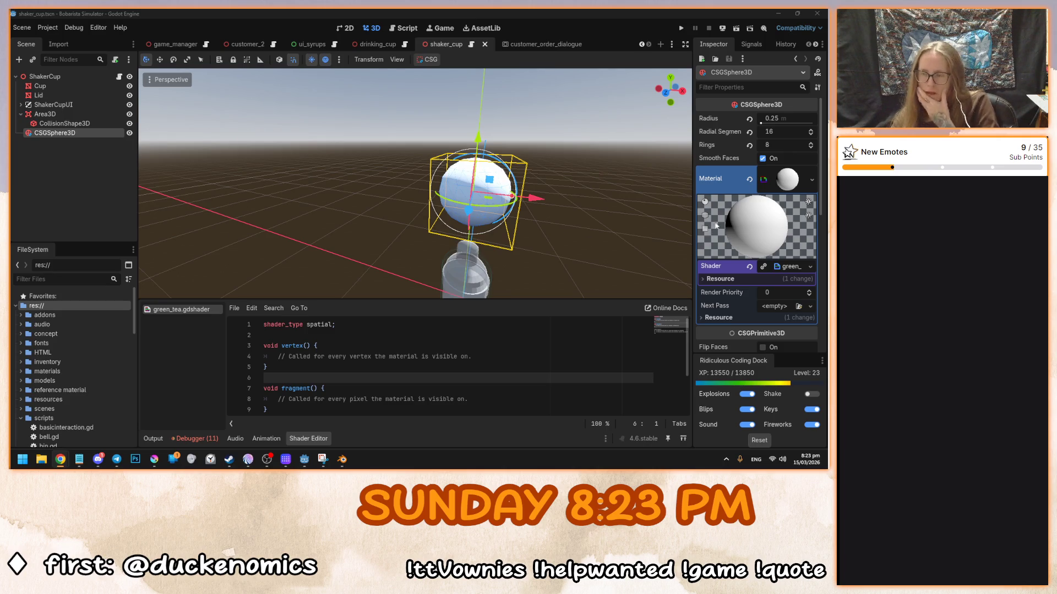
- Inspect billboard.tres in the materials folder, then bring up the material's Shader property options
click(21, 372)
right_click(51, 382)
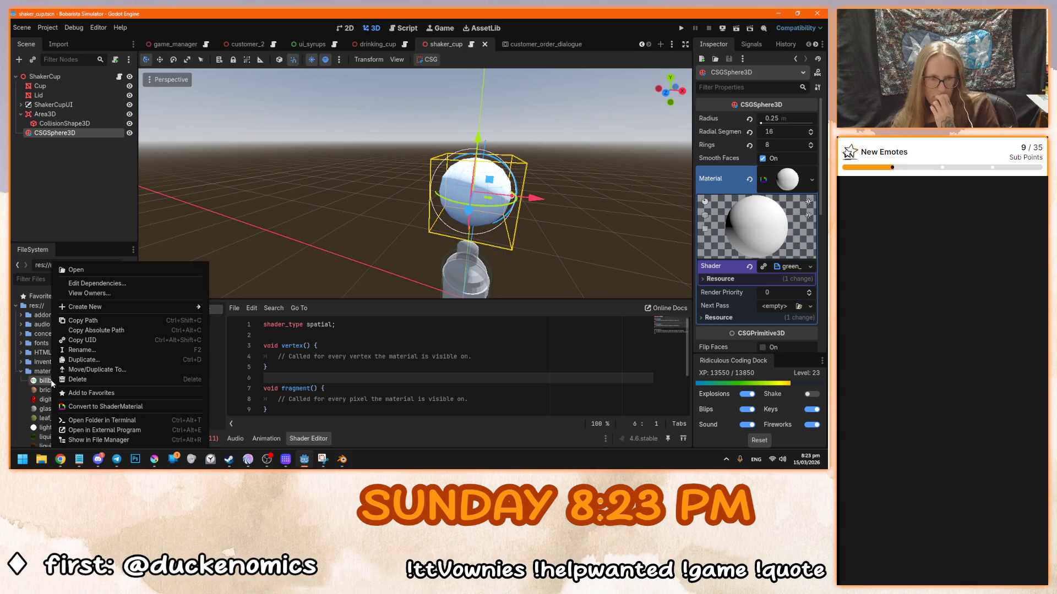
click(41, 386)
click(21, 373)
drag(375, 190, 396, 215)
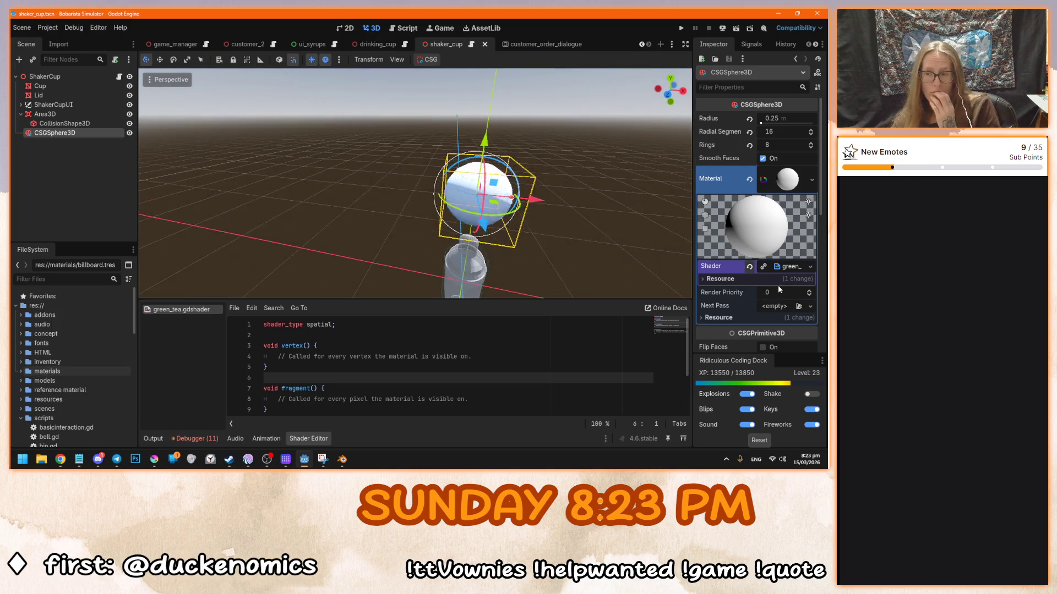
right_click(787, 266)
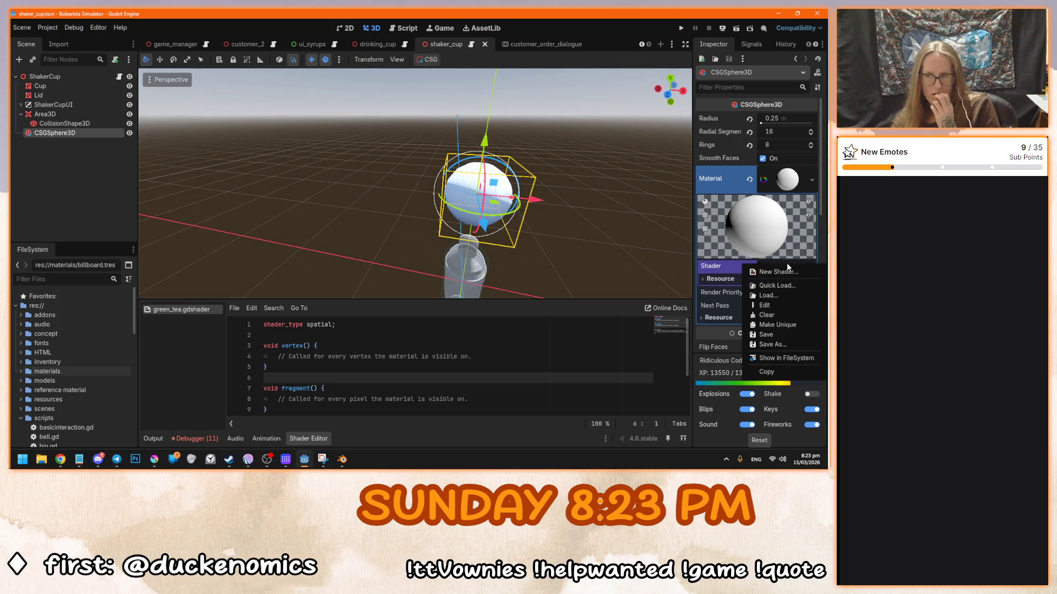
scroll(84, 387, down, 3)
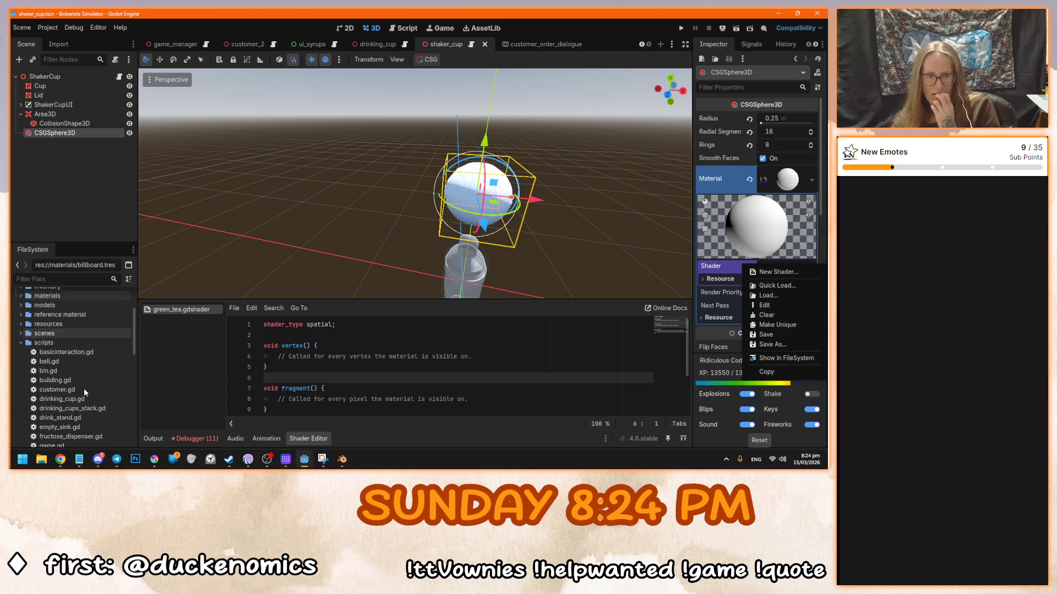
scroll(36, 372, down, 10)
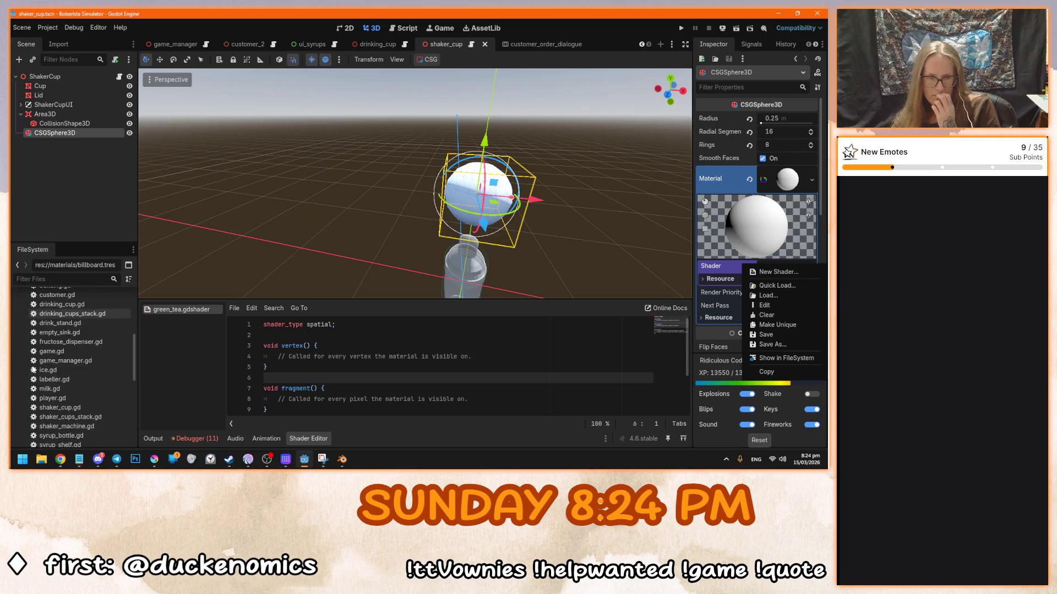
- Locate green_tea.gdshader in the project files and delete it
drag(182, 309, 787, 267)
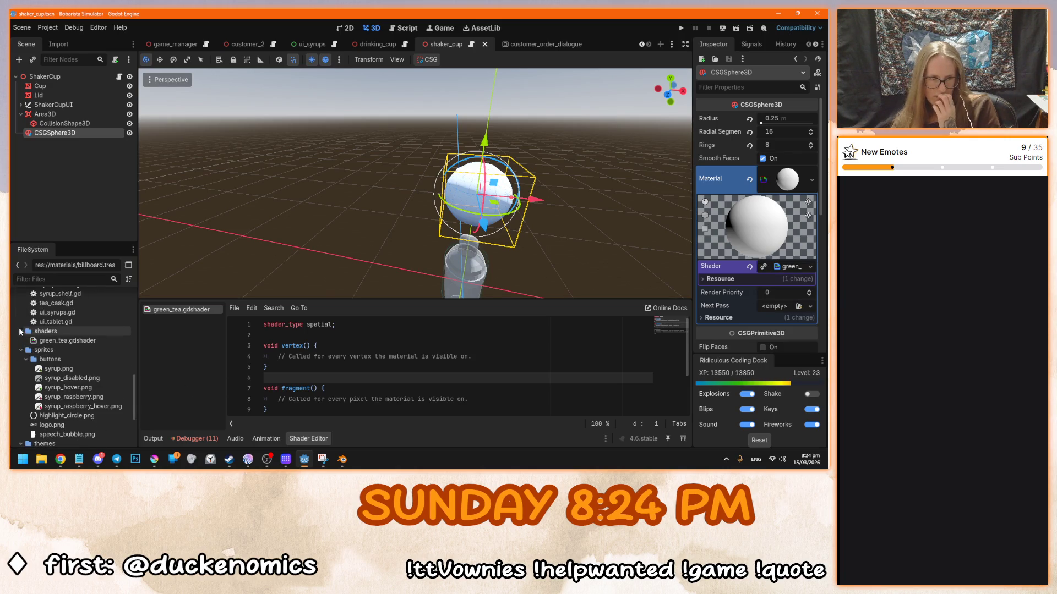
key(Delete)
click(351, 309)
- Expand the materials folder and scroll through its .tres files
scroll(99, 366, up, 10)
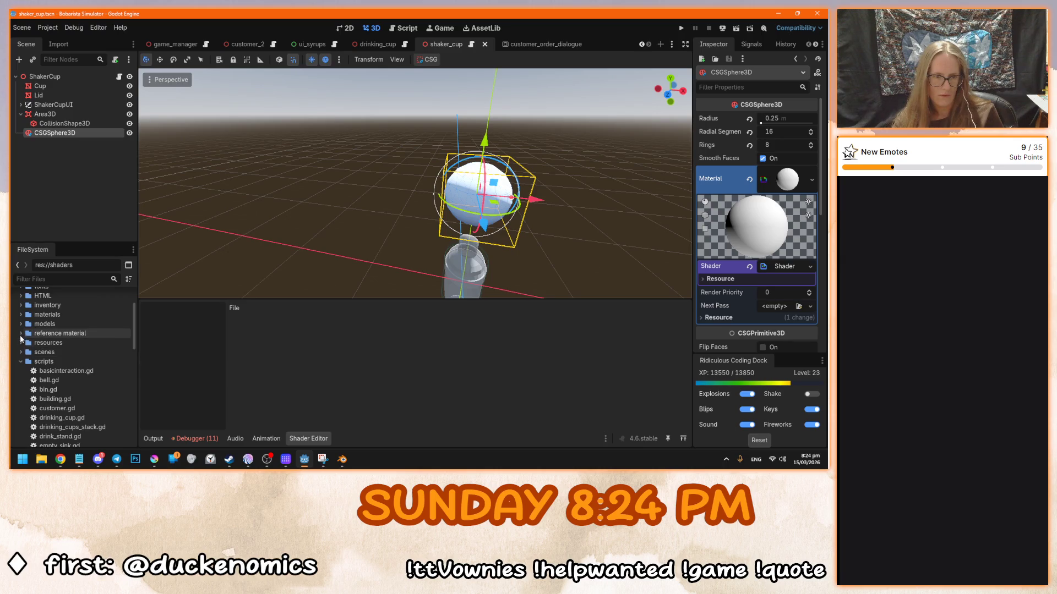
click(21, 314)
scroll(65, 349, down, 5)
scroll(64, 350, down, 4)
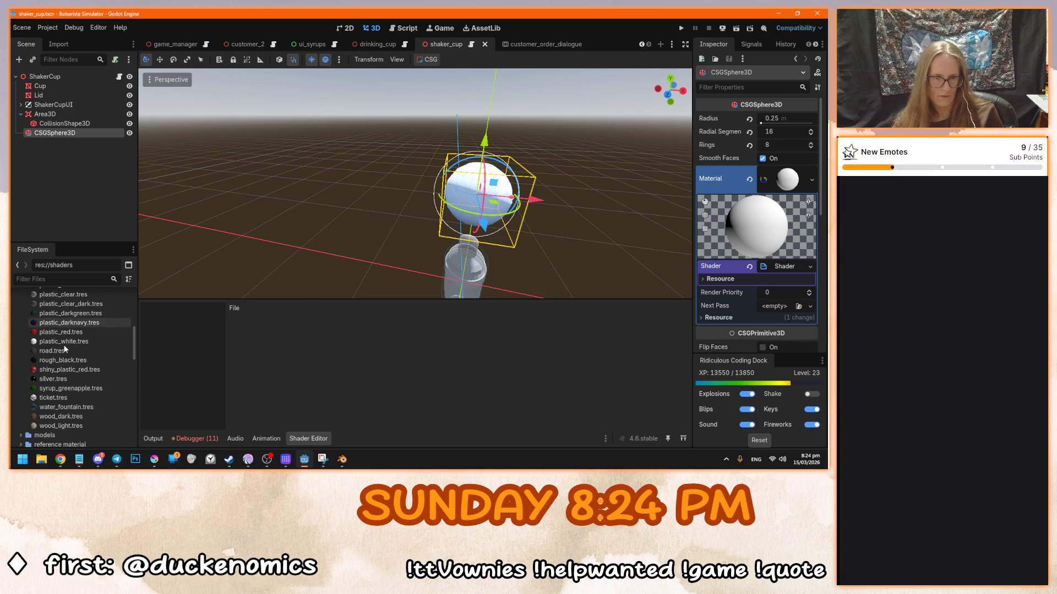
- Duplicate water_fountain.tres as a new material named green_glass
right_click(79, 407)
click(128, 359)
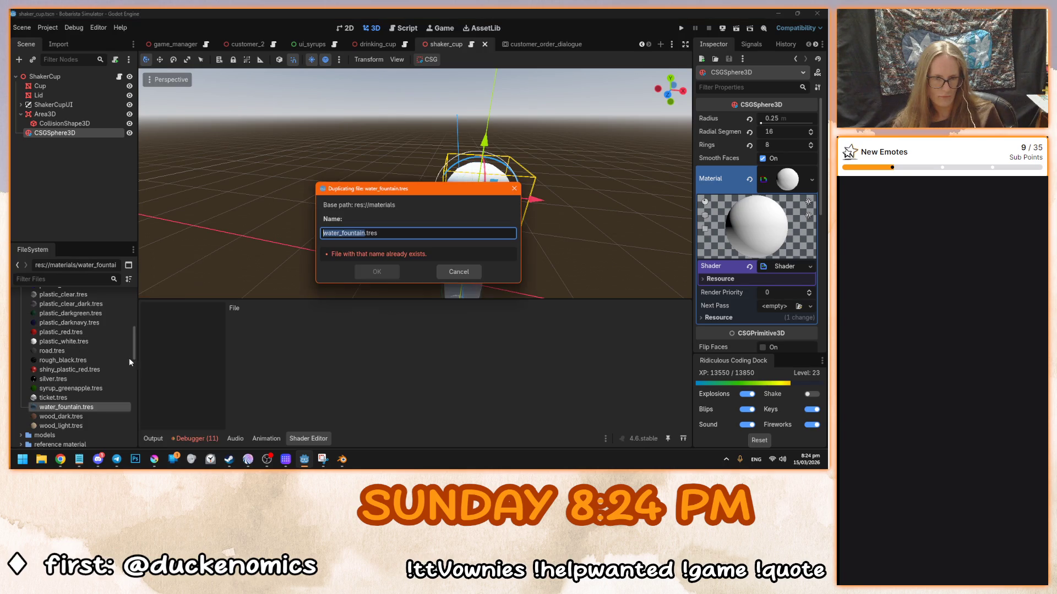
text(green_glass)
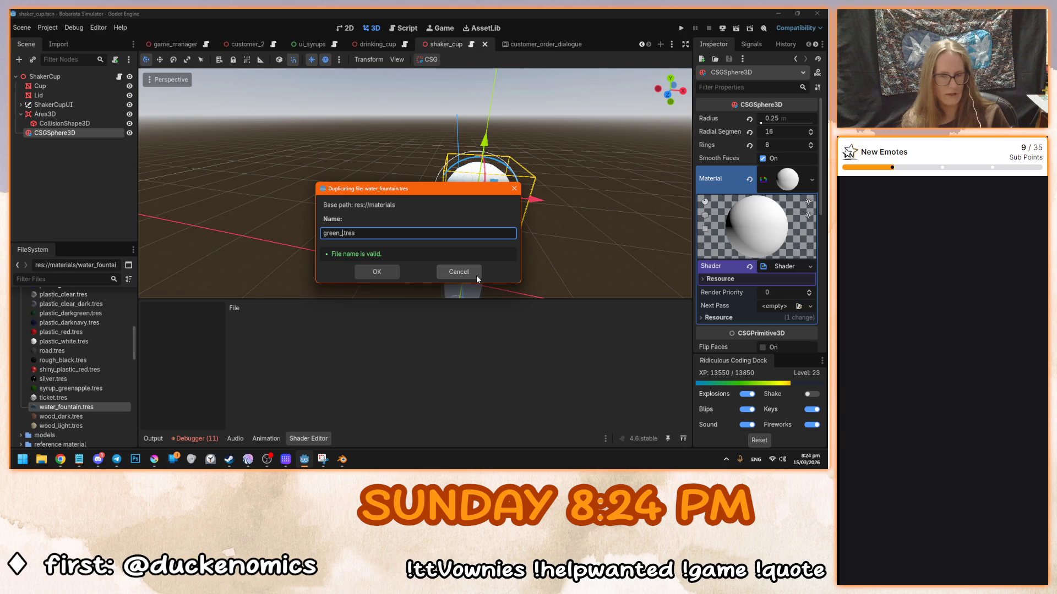
key(Return)
- Apply the green_tea material to the sphere and orbit to inspect it
scroll(33, 359, up, 5)
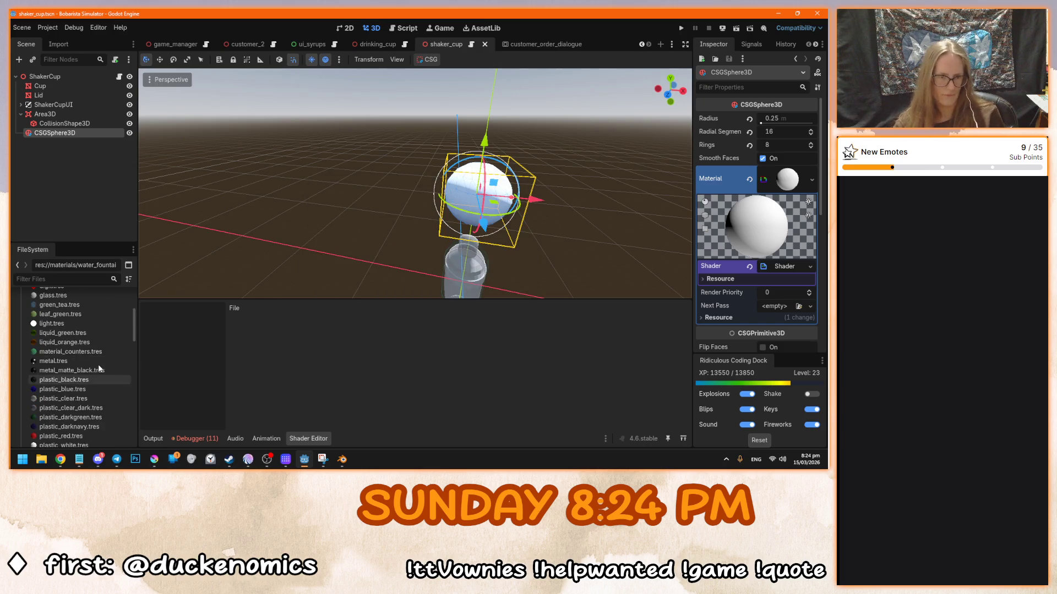
click(60, 305)
right_click(60, 306)
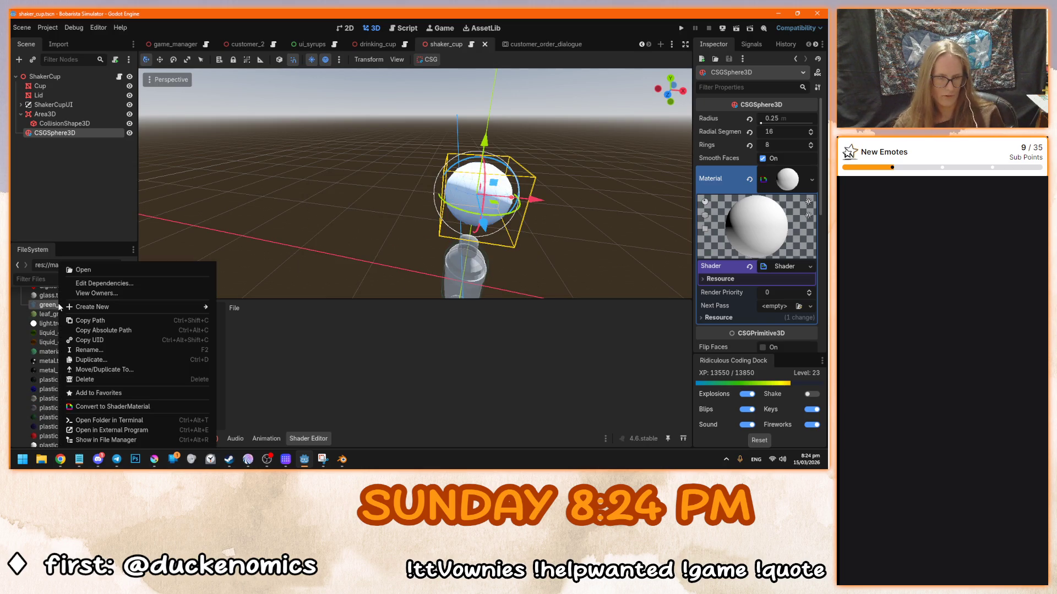
click(50, 307)
drag(72, 307, 478, 193)
scroll(442, 213, up, 5)
scroll(443, 213, down, 2)
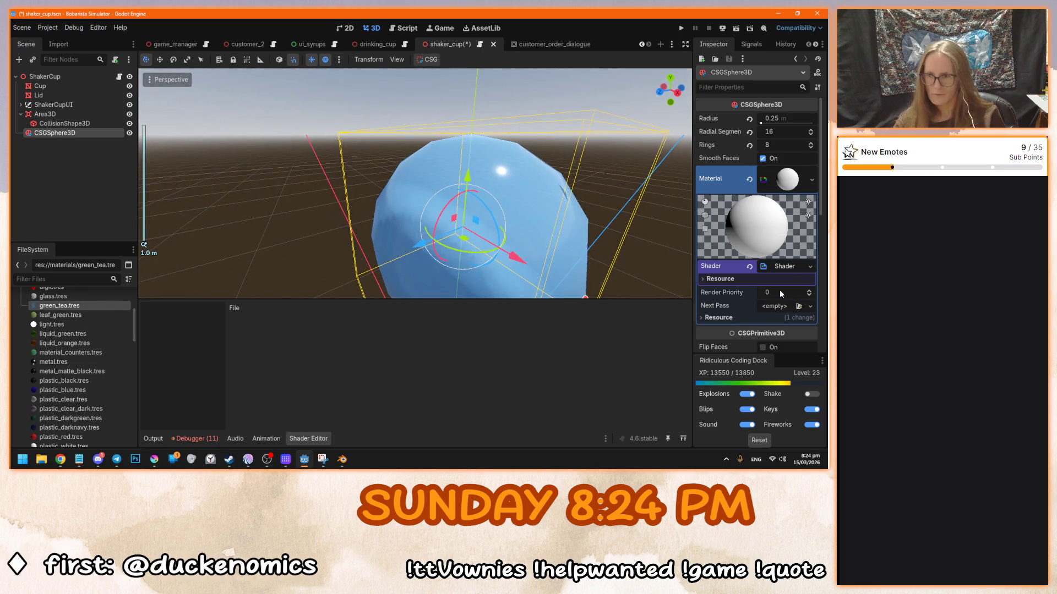
mouse_move(582, 241)
mouse_down()
mouse_move(565, 233)
mouse_move(575, 235)
mouse_up()
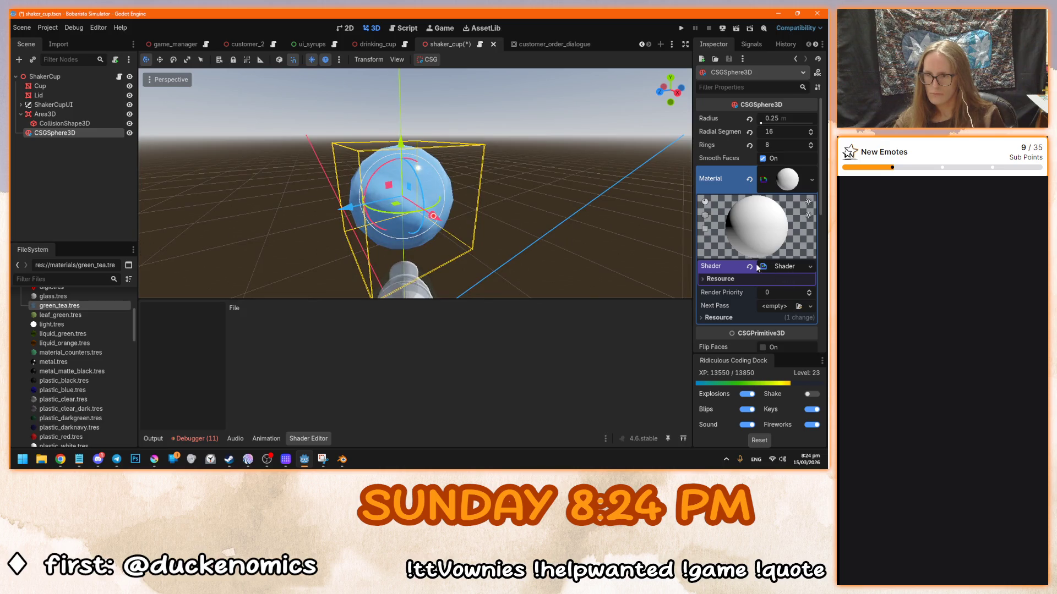
- Remove the sphere's shader material, undo once, then empty its material slot
click(749, 267)
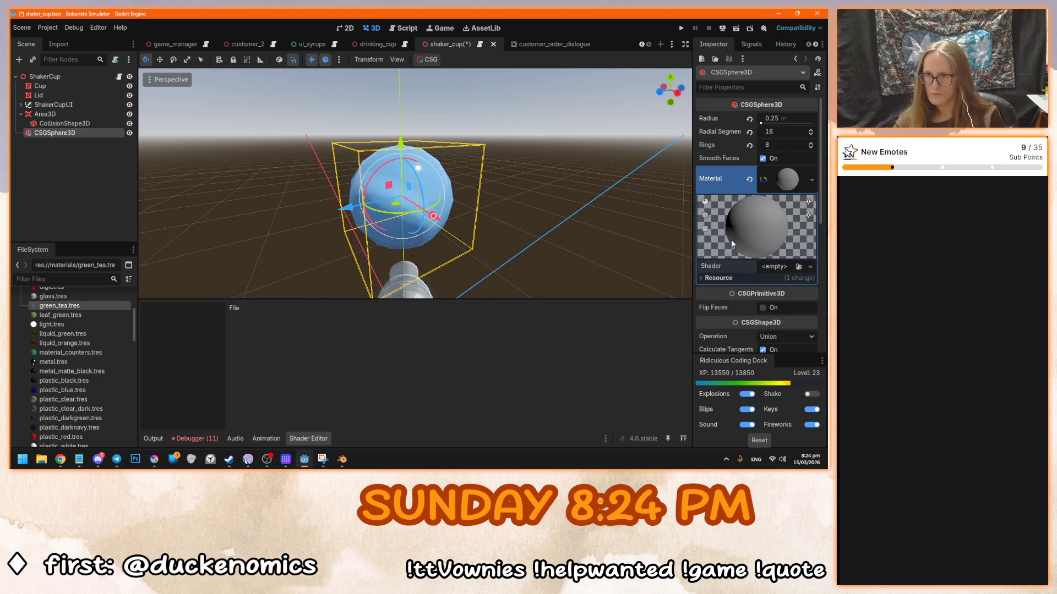
click(749, 179)
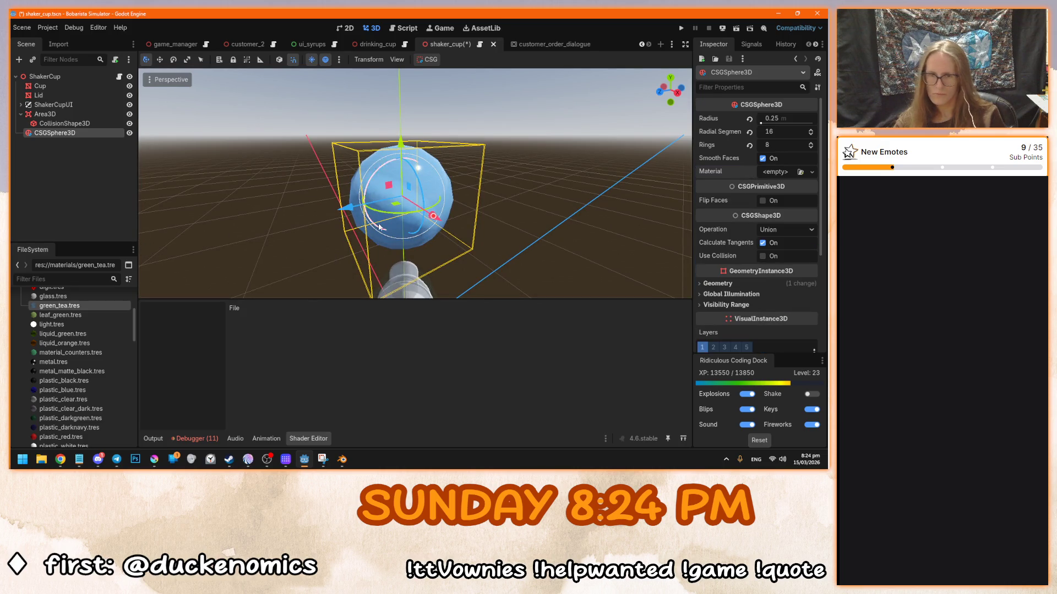
drag(401, 223, 422, 230)
key(ctrl+z)
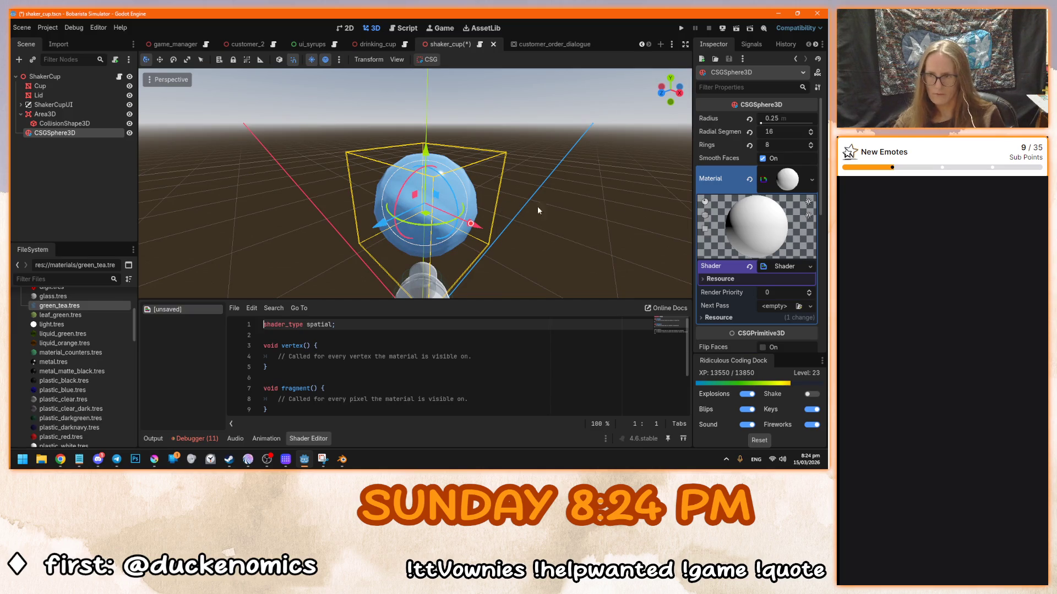
mouse_move(626, 184)
mouse_down()
mouse_move(552, 186)
mouse_move(455, 221)
mouse_move(467, 223)
mouse_up()
key(ctrl+s)
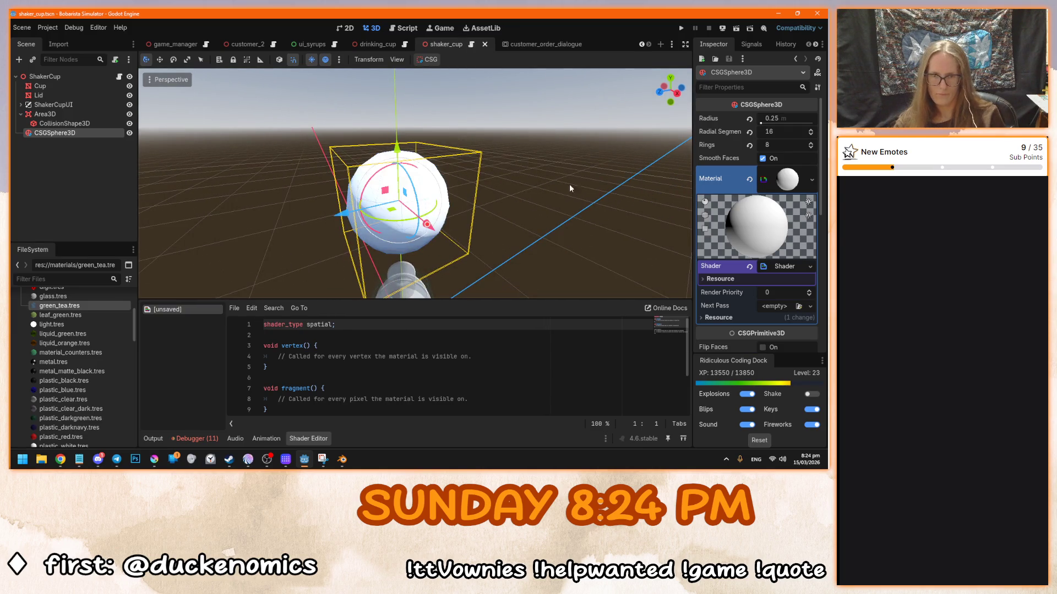
click(748, 180)
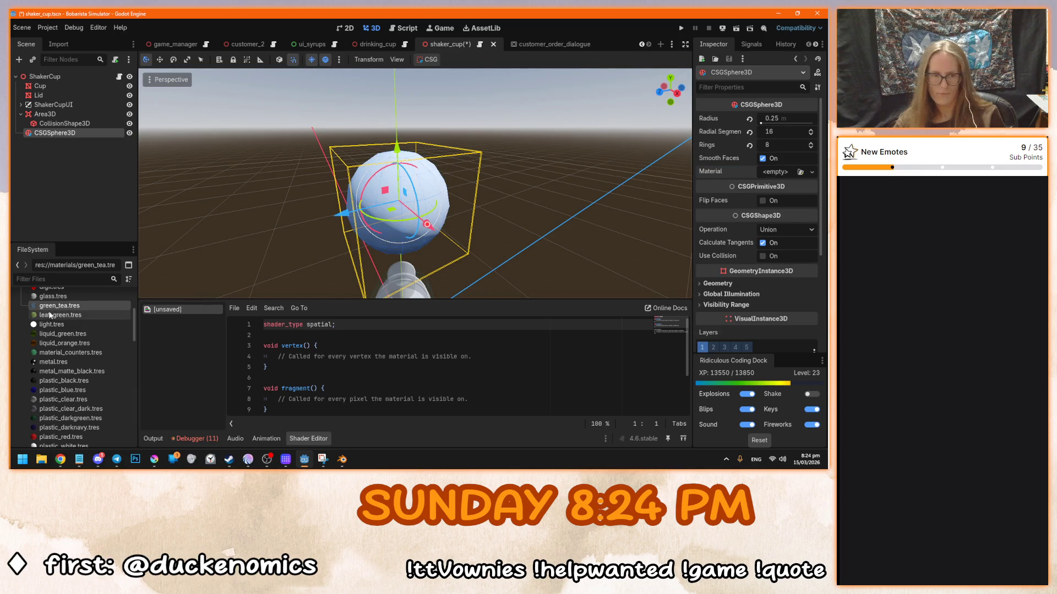
- Assign green_tea.tres to the sphere, set its albedo to H 123, S 36, V 39, and save the scene
drag(84, 306, 784, 176)
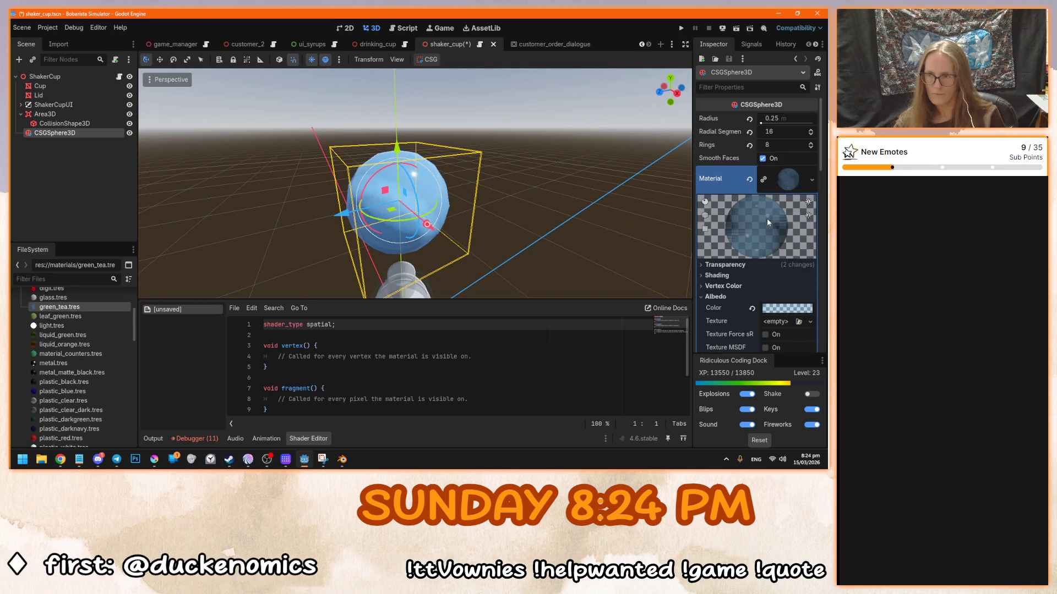
scroll(748, 253, down, 2)
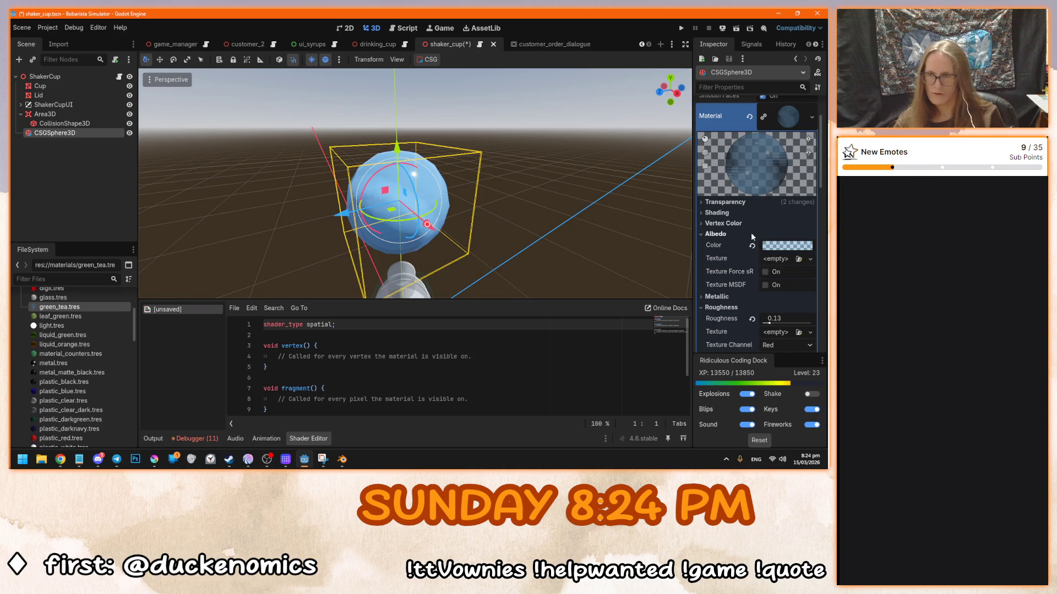
click(773, 251)
click(737, 164)
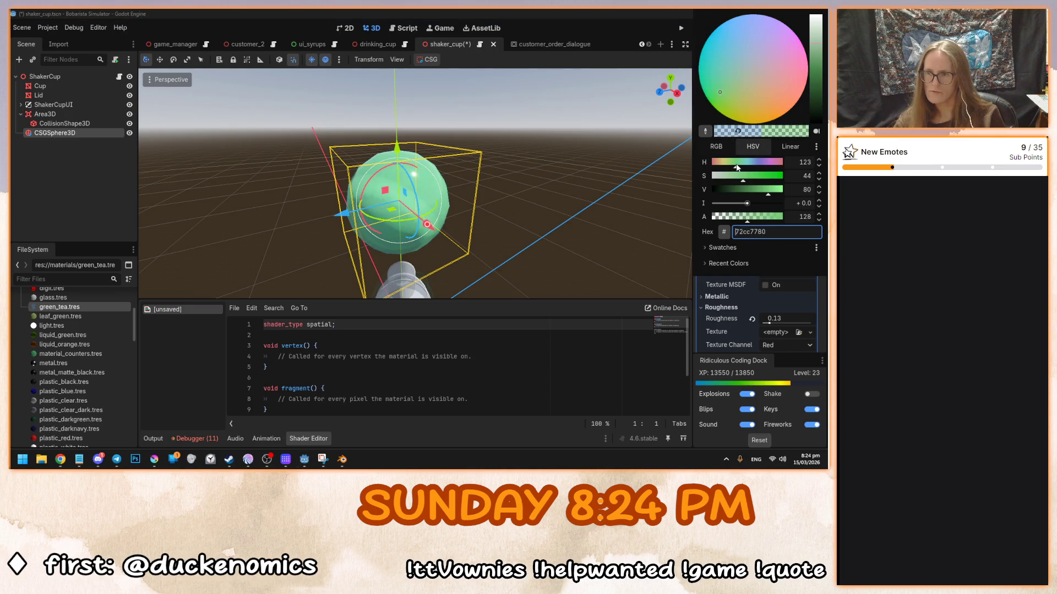
click(748, 191)
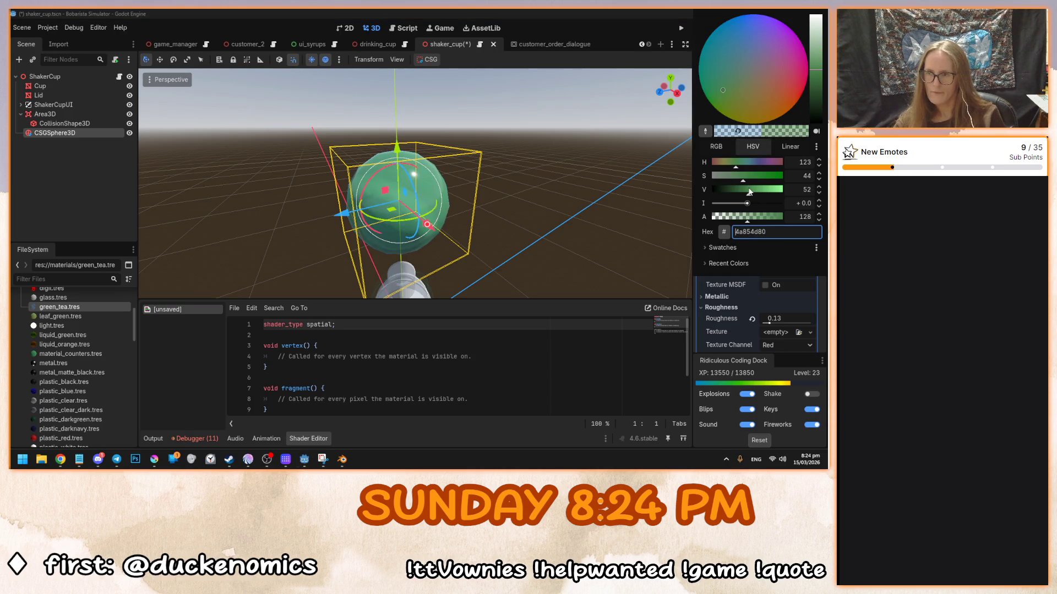
click(817, 82)
drag(746, 180, 738, 182)
click(485, 217)
scroll(512, 250, up, 3)
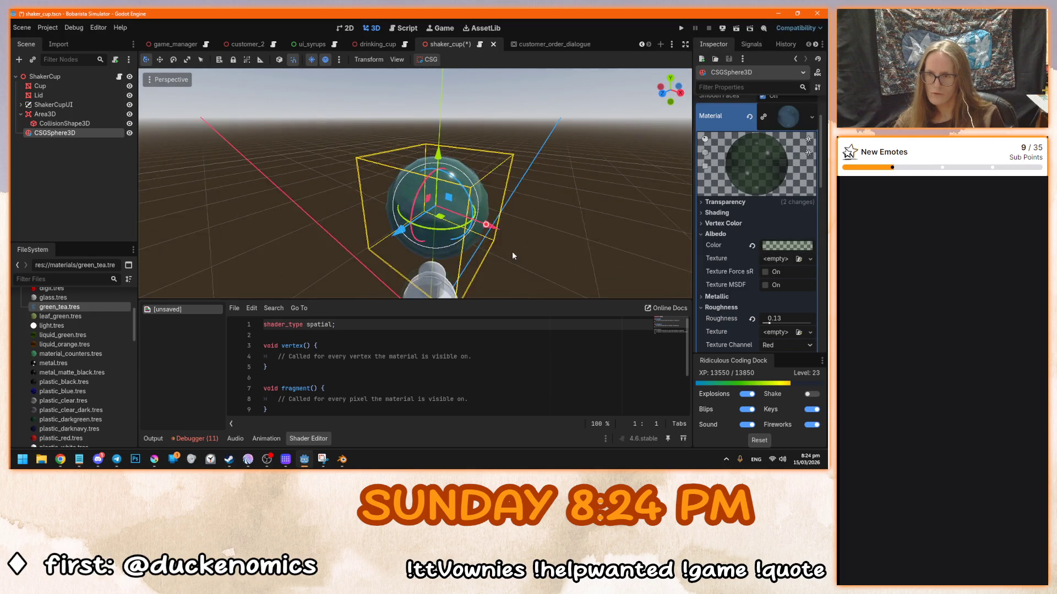
scroll(490, 242, down, 4)
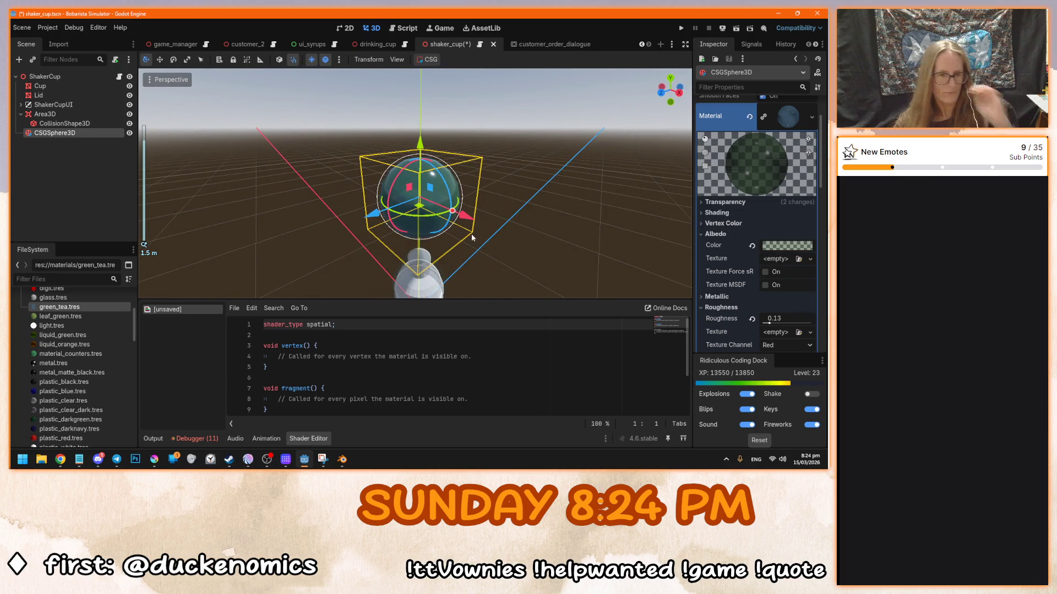
key(ctrl+s)
- Convert green_tea.tres to a ShaderMaterial and confirm the conversion
right_click(80, 307)
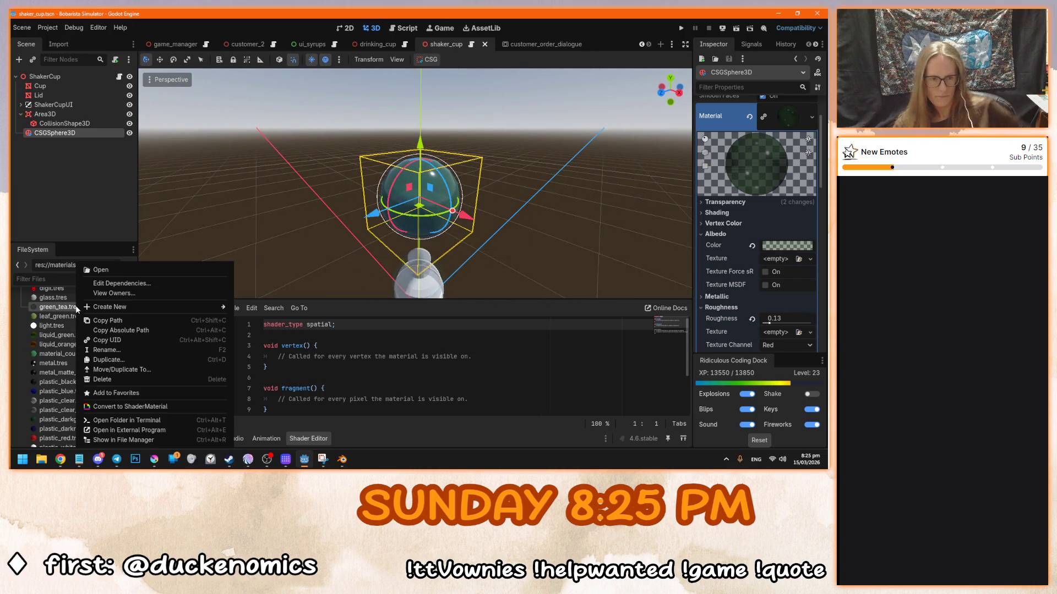
click(130, 406)
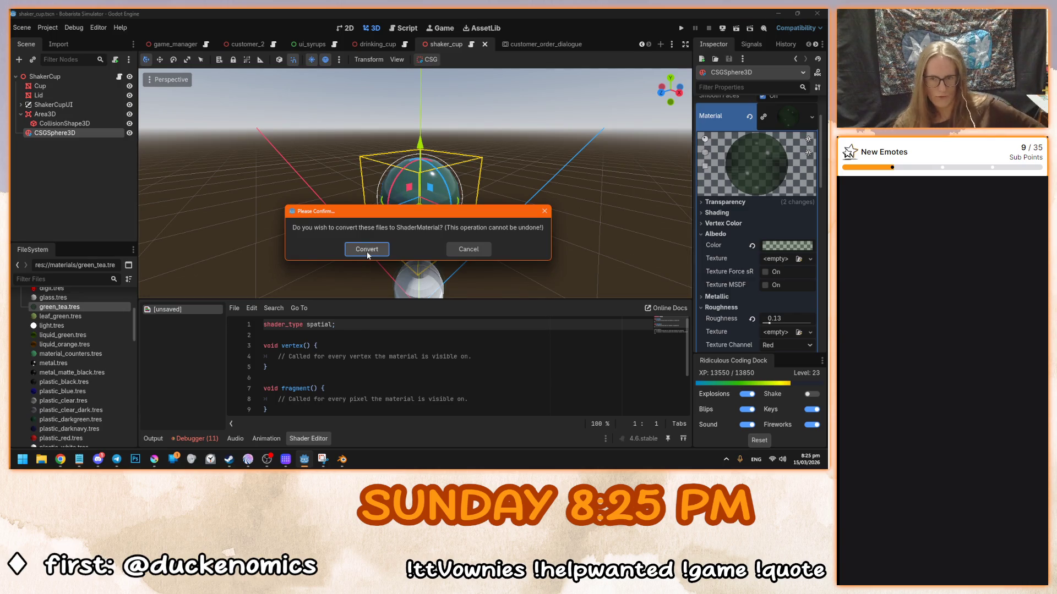
click(366, 250)
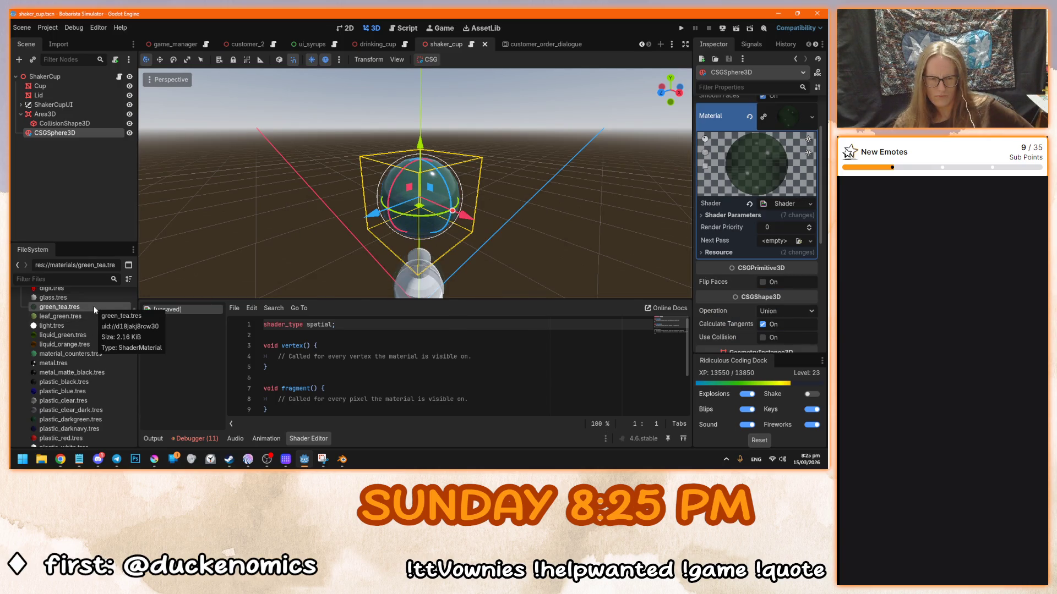
right_click(93, 306)
click(87, 306)
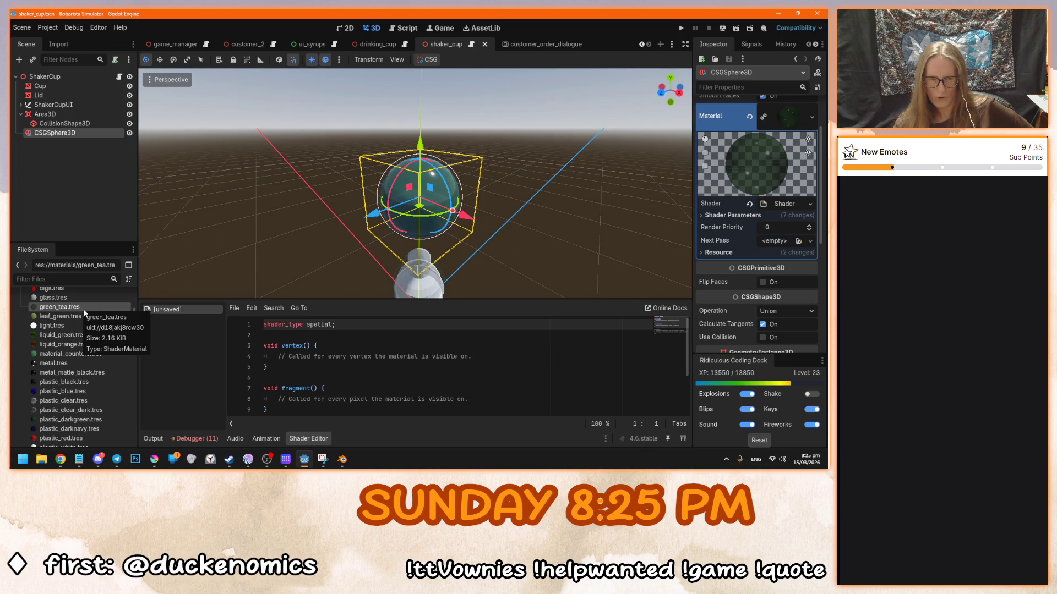
scroll(97, 334, up, 3)
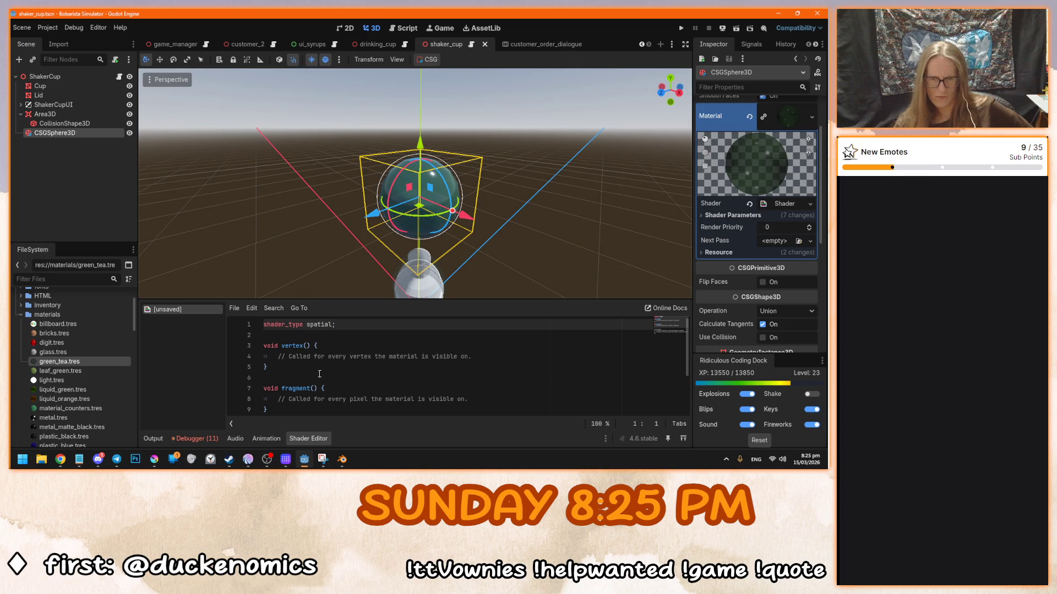
- Open the converted shader code and move green_tea.tres into the shaders folder
click(784, 203)
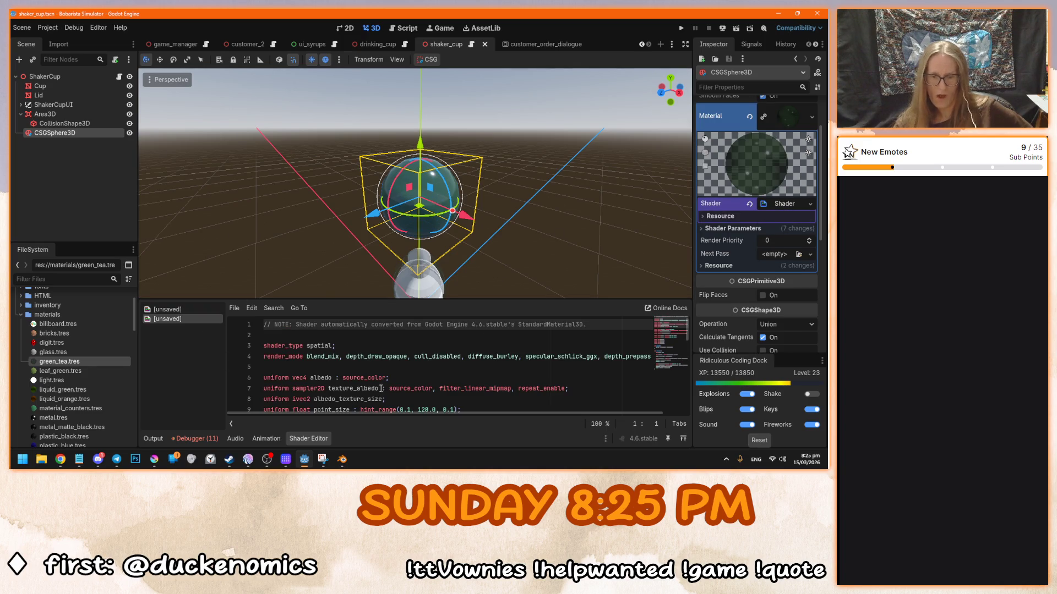
right_click(65, 363)
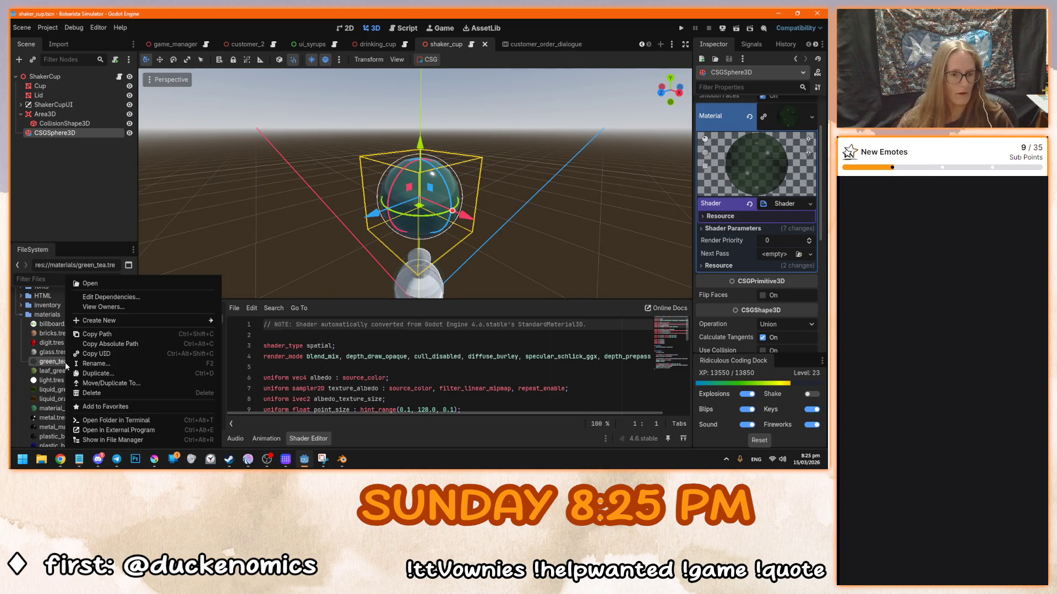
click(38, 362)
drag(38, 362, 67, 381)
scroll(62, 385, down, 5)
scroll(63, 384, down, 5)
click(401, 252)
- Enlarge the shader code area and read through the albedo uniform
click(400, 346)
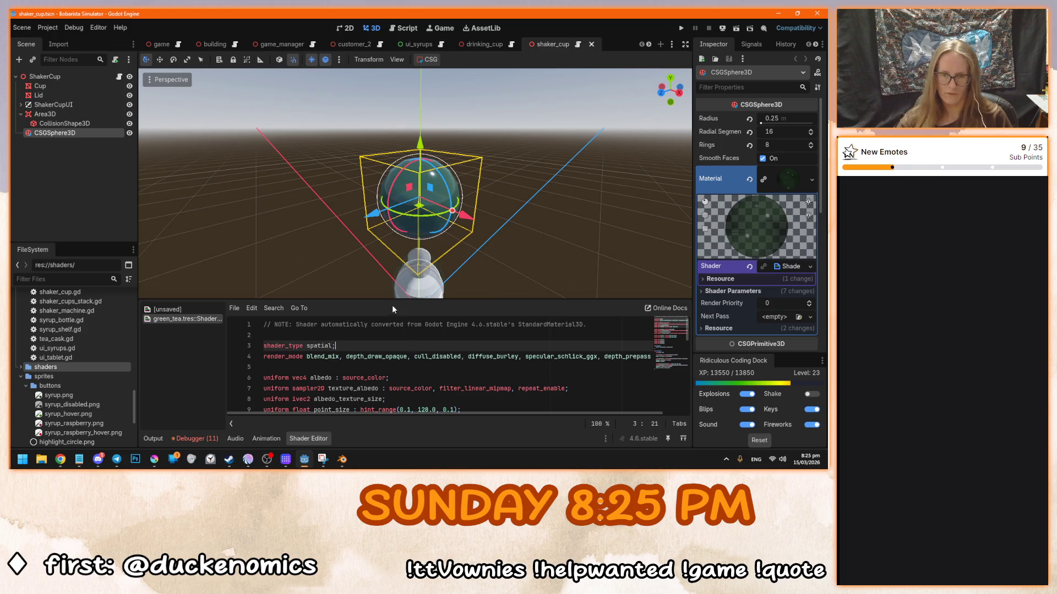
drag(394, 302, 393, 215)
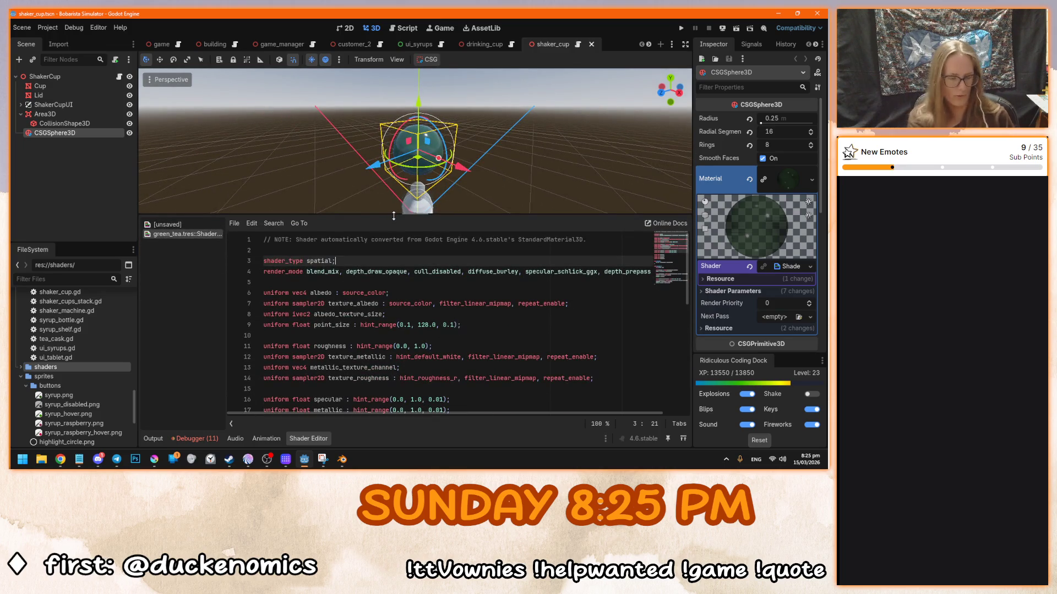
click(370, 293)
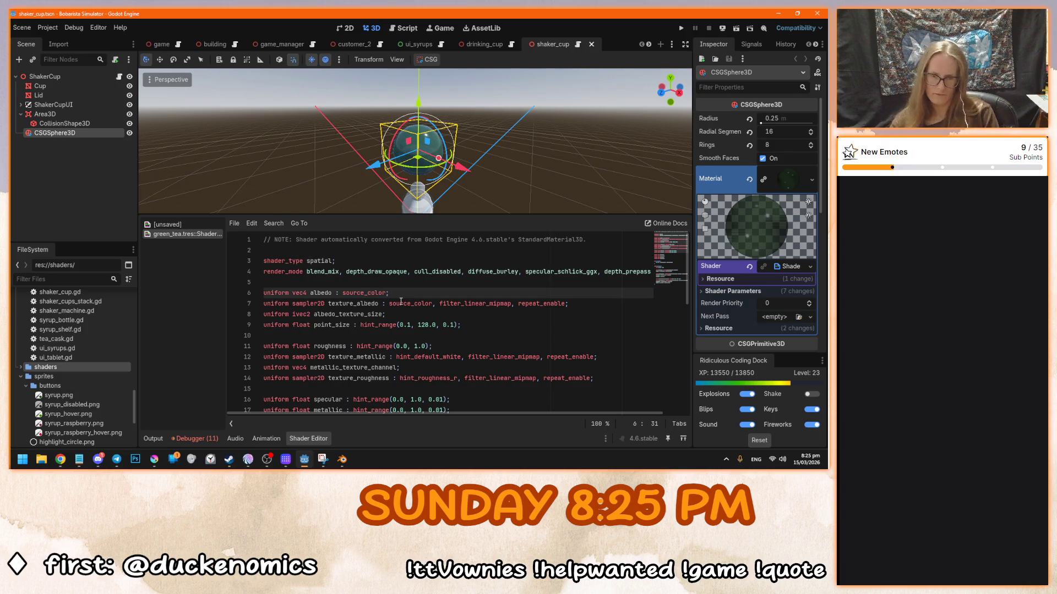
scroll(435, 344, down, 8)
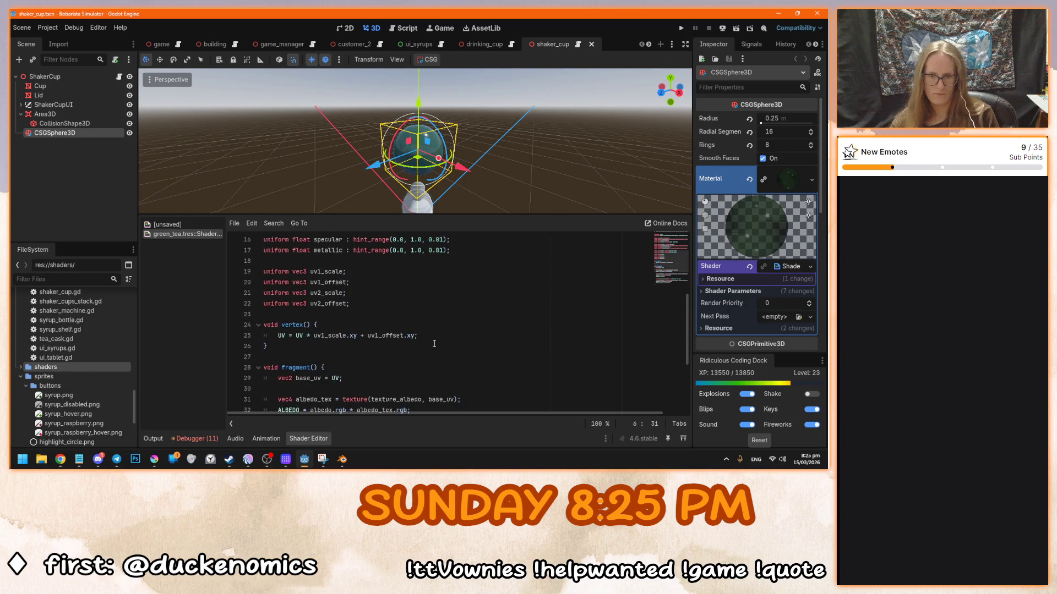
scroll(434, 344, down, 1)
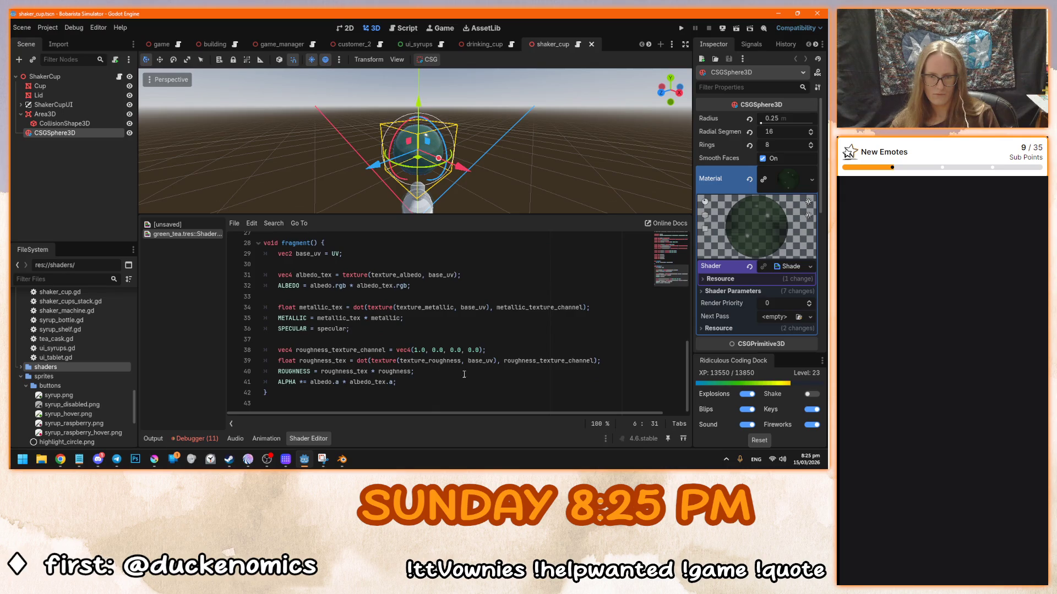
scroll(460, 370, up, 9)
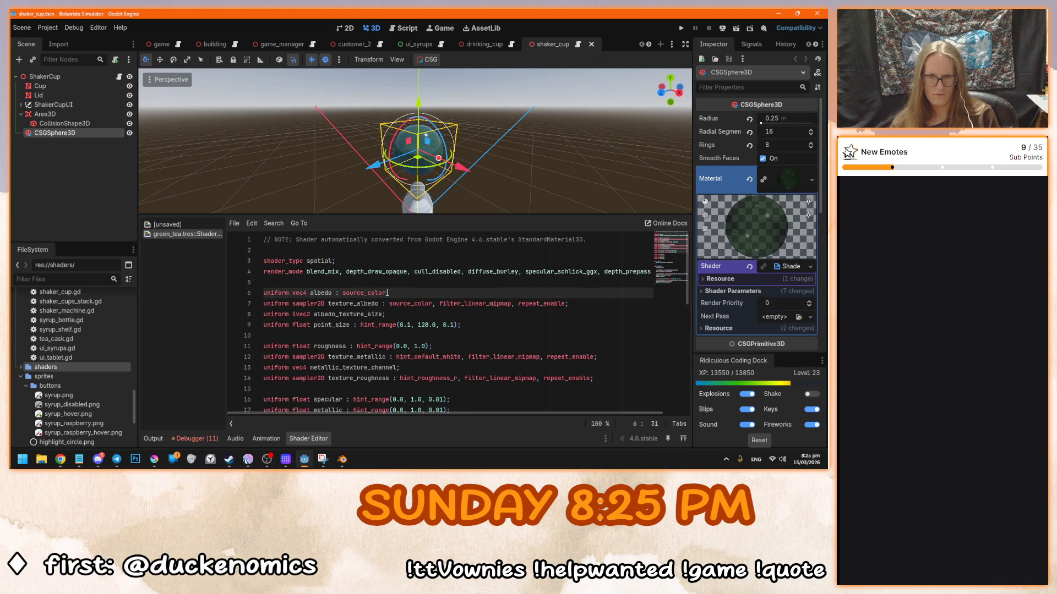
- Expand the material's shader parameters to review albedo, roughness and point_size
click(730, 292)
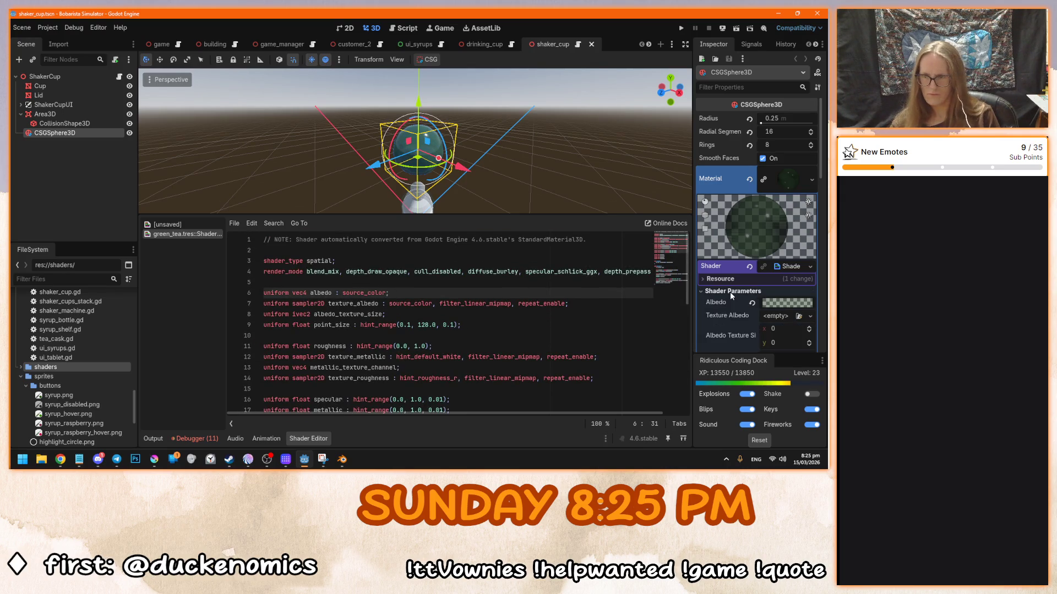
scroll(732, 289, down, 3)
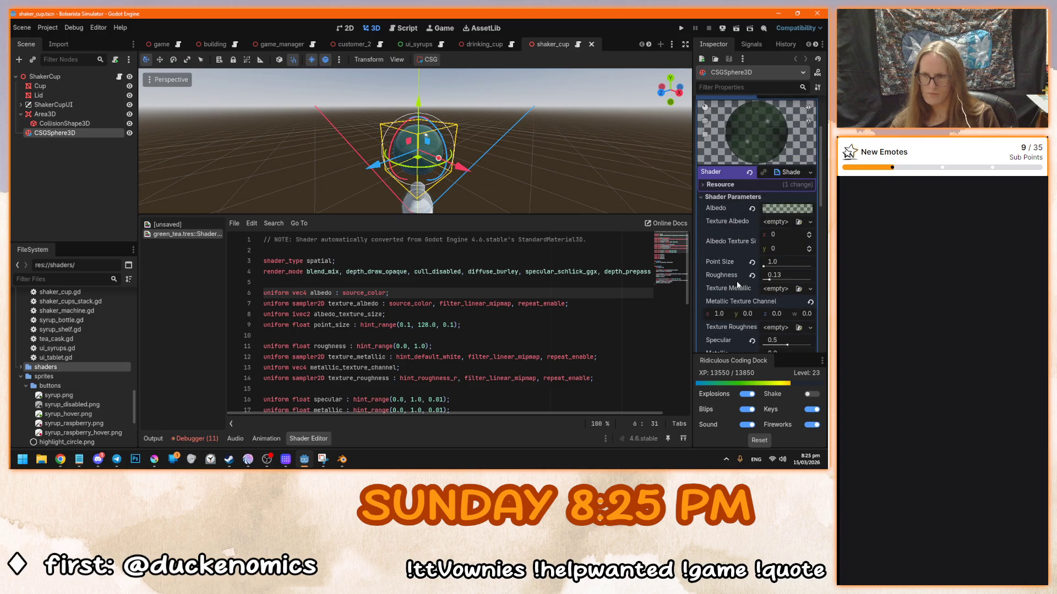
scroll(736, 281, up, 2)
mouse_move(772, 274)
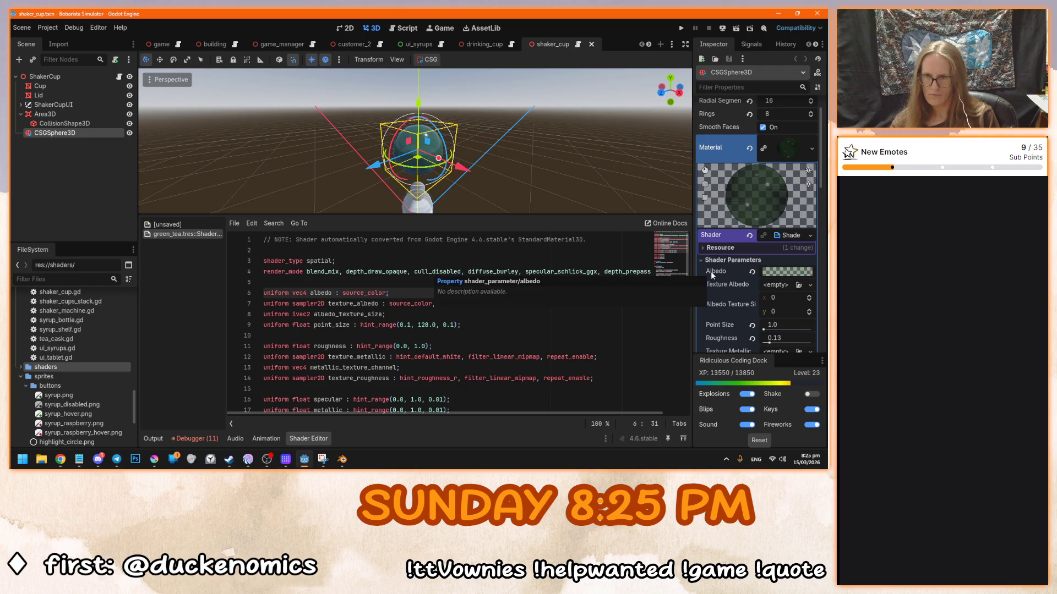
scroll(529, 337, down, 7)
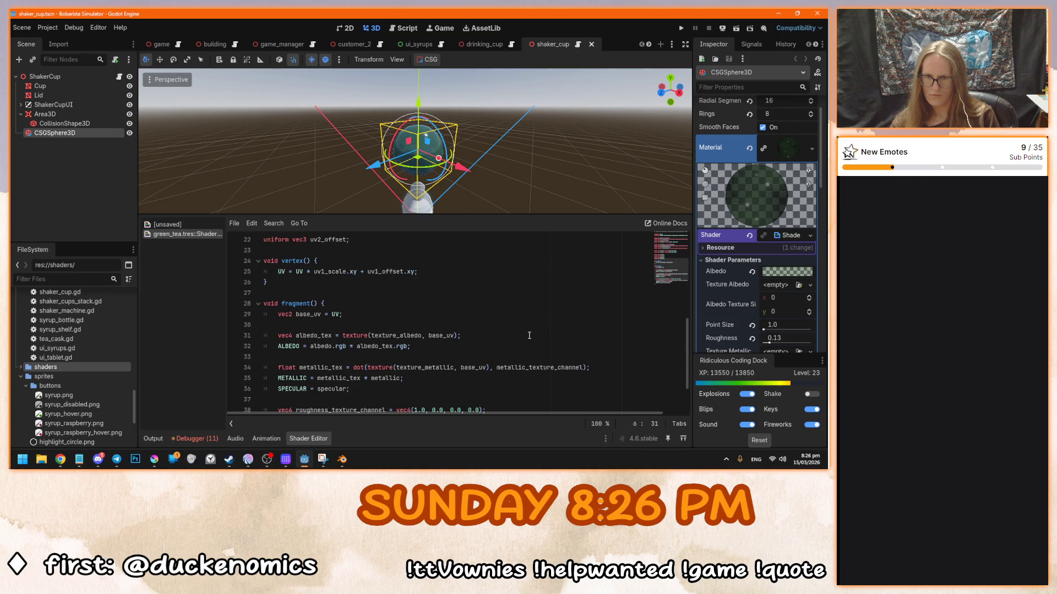
- Navigate to the point_size uniform on line 9 of the shader code
right_click(376, 345)
click(450, 331)
scroll(449, 330, up, 7)
click(449, 326)
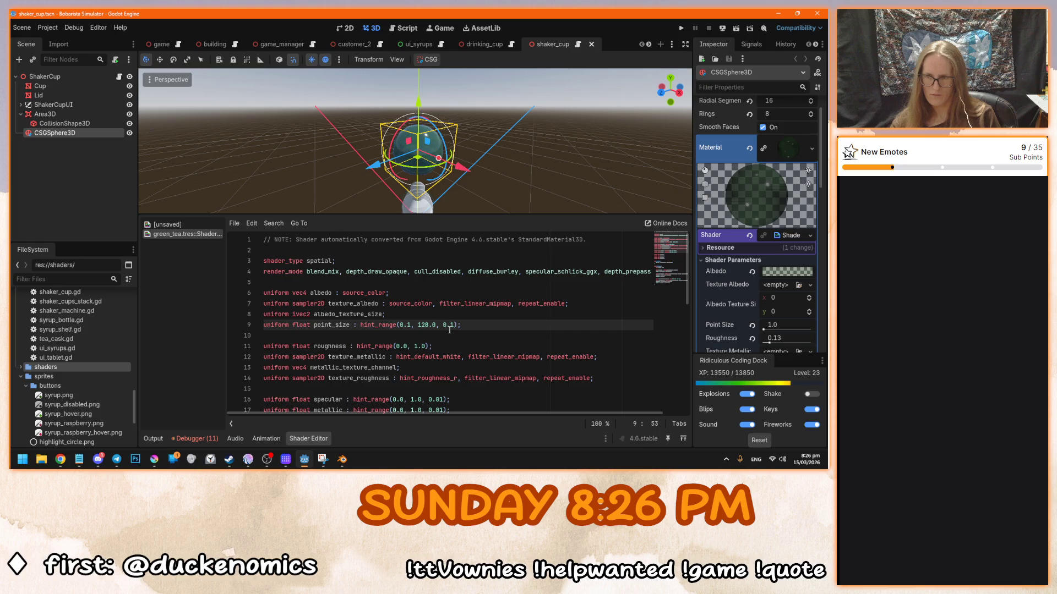
scroll(449, 329, down, 4)
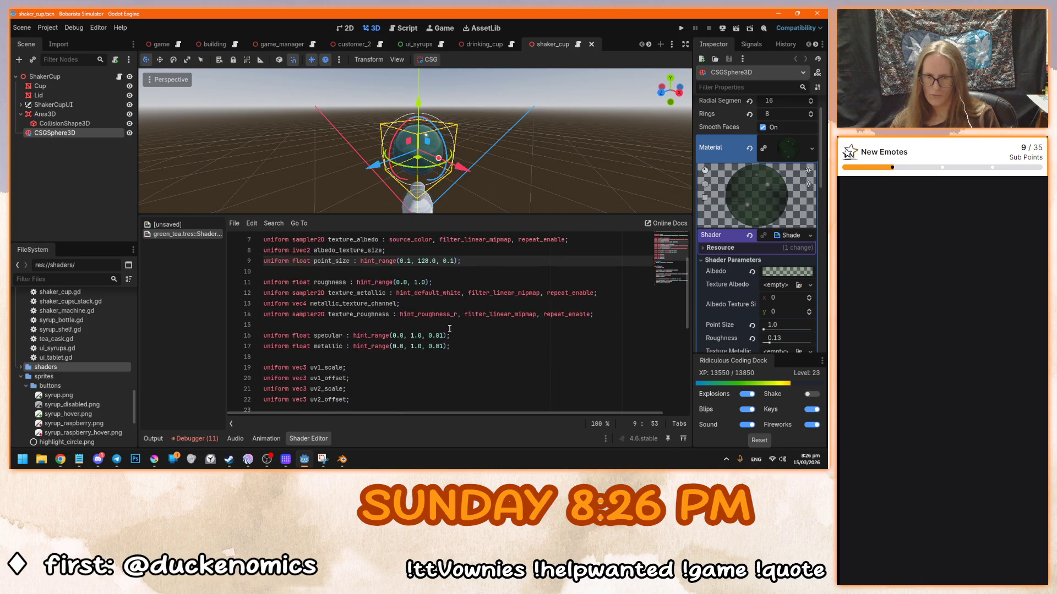
scroll(449, 328, up, 4)
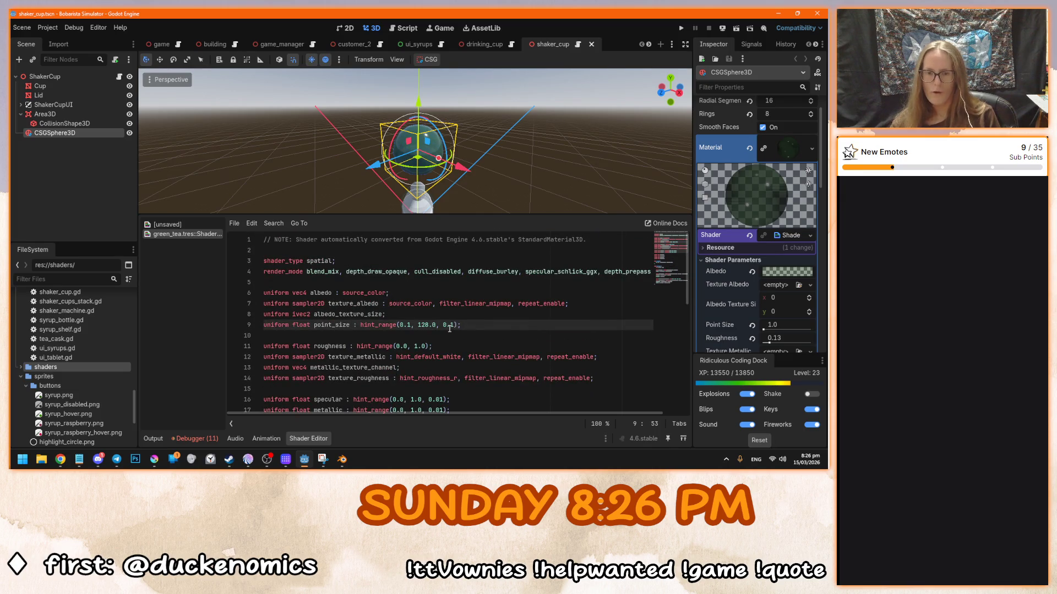
click(525, 325)
scroll(491, 171, up, 5)
scroll(490, 171, down, 3)
- Skim the shader code, orbit slightly around the sphere, then bring Blender's shaker_cup.blend forward
scroll(491, 172, down, 3)
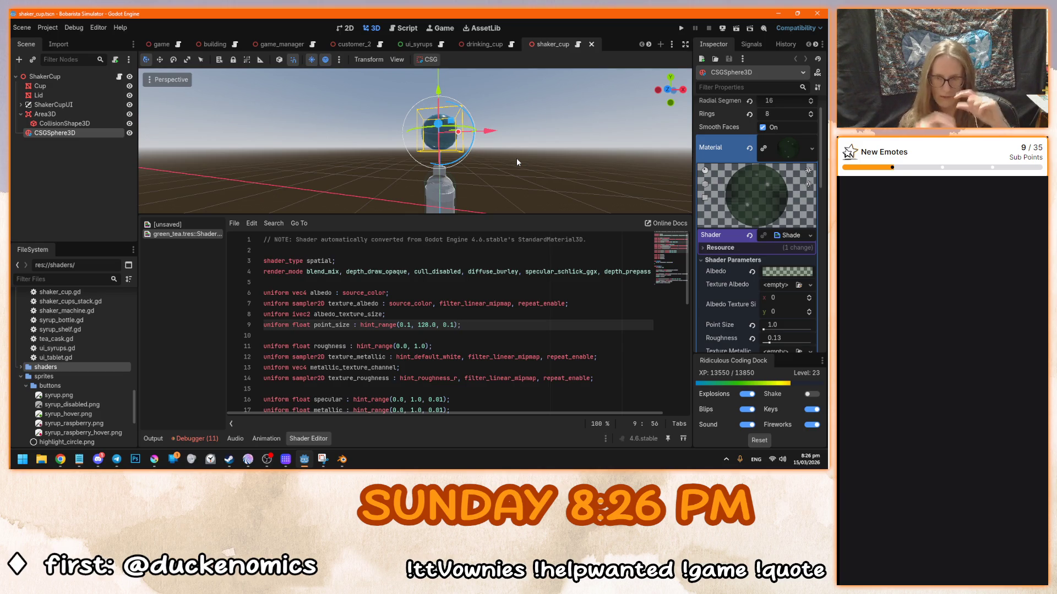
drag(466, 163, 478, 165)
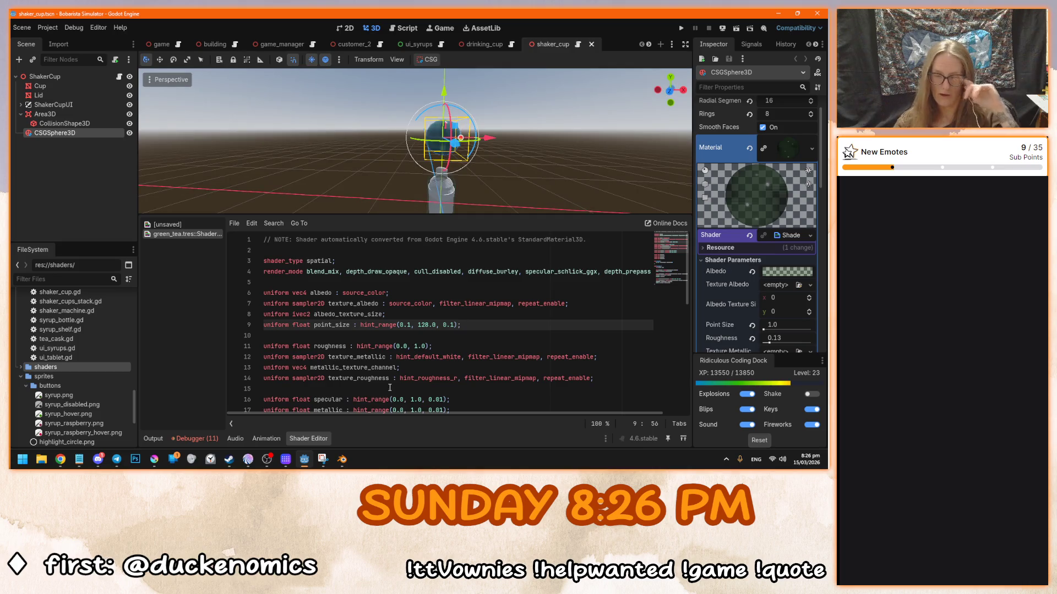
scroll(390, 388, down, 8)
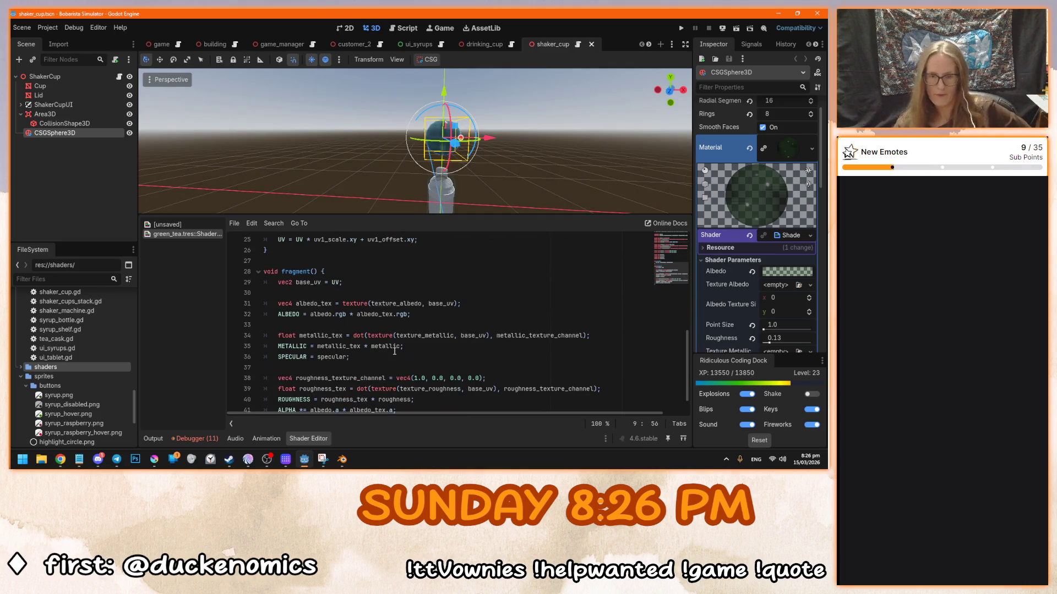
scroll(394, 351, up, 8)
scroll(475, 138, up, 5)
scroll(462, 138, down, 4)
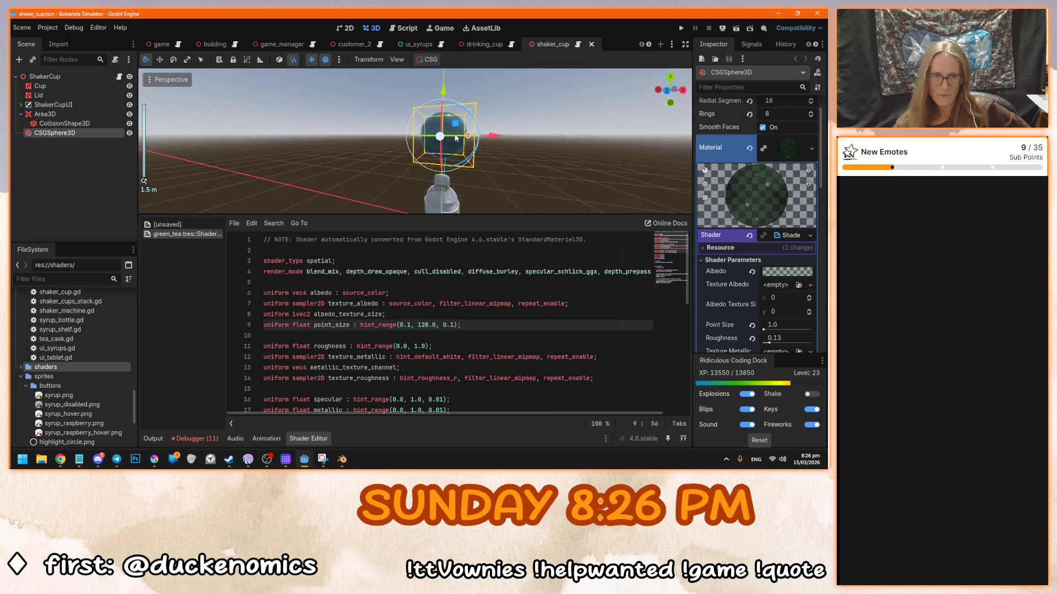
key(alt+Tab)
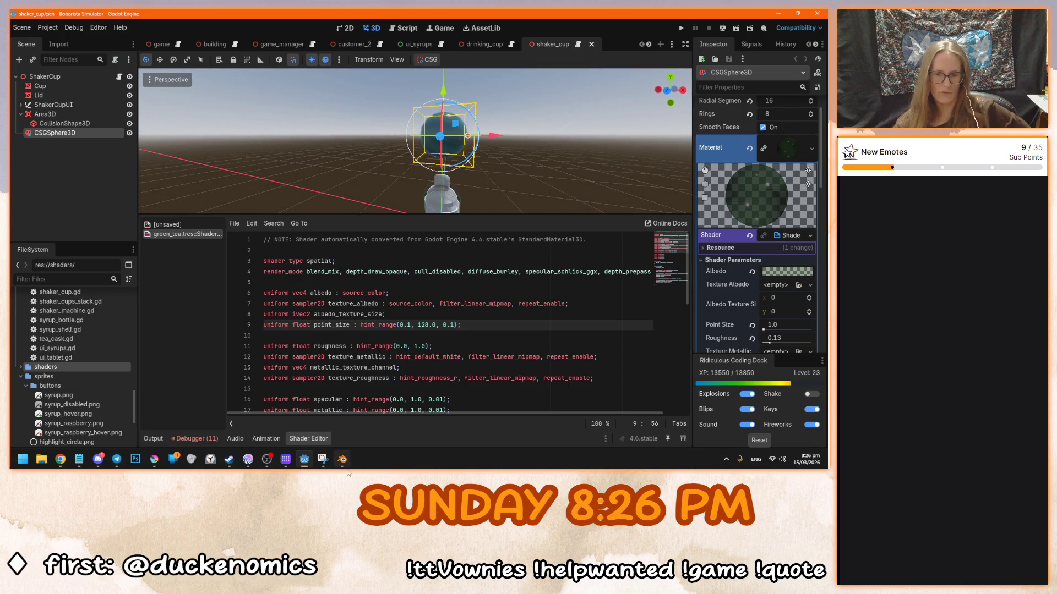
scroll(416, 141, up, 3)
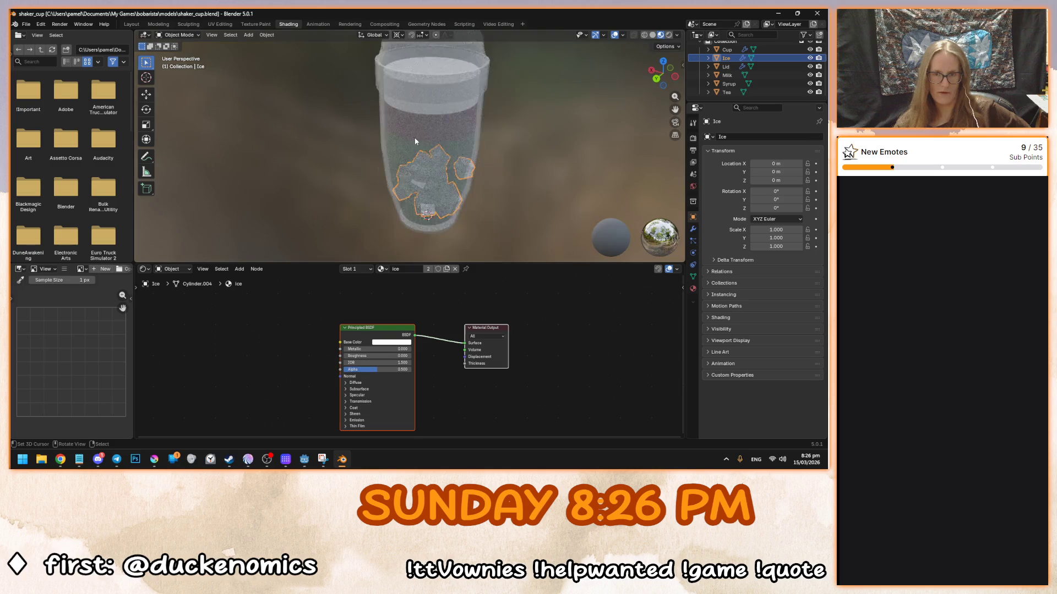
- Delete the Syrup and Milk objects from the shaker cup scene
scroll(416, 141, down, 2)
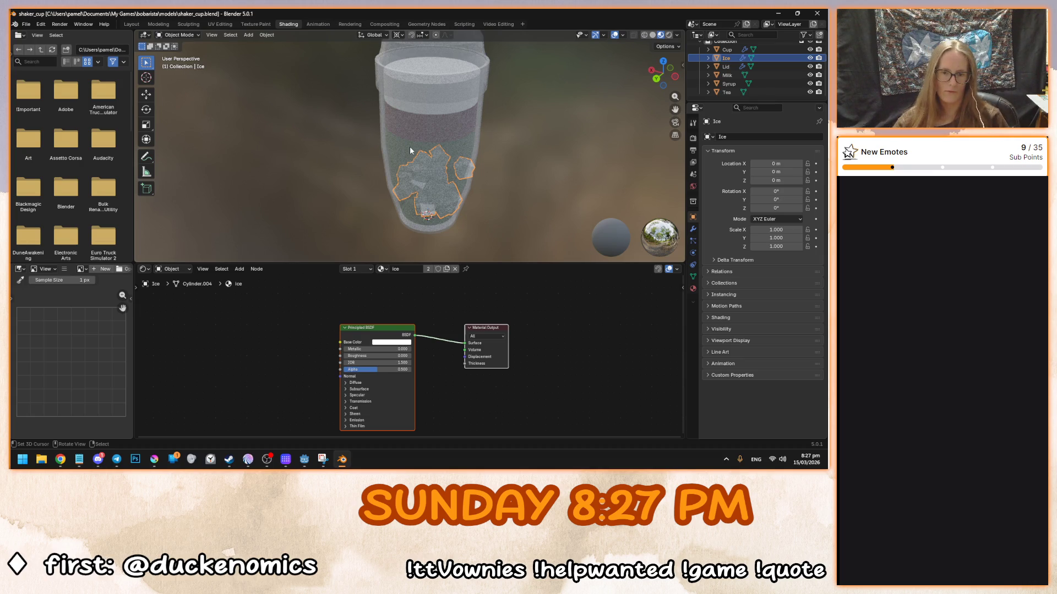
mouse_move(410, 150)
mouse_down()
mouse_move(457, 133)
mouse_move(392, 156)
mouse_up()
click(406, 163)
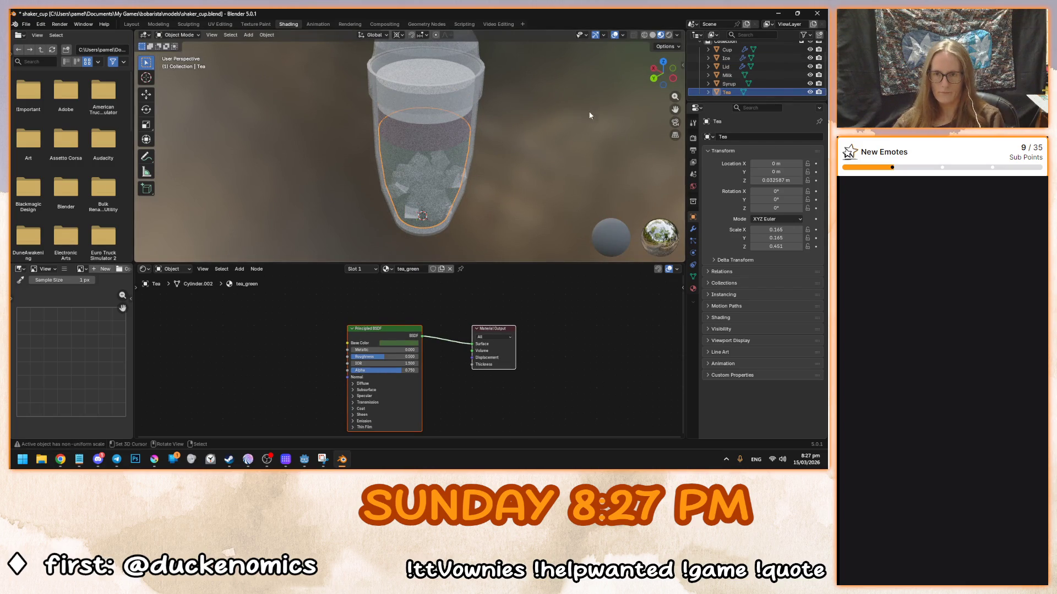
click(728, 84)
key(Delete)
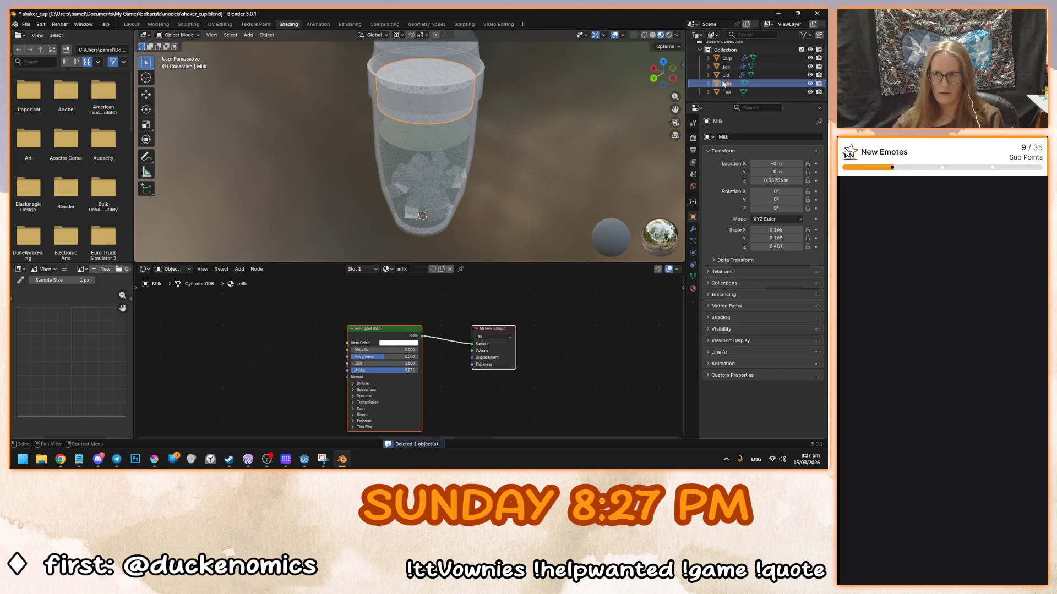
key(Delete)
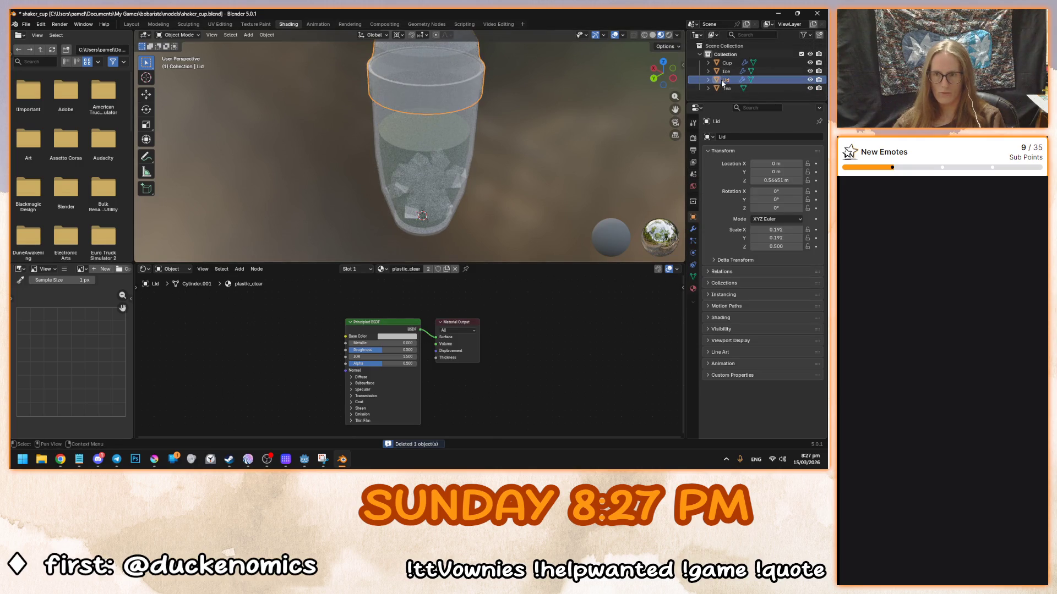
- Select the Tea mesh, view it from the front and enter Edit Mode
click(727, 71)
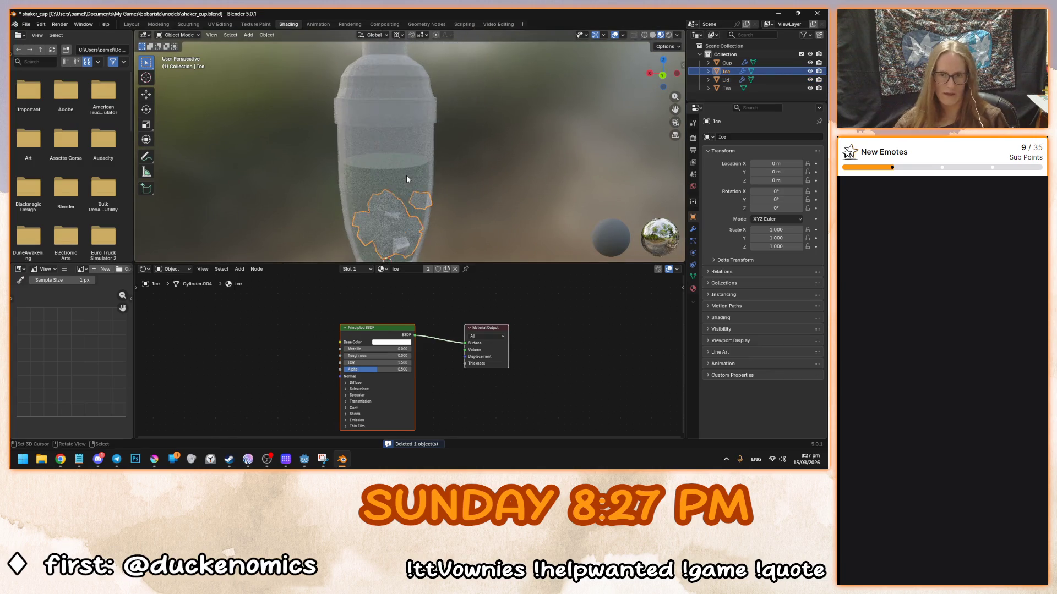
click(727, 63)
click(720, 89)
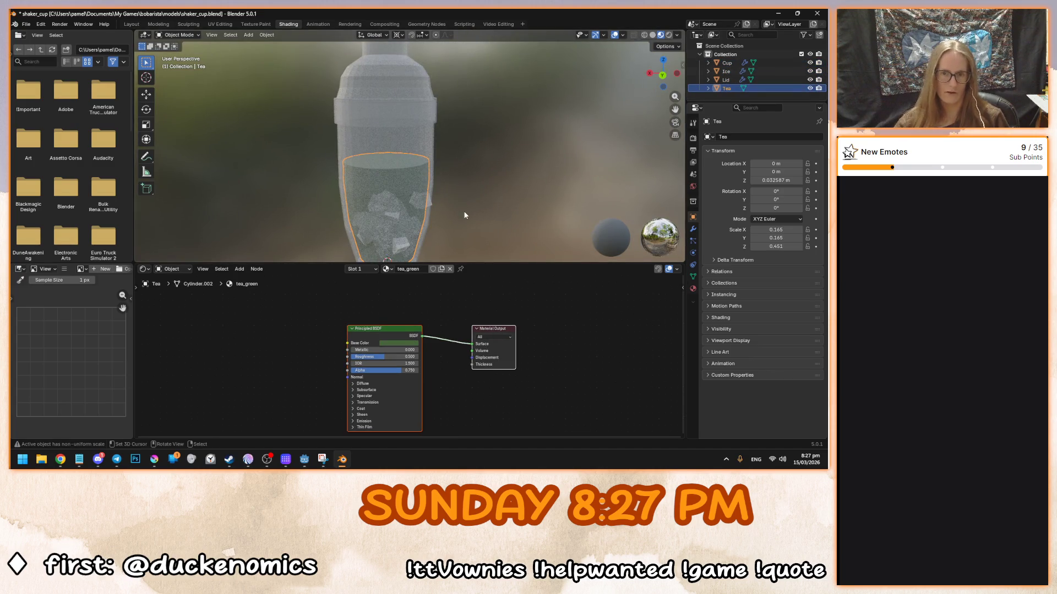
key(KP_5)
key(Tab)
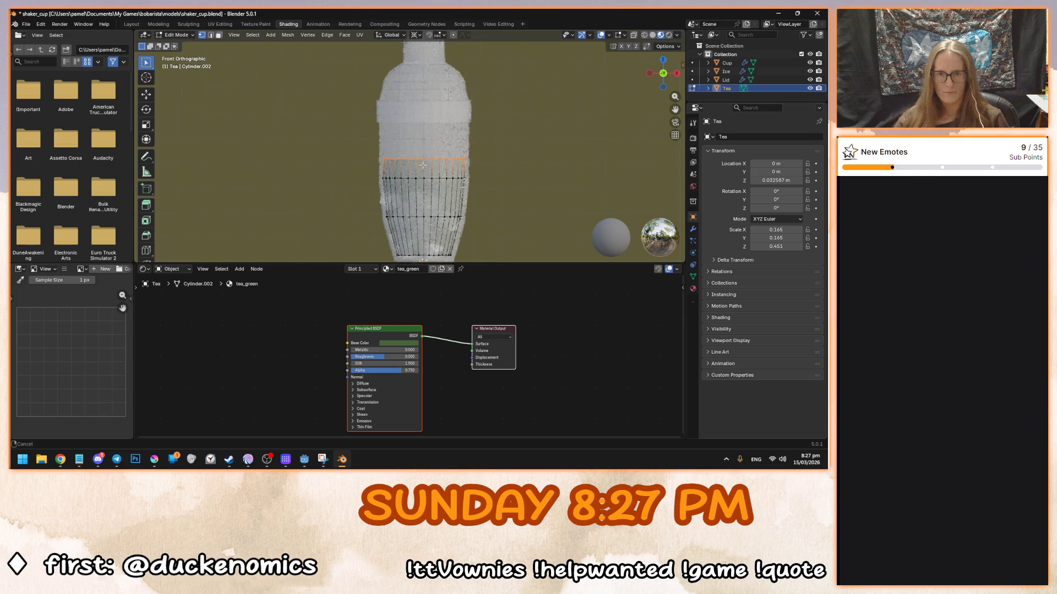
- Extrude the Tea mesh's top vertex ring upward to raise the liquid
key(e)
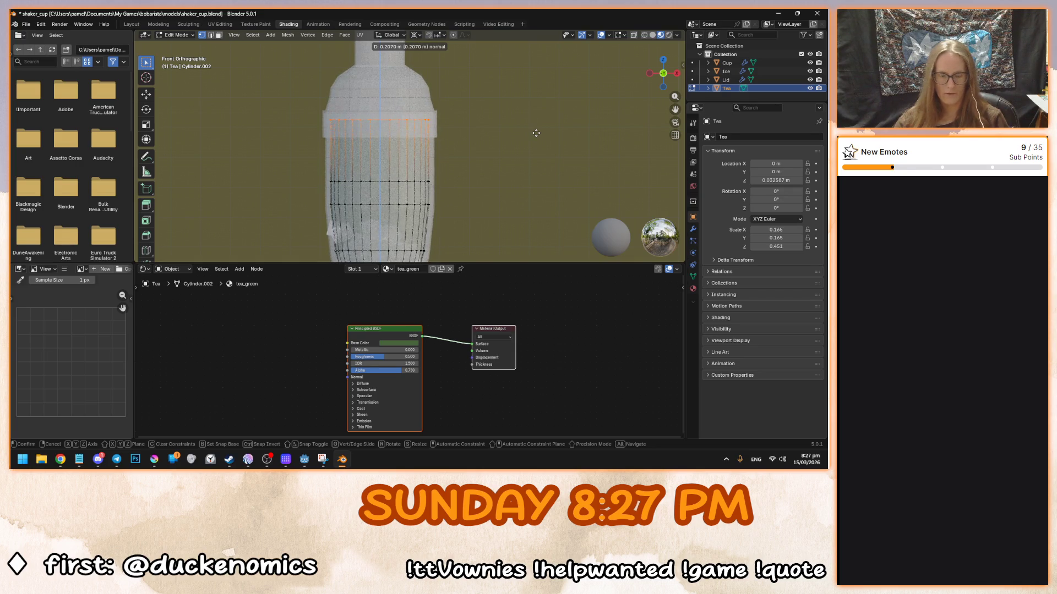
click(534, 132)
scroll(432, 165, down, 3)
key(Tab)
- Apply Shade Smooth to the Tea mesh and view the shaker from the side
mouse_move(414, 137)
mouse_down()
mouse_move(461, 154)
mouse_move(404, 92)
mouse_move(454, 86)
mouse_move(465, 137)
mouse_move(441, 134)
mouse_move(415, 101)
mouse_move(488, 151)
mouse_move(491, 181)
mouse_move(463, 121)
mouse_move(472, 154)
mouse_move(355, 157)
mouse_move(455, 121)
mouse_move(533, 155)
mouse_move(503, 196)
mouse_move(435, 140)
mouse_move(427, 151)
mouse_move(495, 167)
mouse_move(472, 171)
mouse_up()
key(Tab)
key(Tab)
right_click(444, 137)
click(444, 136)
click(463, 121)
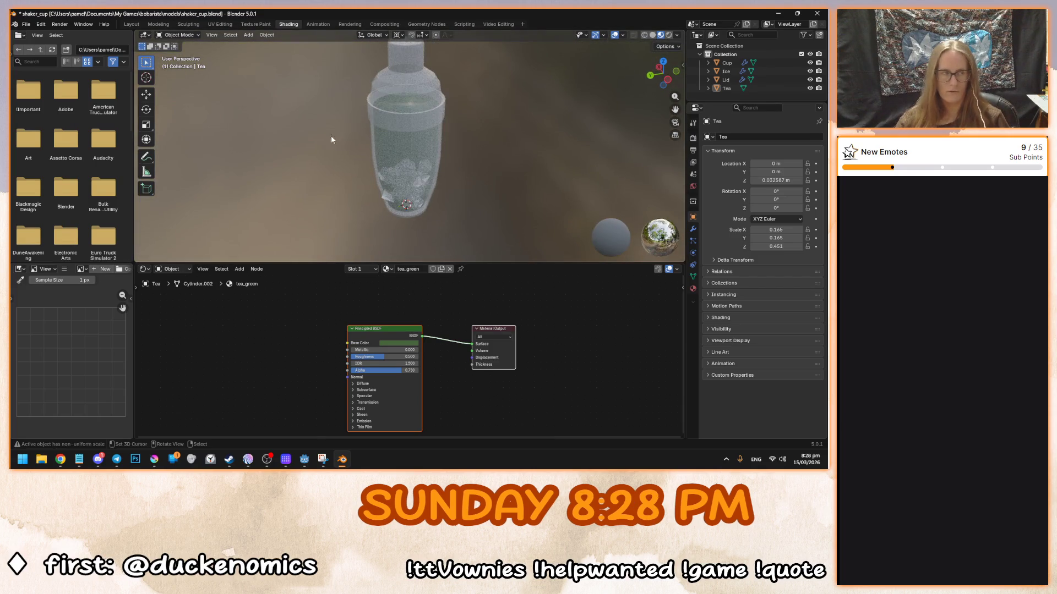
- Remove the tea_green material slot from the Tea object
mouse_move(387, 137)
mouse_down()
mouse_move(380, 148)
mouse_move(429, 158)
mouse_up()
scroll(371, 164, up, 4)
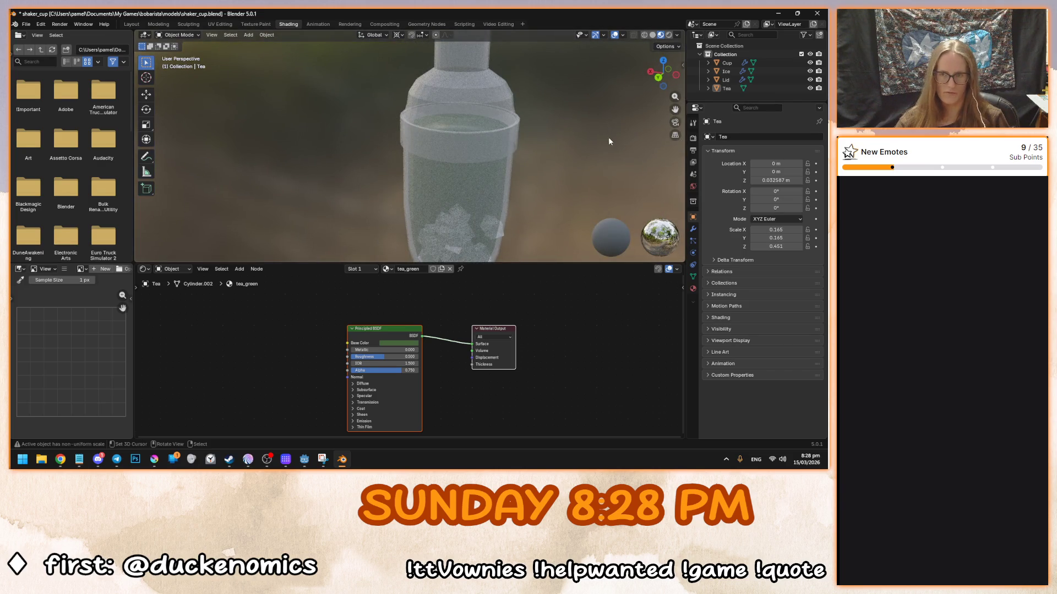
click(726, 88)
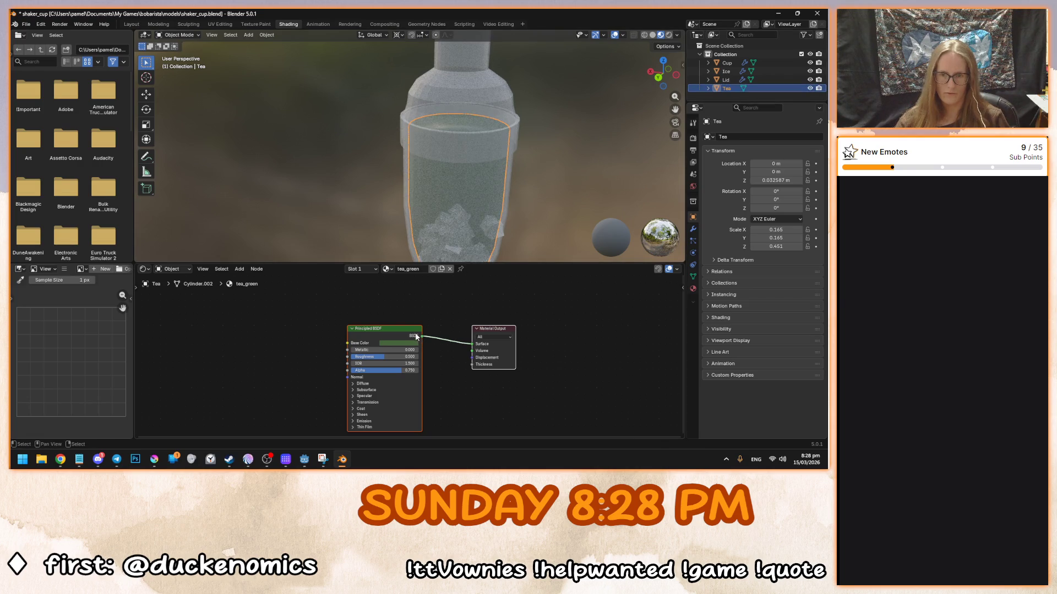
click(693, 289)
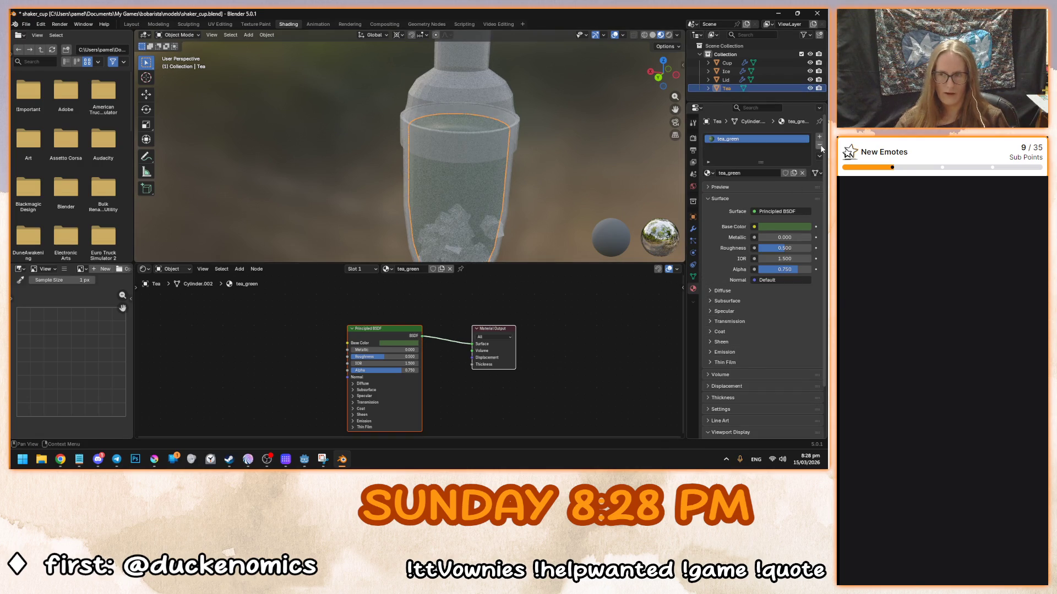
click(819, 149)
drag(535, 191, 440, 156)
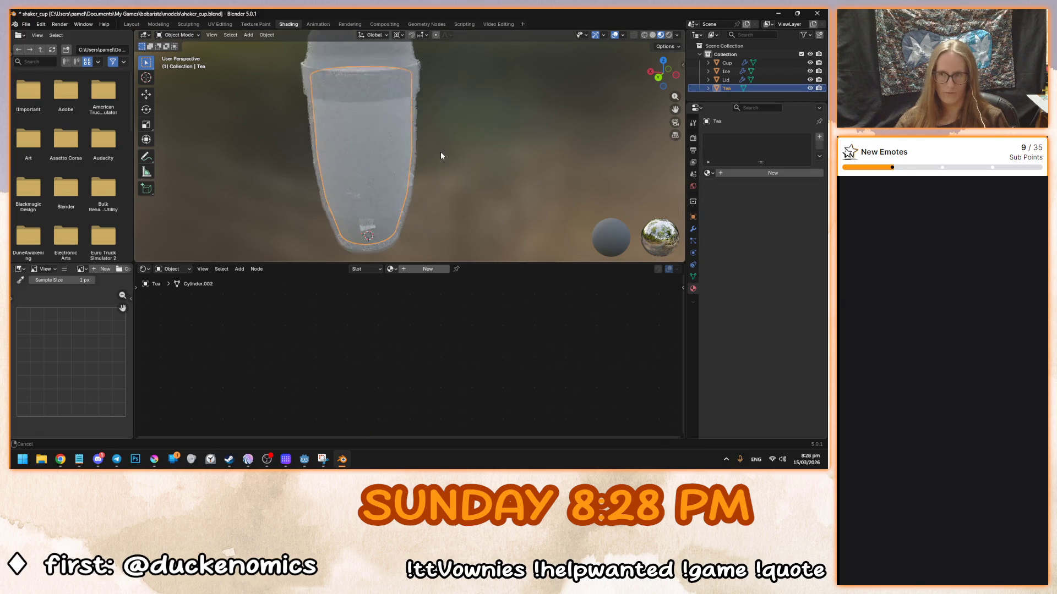
- Check the Ice object's material and modifiers, save shaker_cup.blend and return to Godot
click(723, 72)
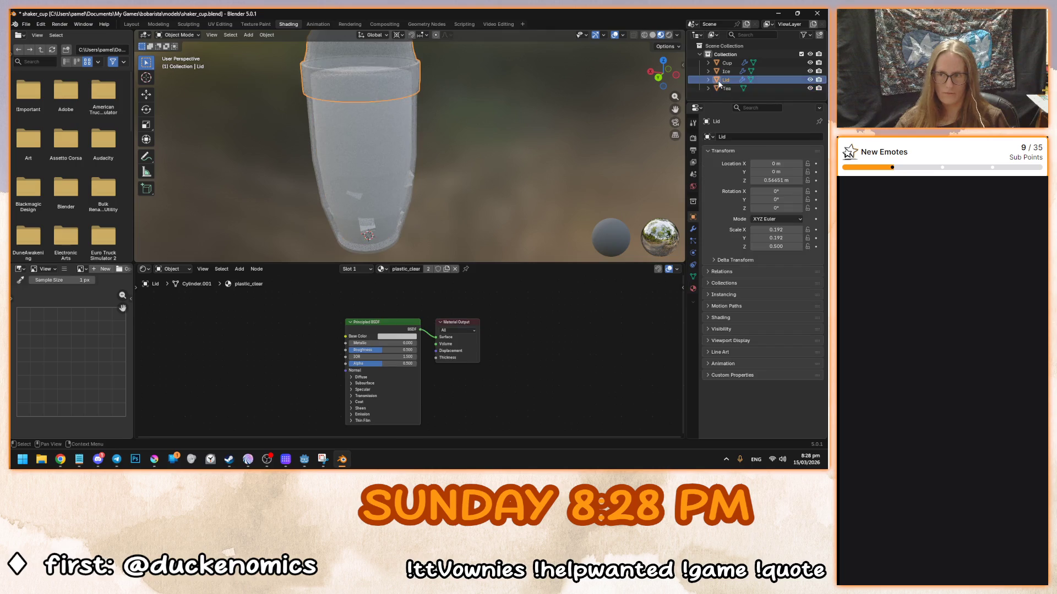
click(693, 288)
drag(440, 215, 354, 197)
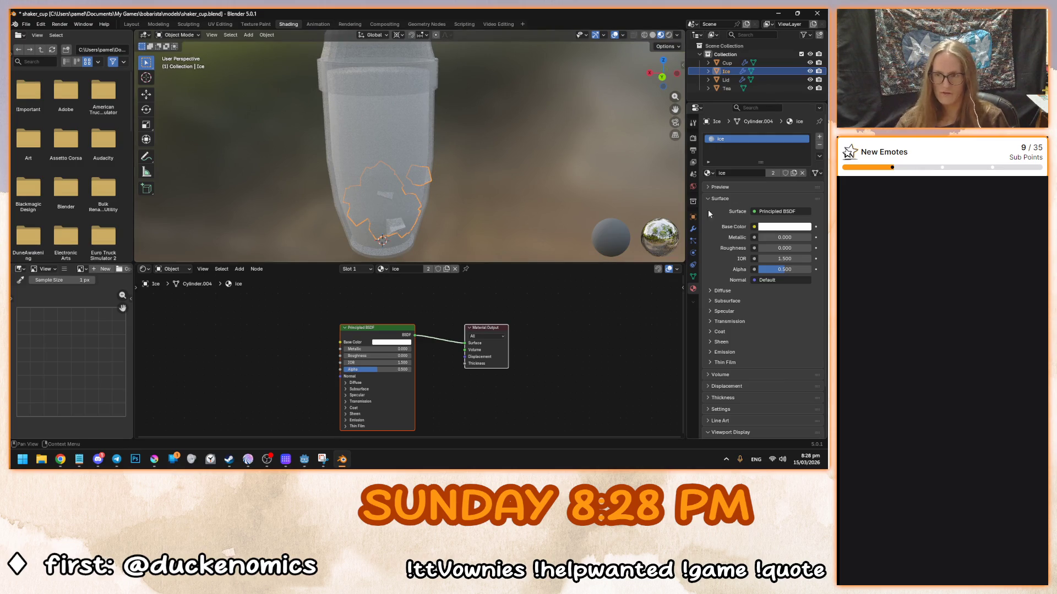
click(692, 229)
drag(664, 230, 555, 183)
key(ctrl+s)
click(305, 459)
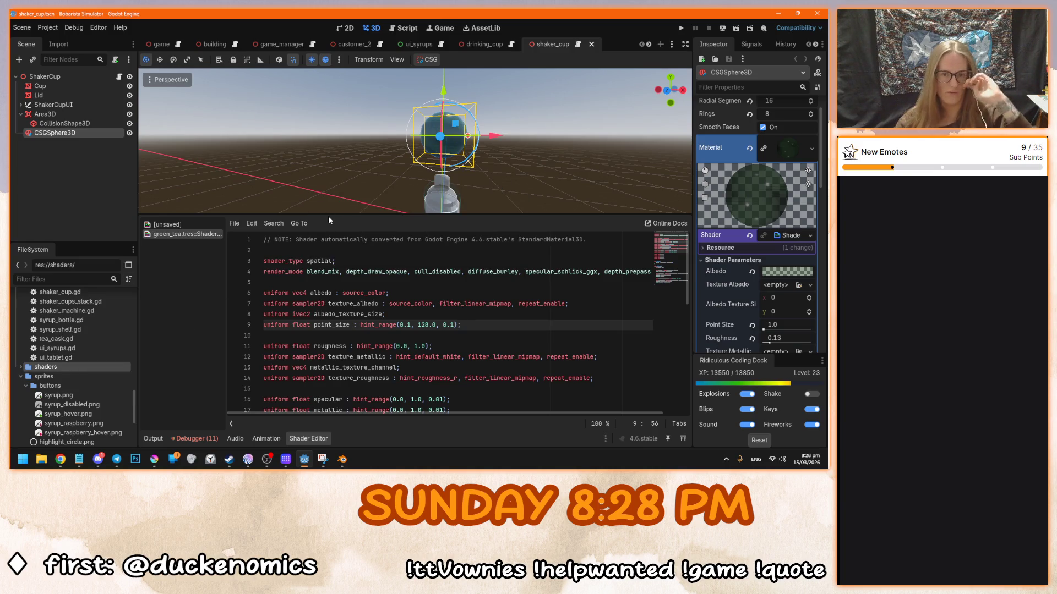
- Enlarge the 3D viewport and add the shaker_cup.blend model under the ShakerCup node
drag(328, 216, 323, 306)
click(72, 76)
scroll(81, 362, up, 5)
scroll(82, 362, up, 5)
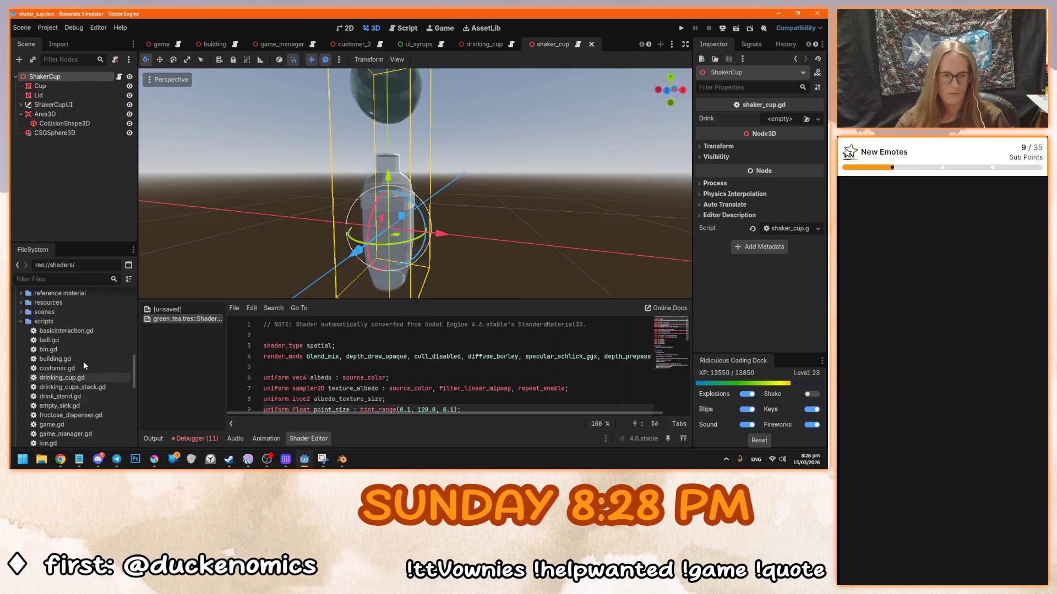
scroll(83, 363, up, 5)
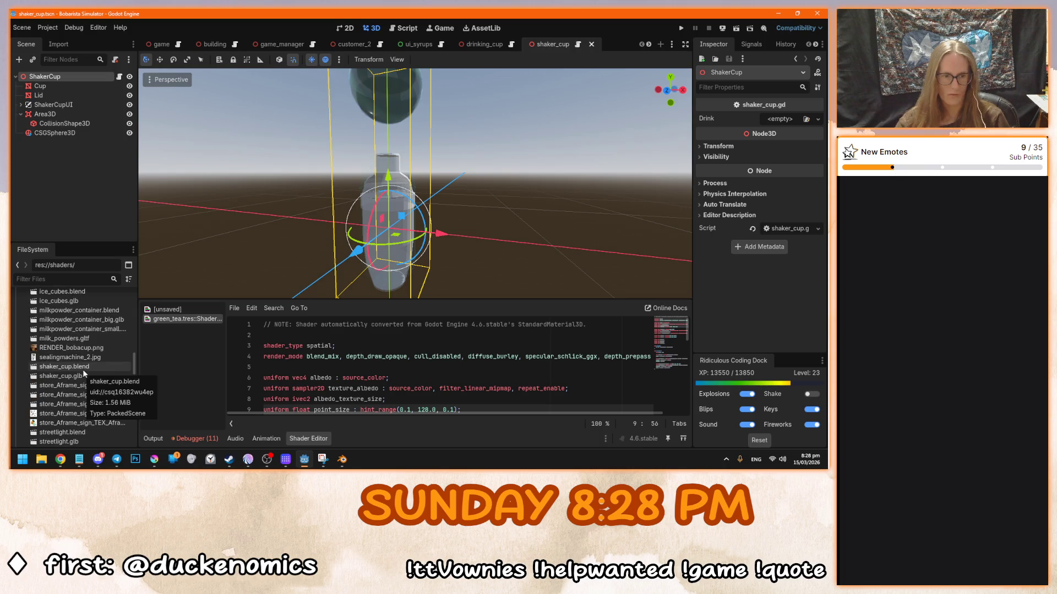
mouse_move(86, 368)
mouse_down()
mouse_move(105, 77)
mouse_move(71, 80)
mouse_up()
- In front view, lower shaker_cup and move it left beside the original cup
key(KP_1)
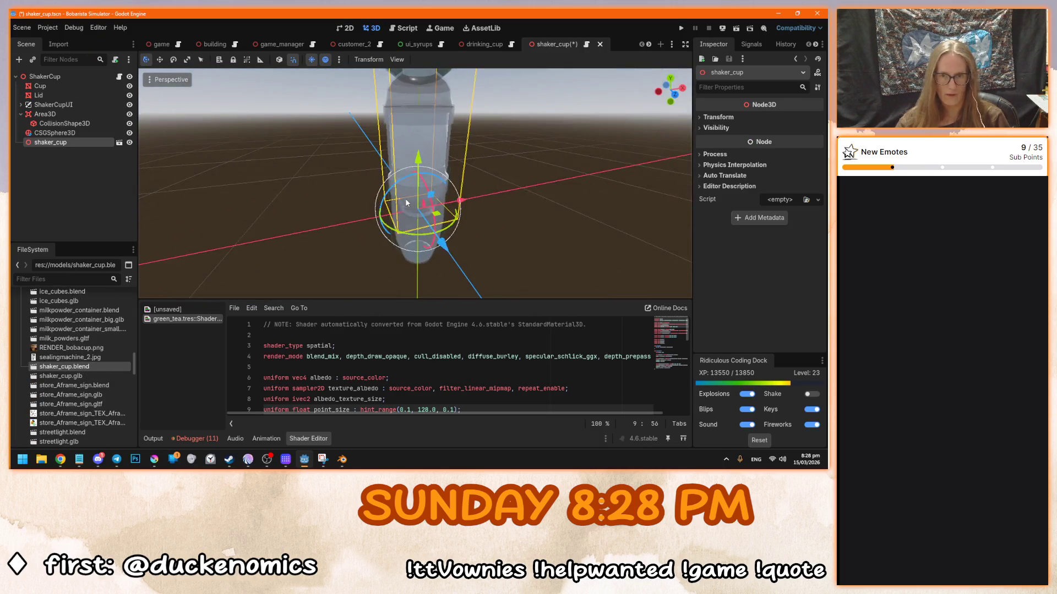
drag(400, 130, 403, 174)
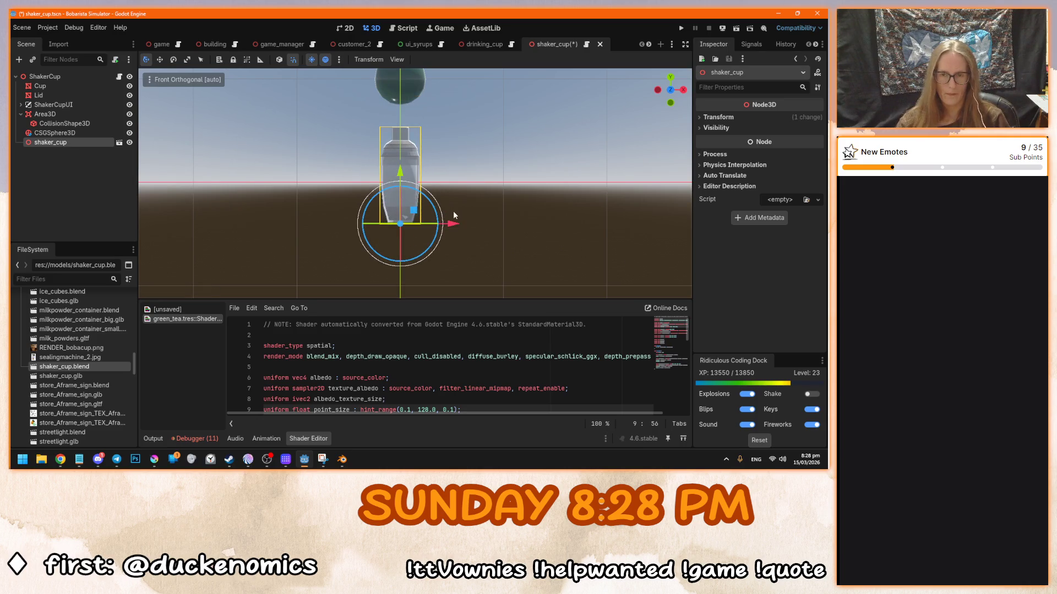
drag(438, 240, 377, 248)
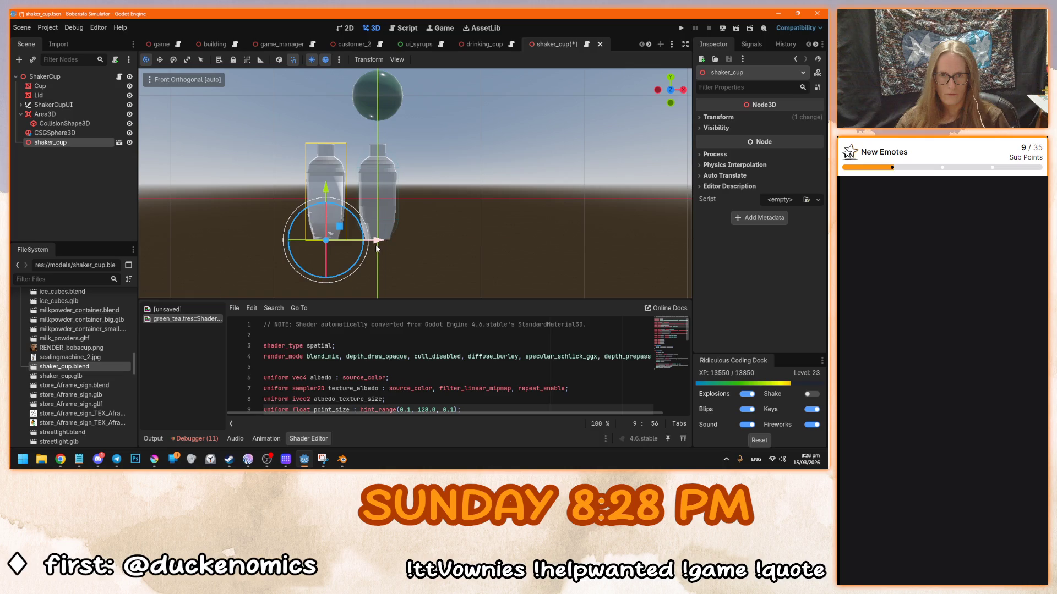
scroll(493, 239, up, 5)
- Orbit around both shaker cups to inspect the new model's placement
mouse_move(526, 268)
mouse_down()
mouse_move(506, 259)
mouse_move(494, 158)
mouse_up()
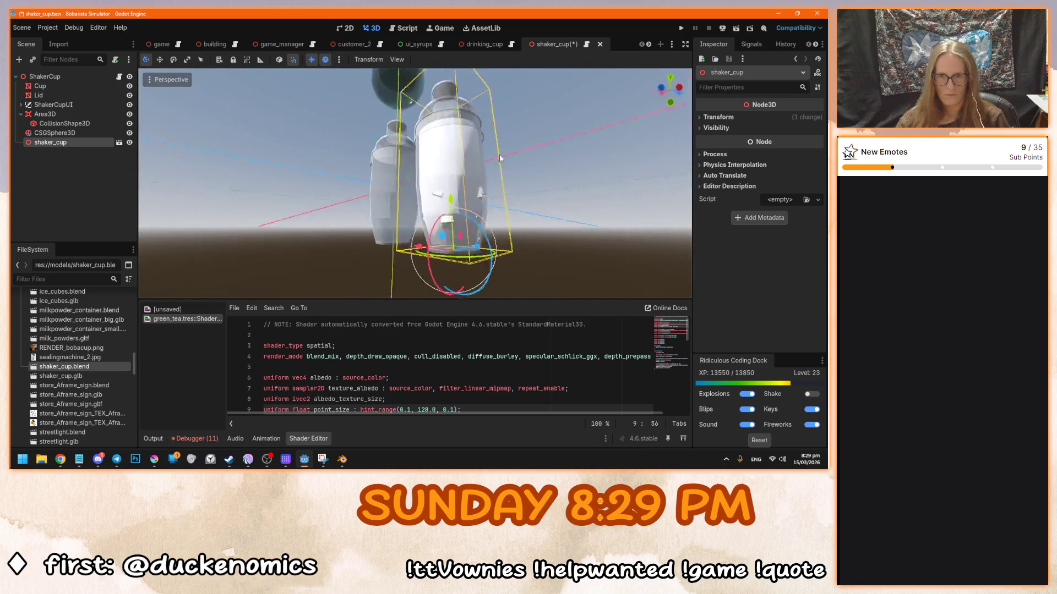
scroll(509, 209, up, 6)
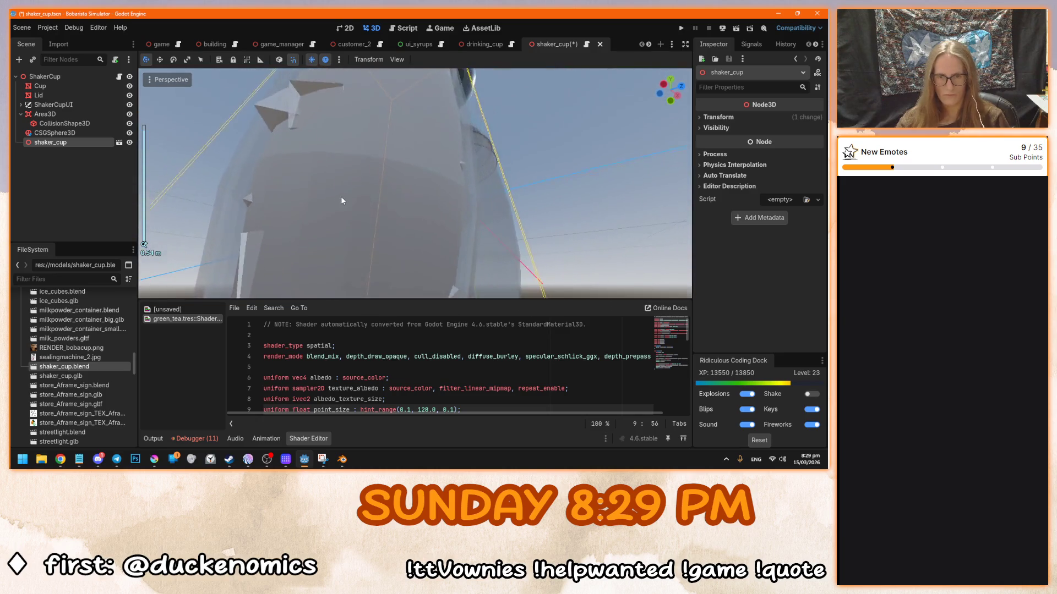
scroll(341, 201, down, 3)
drag(344, 200, 485, 258)
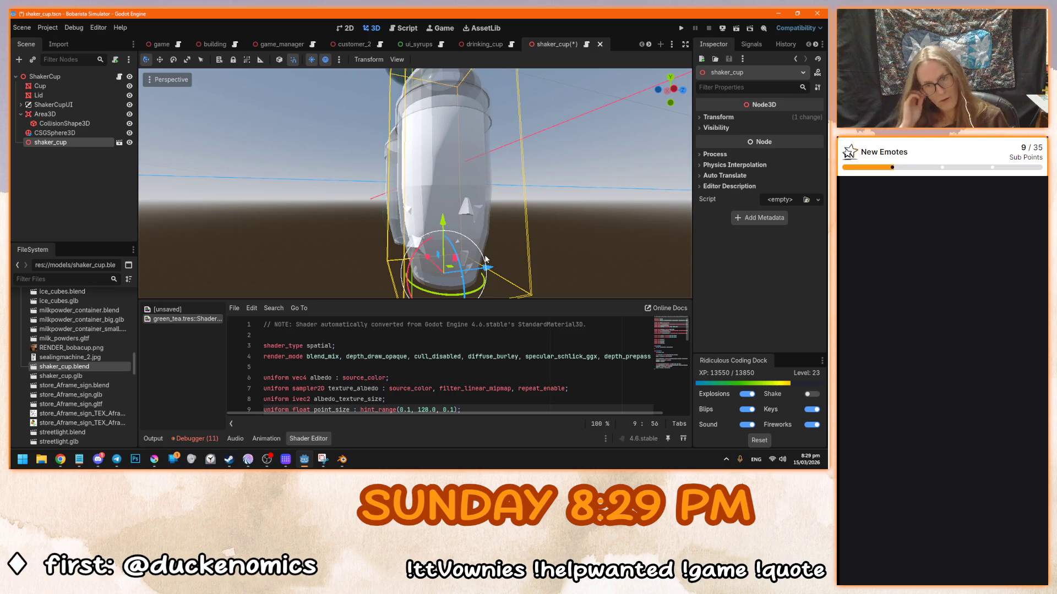
mouse_move(488, 258)
mouse_down()
mouse_move(362, 212)
mouse_move(277, 199)
mouse_up()
right_click(65, 147)
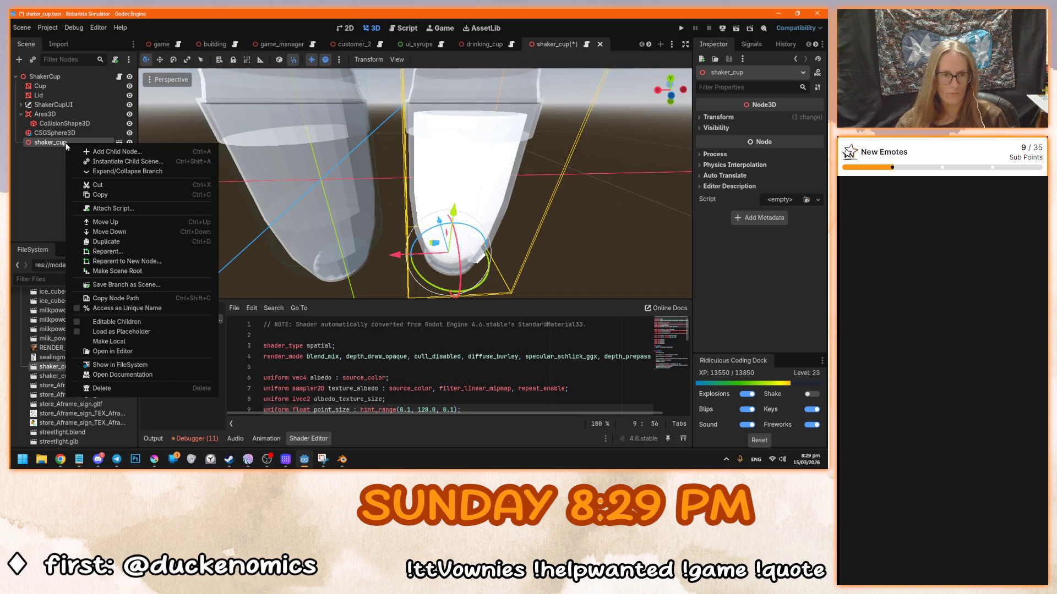
- Make shaker_cup's children editable, move Tea and Ice under ShakerCup, and delete shaker_cup
click(104, 341)
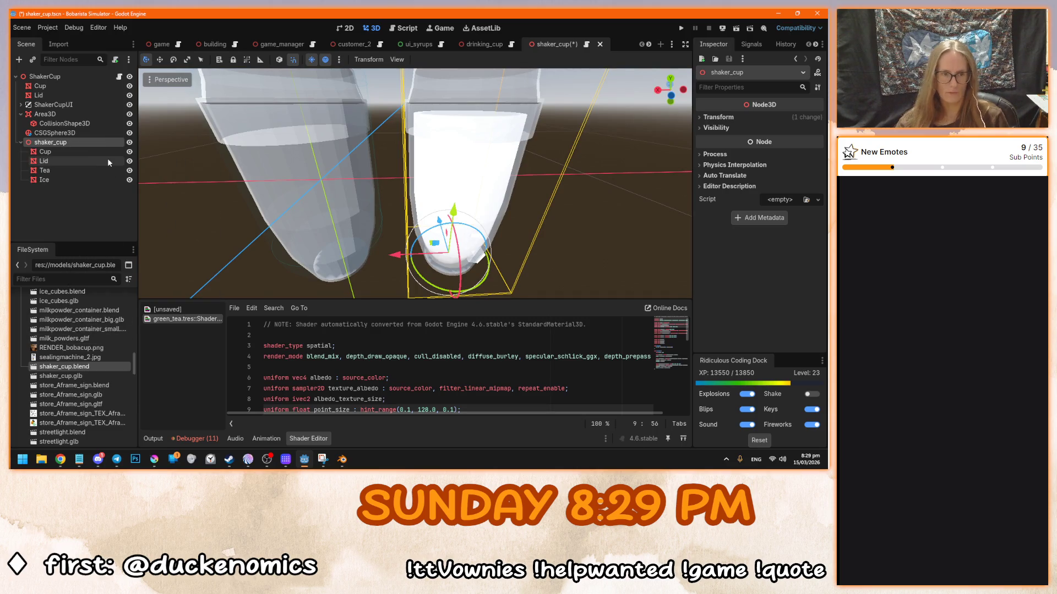
click(75, 170)
shift+click(68, 180)
drag(48, 176, 58, 98)
click(50, 161)
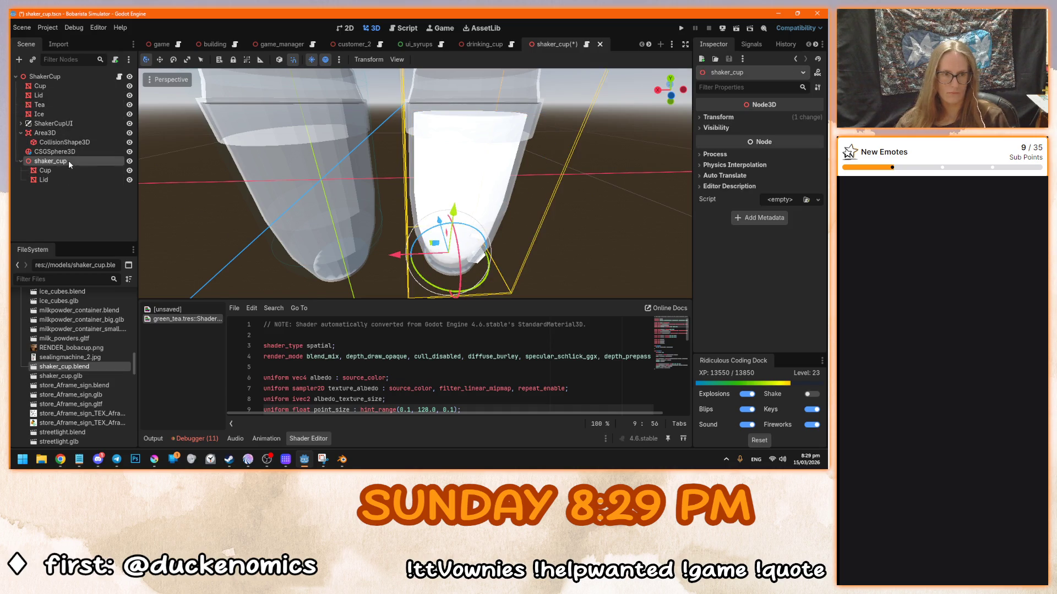
key(Delete)
click(394, 246)
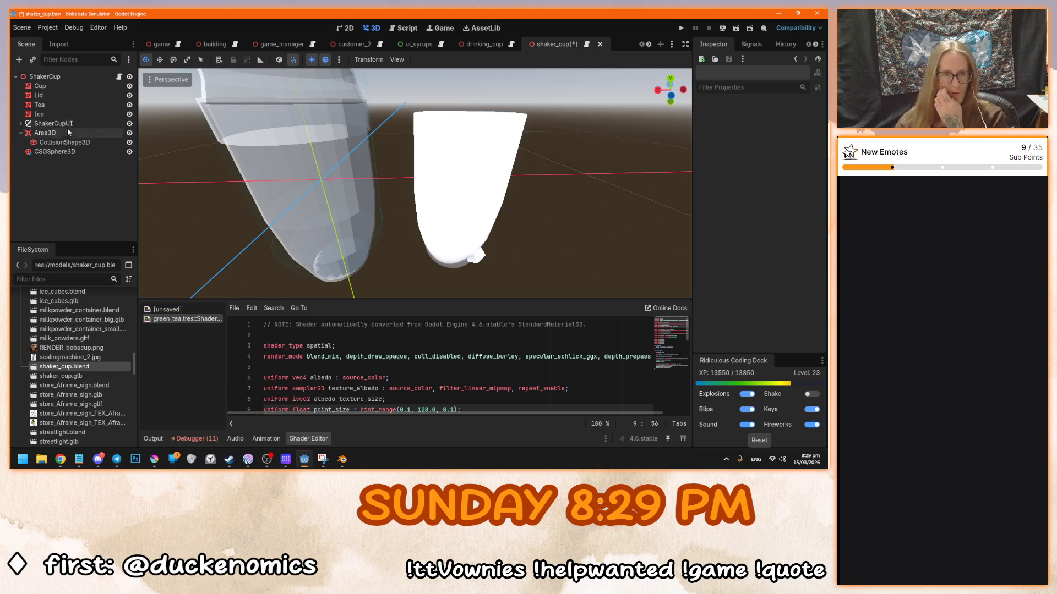
- Try moving Tea and Ice right toward the shaker in front view, then undo it
click(61, 105)
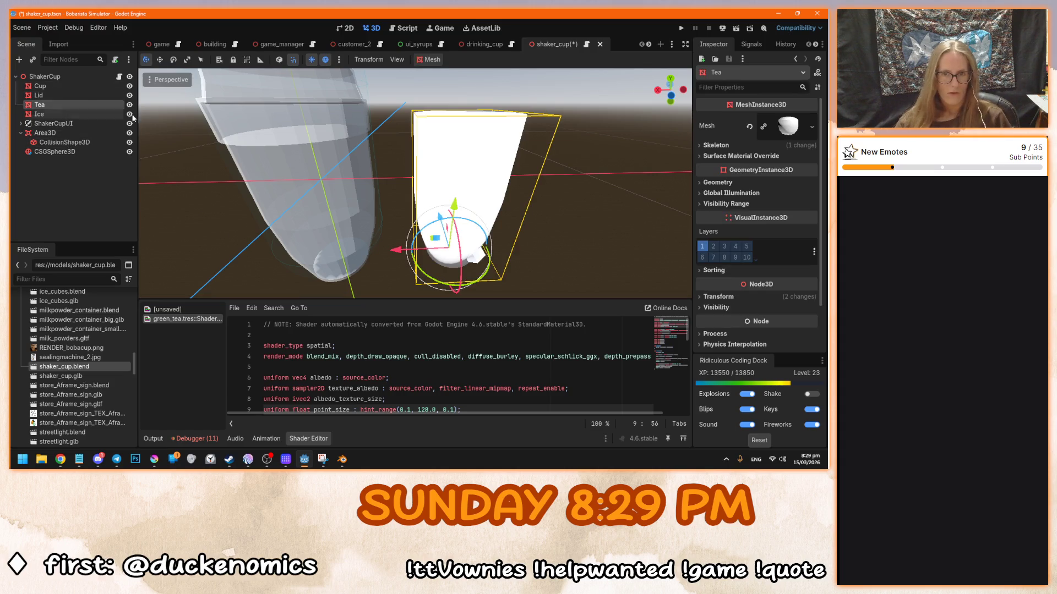
key(KP_1)
shift+click(385, 215)
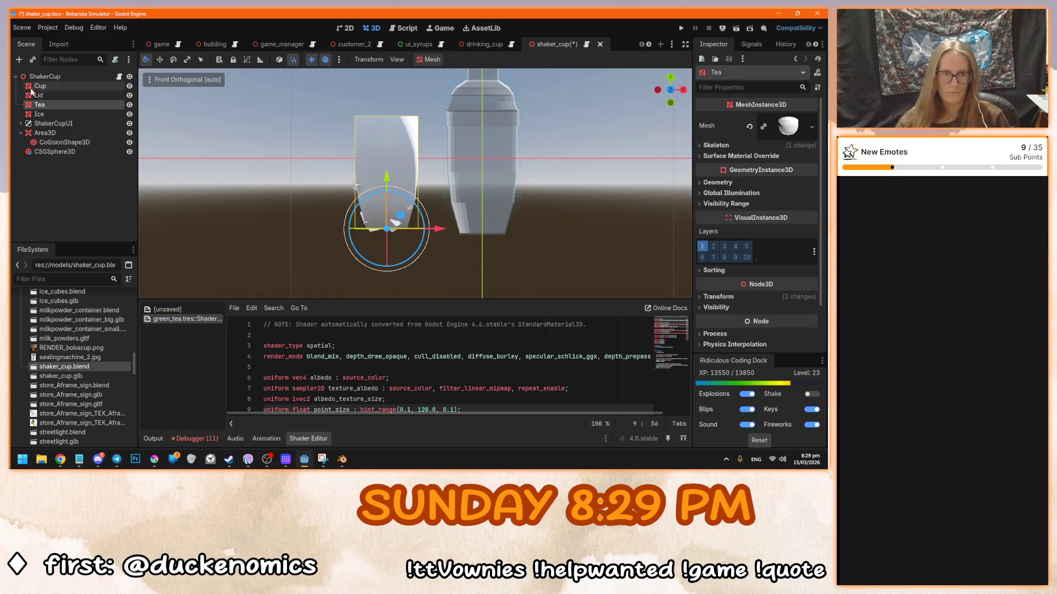
drag(437, 232, 534, 232)
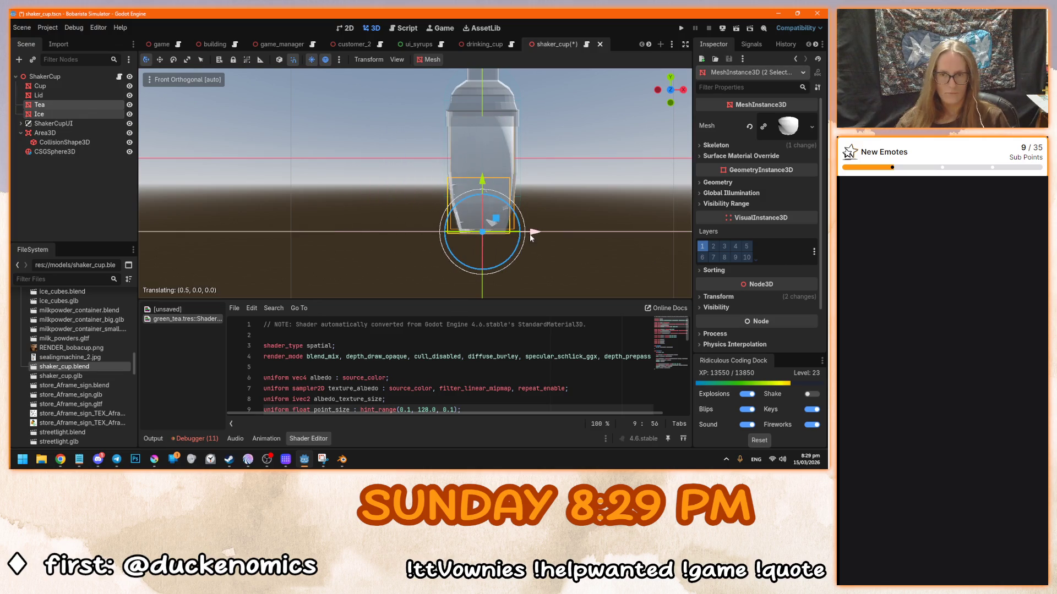
key(ctrl+z)
- Assign green_tea.tres from the shaders folder to Tea's Surface Material Override
click(46, 108)
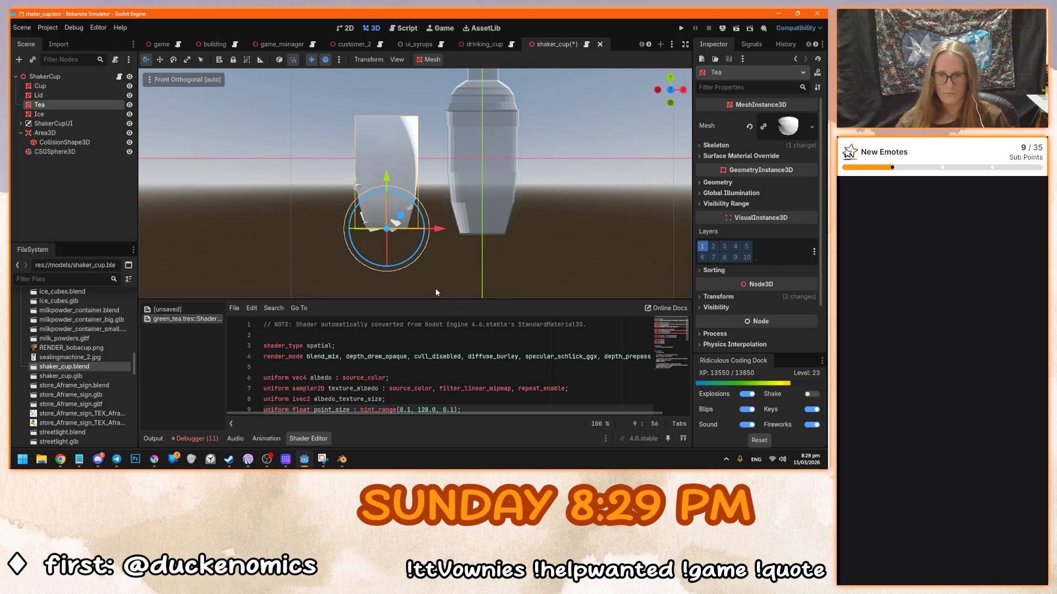
scroll(77, 367, up, 10)
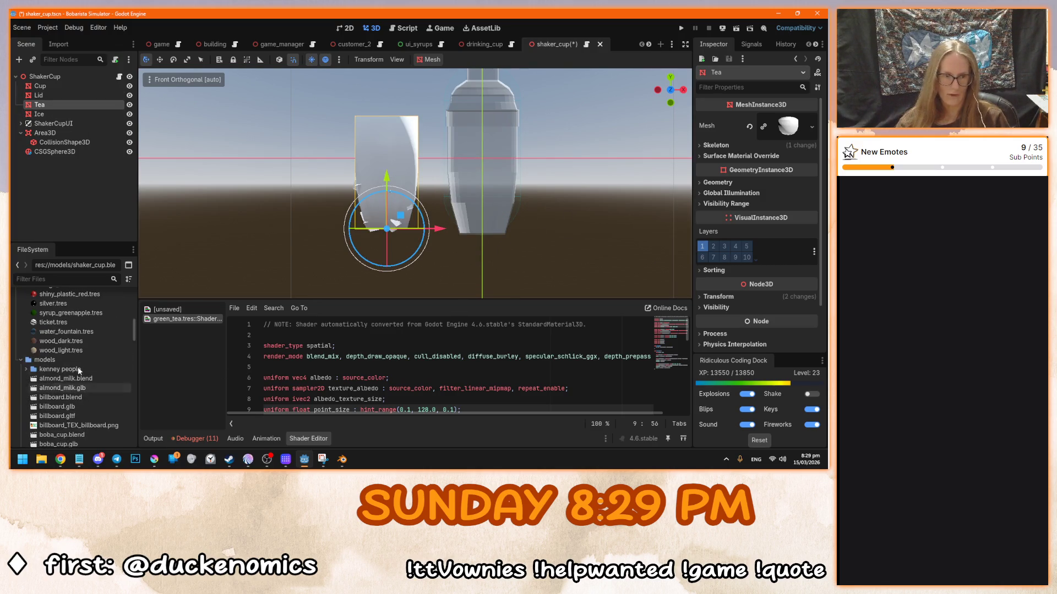
click(759, 156)
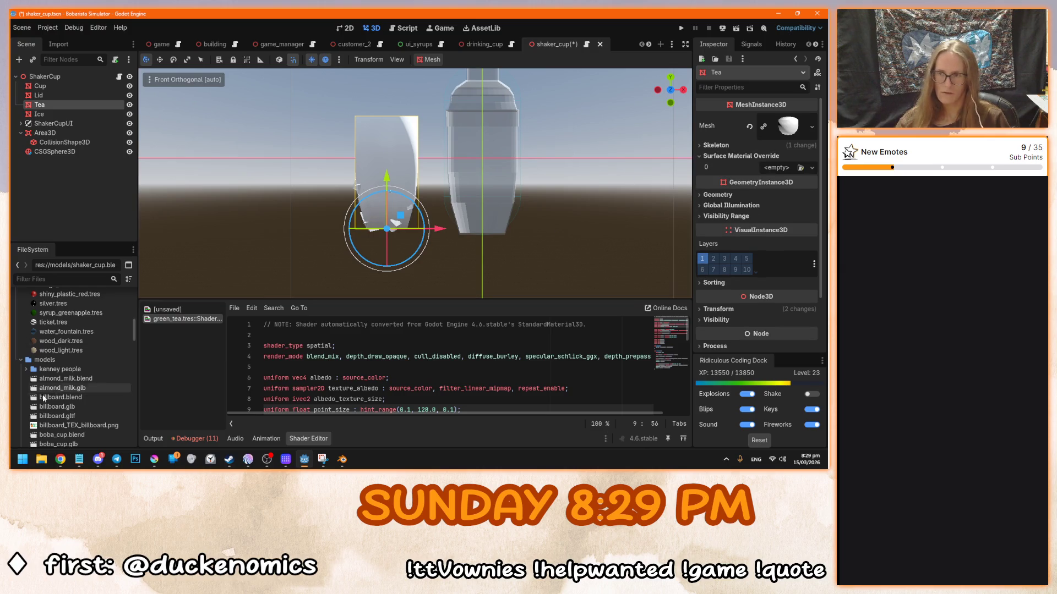
scroll(76, 390, up, 5)
scroll(75, 388, down, 10)
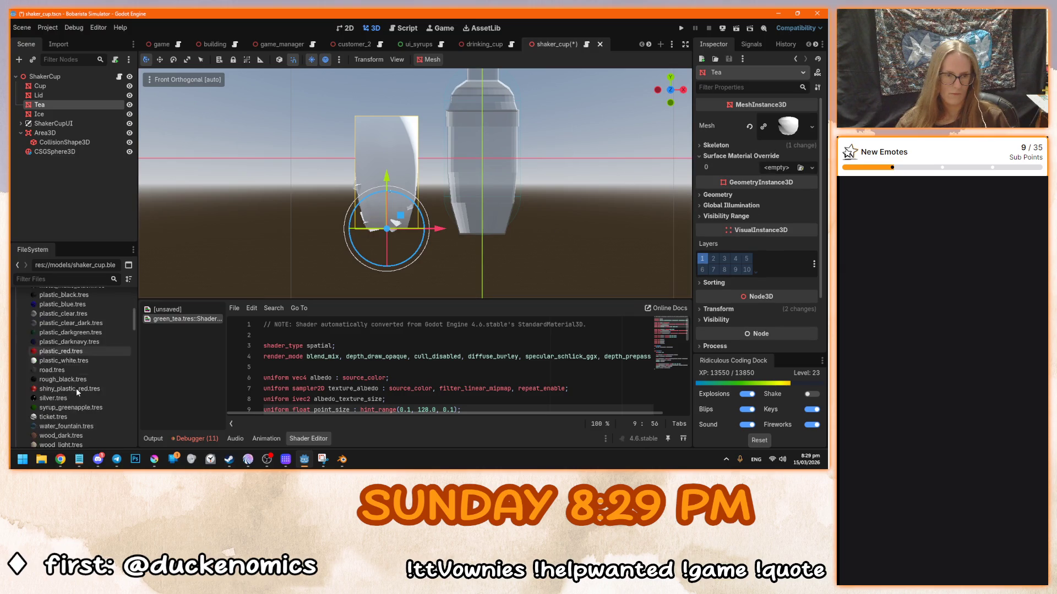
scroll(76, 388, down, 8)
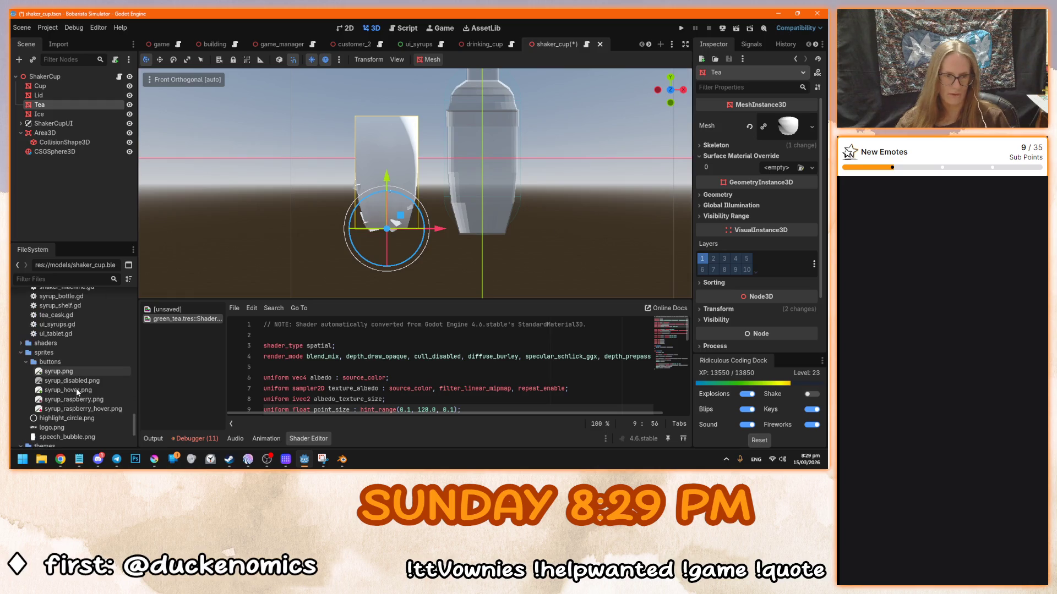
click(21, 343)
mouse_move(58, 353)
mouse_down()
mouse_move(638, 189)
mouse_move(780, 172)
mouse_up()
- Orbit to inspect the green liquid, then view Tea and Ice from the right
mouse_move(412, 197)
mouse_down()
mouse_move(497, 253)
mouse_move(595, 250)
mouse_move(480, 160)
mouse_move(545, 152)
mouse_up()
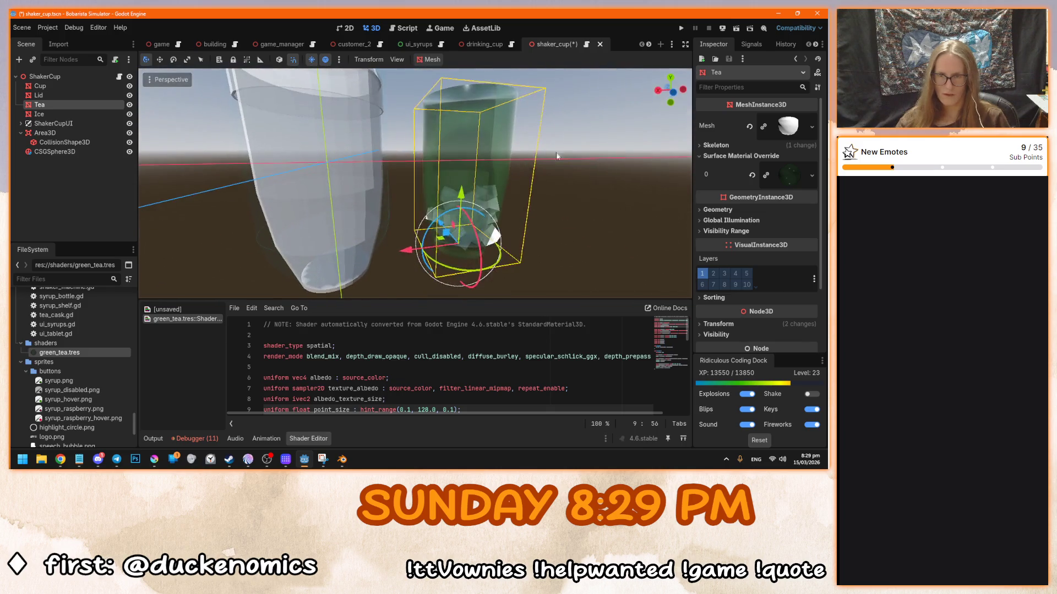
click(546, 152)
drag(482, 148, 199, 159)
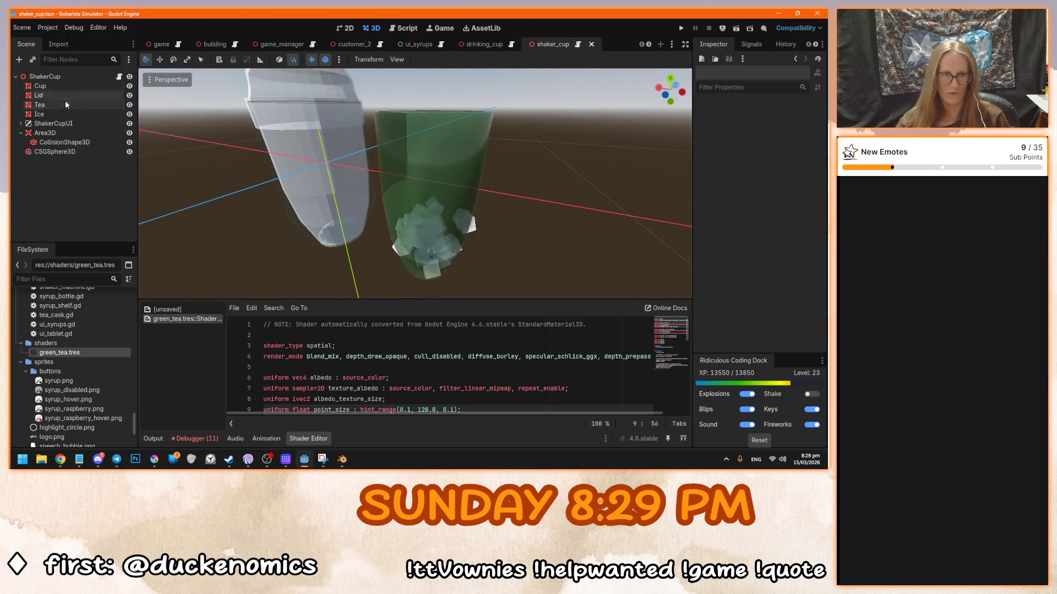
click(40, 104)
shift+click(61, 114)
key(KP_3)
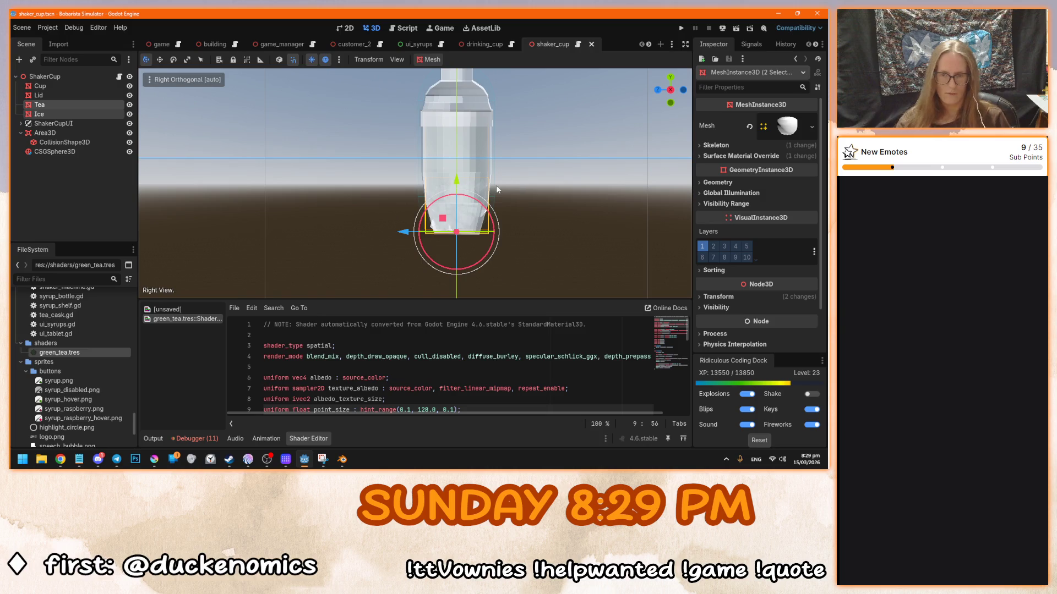
- Move Tea and Ice along X into the shaker and orbit to check placement
key(KP_1)
drag(439, 230, 536, 236)
key(f)
click(493, 210)
mouse_move(493, 209)
mouse_down()
mouse_move(474, 239)
mouse_move(470, 196)
mouse_move(542, 176)
mouse_move(537, 220)
mouse_move(536, 176)
mouse_move(319, 161)
mouse_move(282, 197)
mouse_move(286, 226)
mouse_move(375, 264)
mouse_move(459, 263)
mouse_move(550, 196)
mouse_move(295, 147)
mouse_move(305, 169)
mouse_move(596, 176)
mouse_up()
- Raise the Tea material's albedo colour alpha to 255 and inspect the shaker
click(70, 105)
click(790, 175)
scroll(728, 255, down, 5)
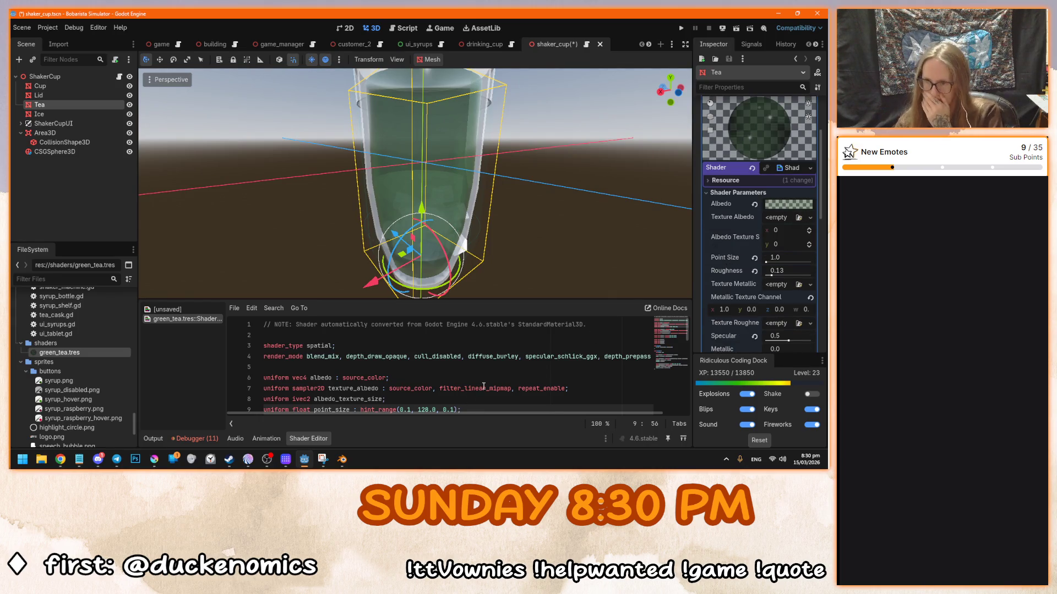
scroll(741, 321, down, 2)
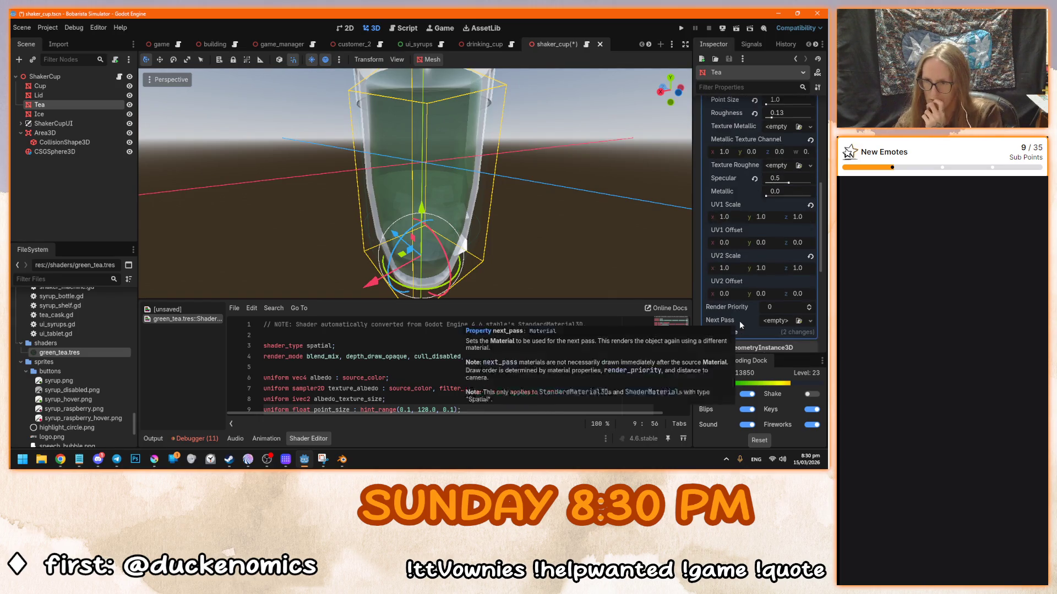
scroll(742, 189, up, 1)
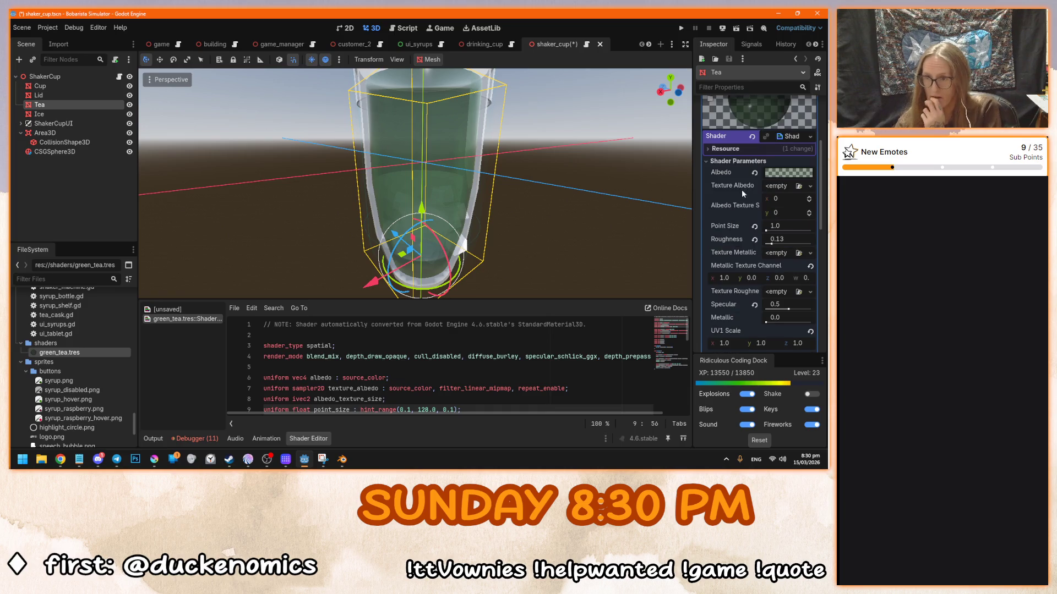
click(779, 174)
drag(748, 388, 784, 388)
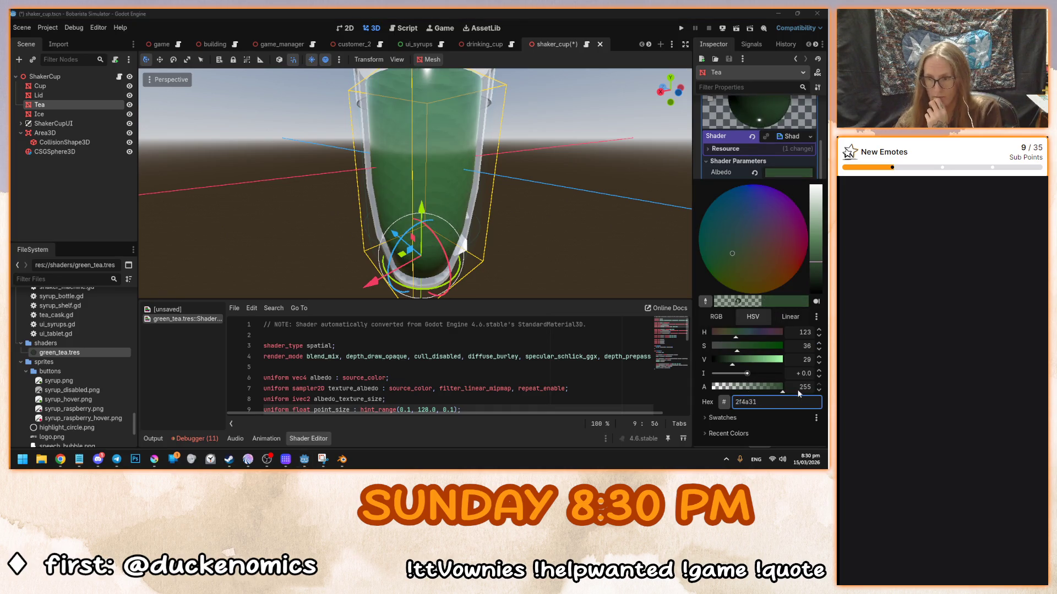
scroll(469, 210, down, 5)
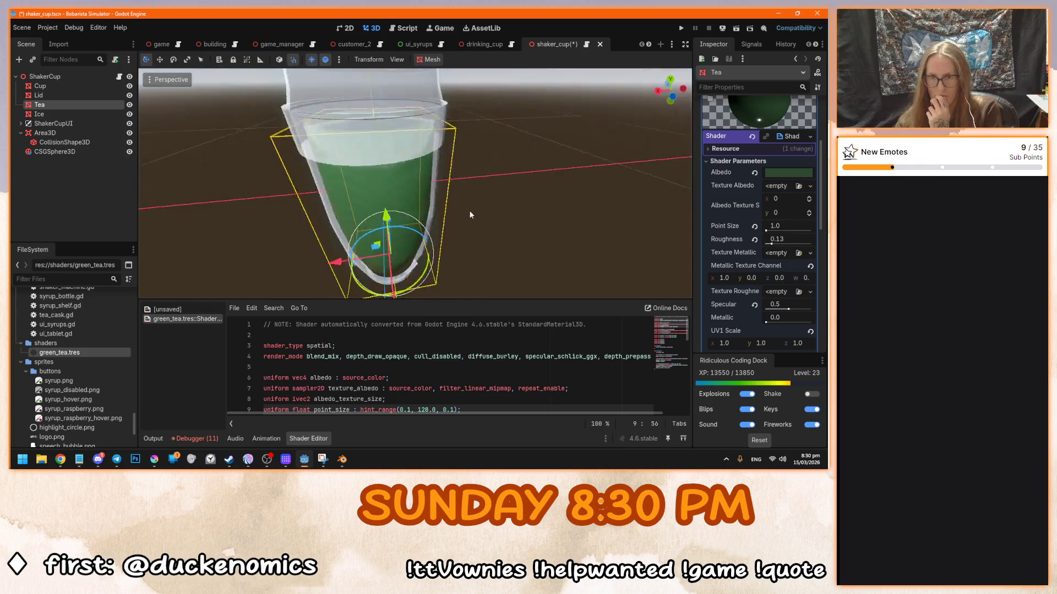
scroll(503, 198, up, 5)
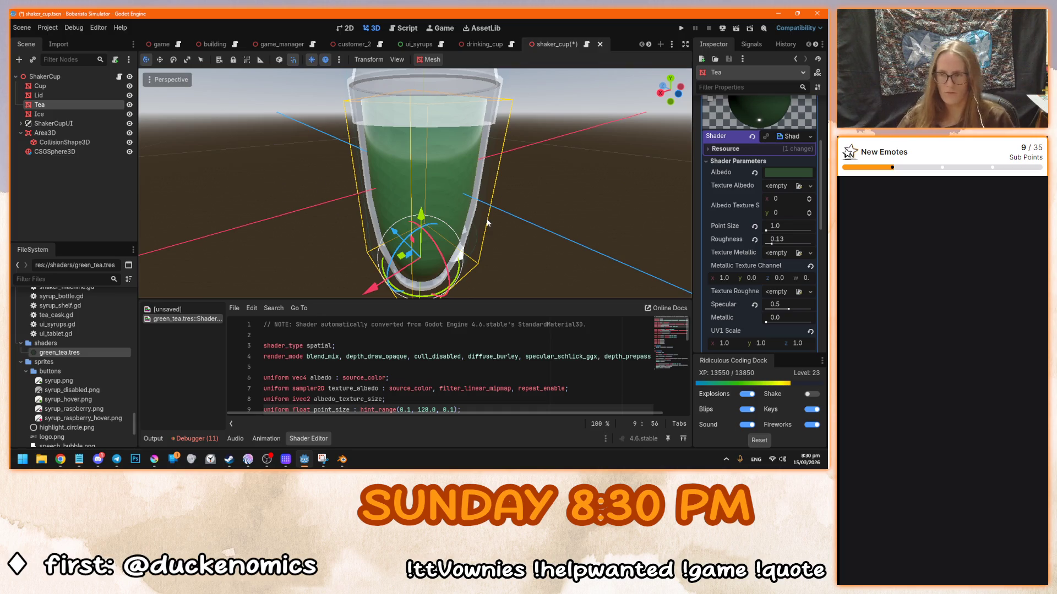
scroll(488, 222, down, 4)
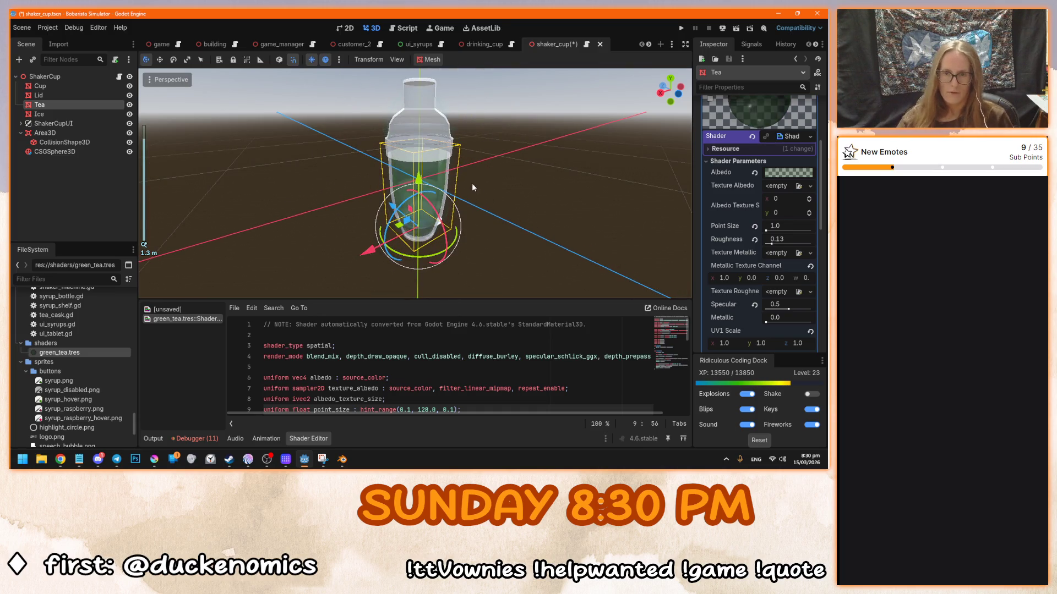
click(477, 197)
mouse_move(476, 197)
mouse_down()
mouse_move(491, 162)
mouse_move(466, 236)
mouse_move(596, 233)
mouse_move(579, 160)
mouse_up()
- Run the game, pick up a shaker cup from the stack, stop the test, and switch to Blender
key(F5)
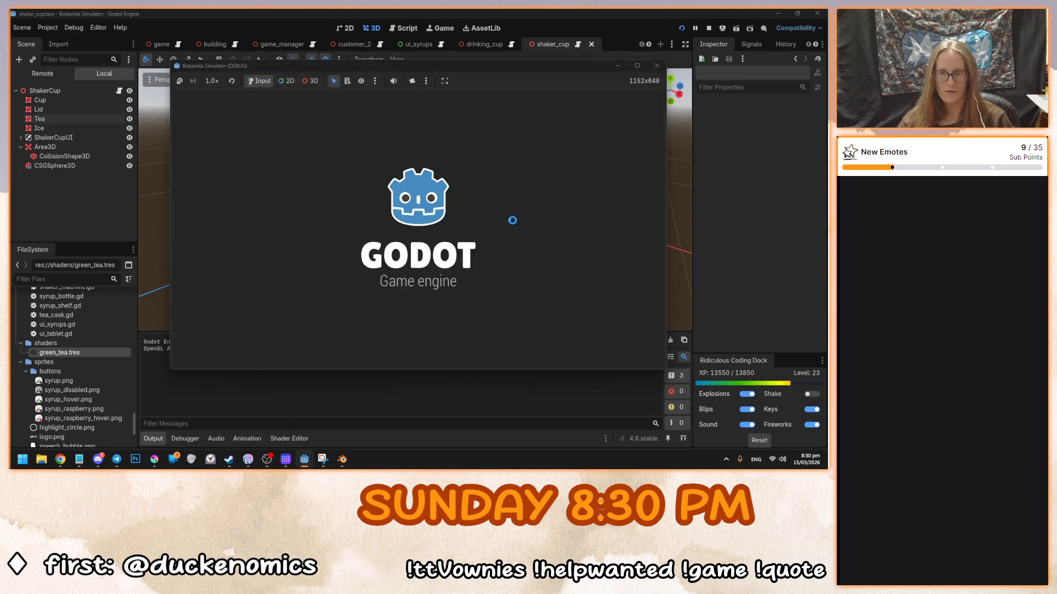
click(402, 243)
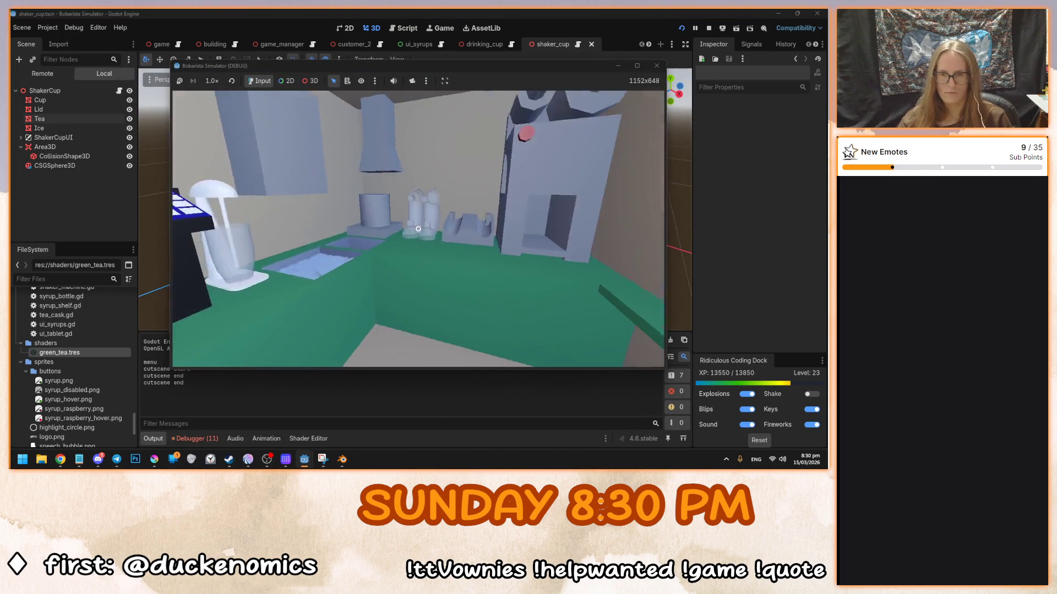
click(418, 228)
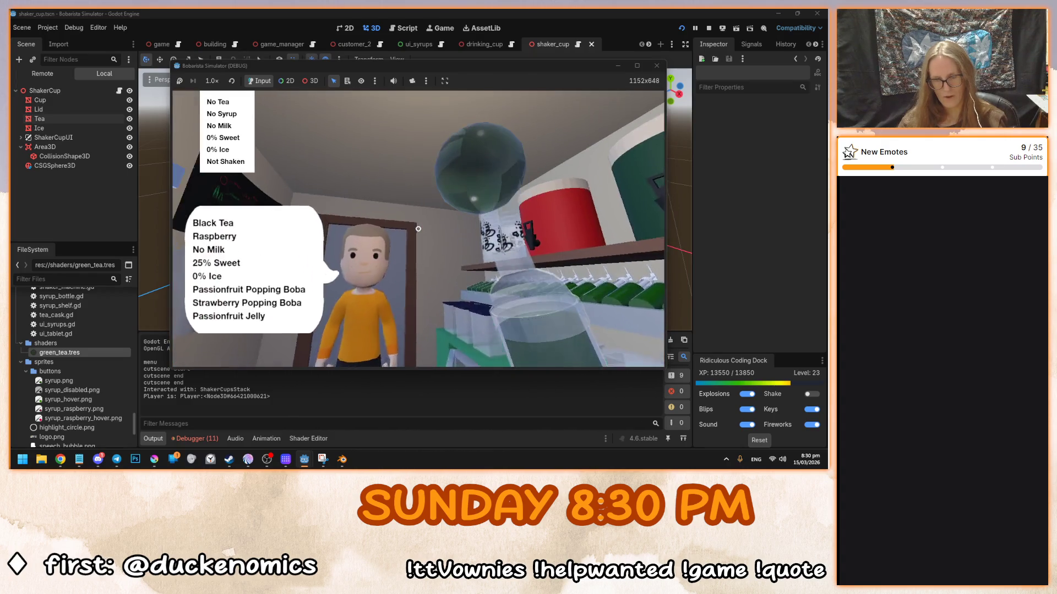
key(F8)
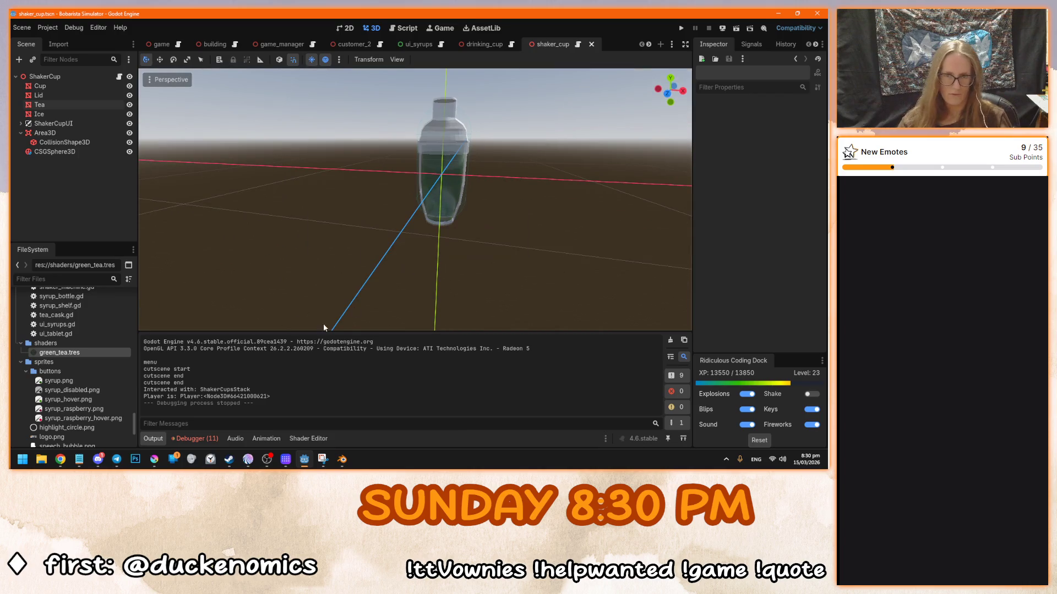
click(342, 459)
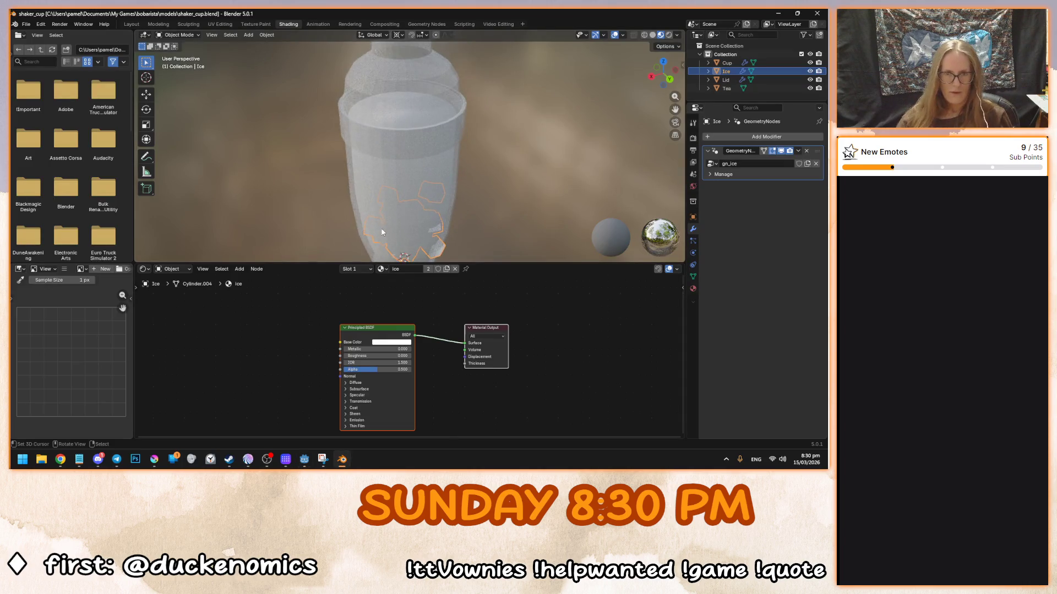
- Bring Blender back, orbit and zoom out on the whole shaker, and select the Lid
click(60, 459)
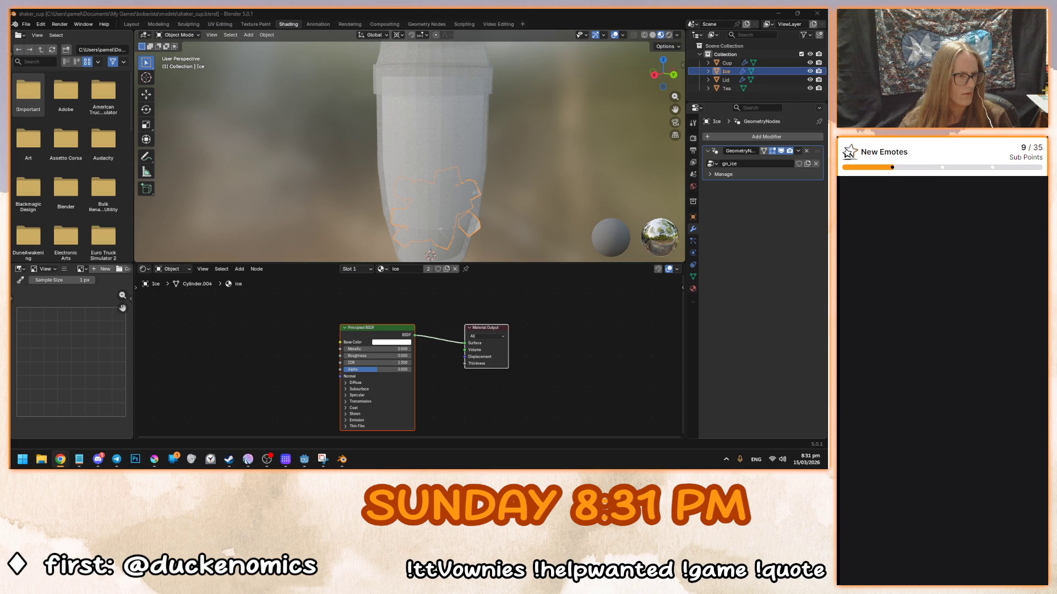
click(342, 459)
drag(401, 177, 432, 197)
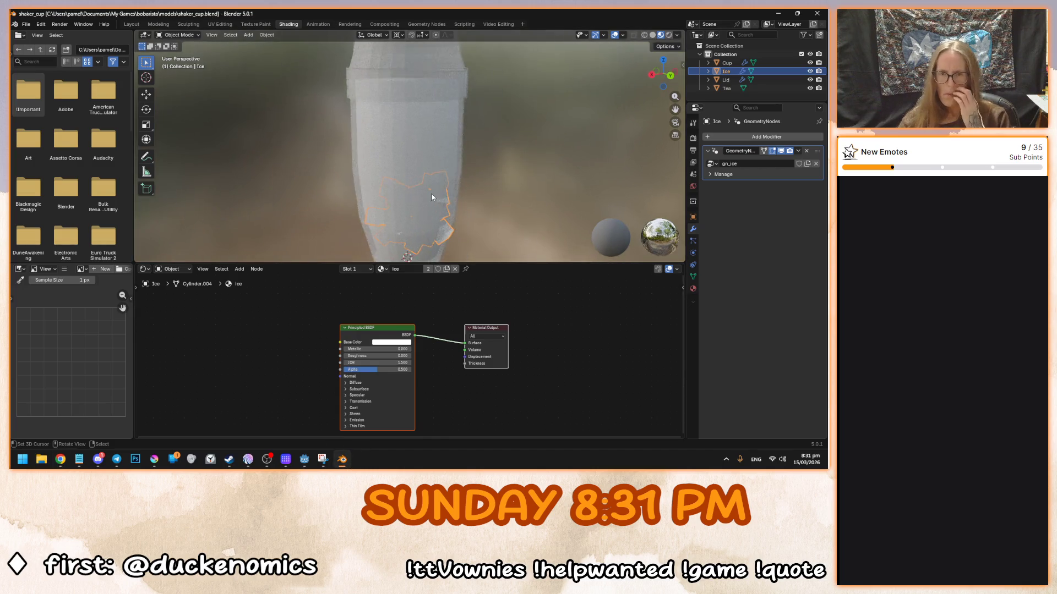
scroll(431, 197, down, 5)
click(427, 103)
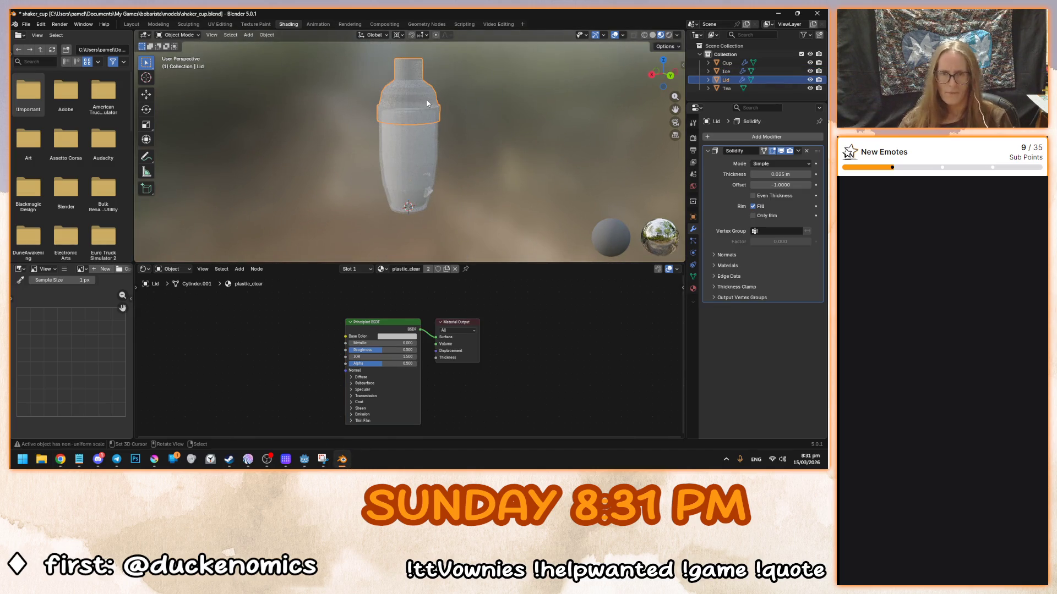
- Hide and restore the lid, then save shaker_cup.blend
key(h)
click(419, 132)
key(alt+a)
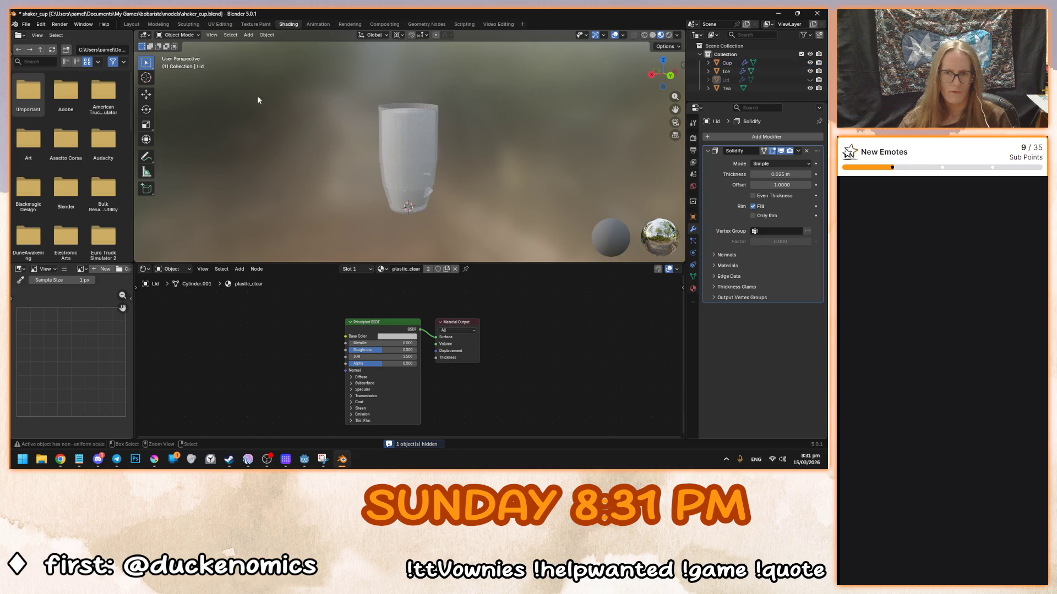
key(alt+h)
key(ctrl+s)
- In the Layout workspace, rename the Tea object to Drink and save
click(136, 25)
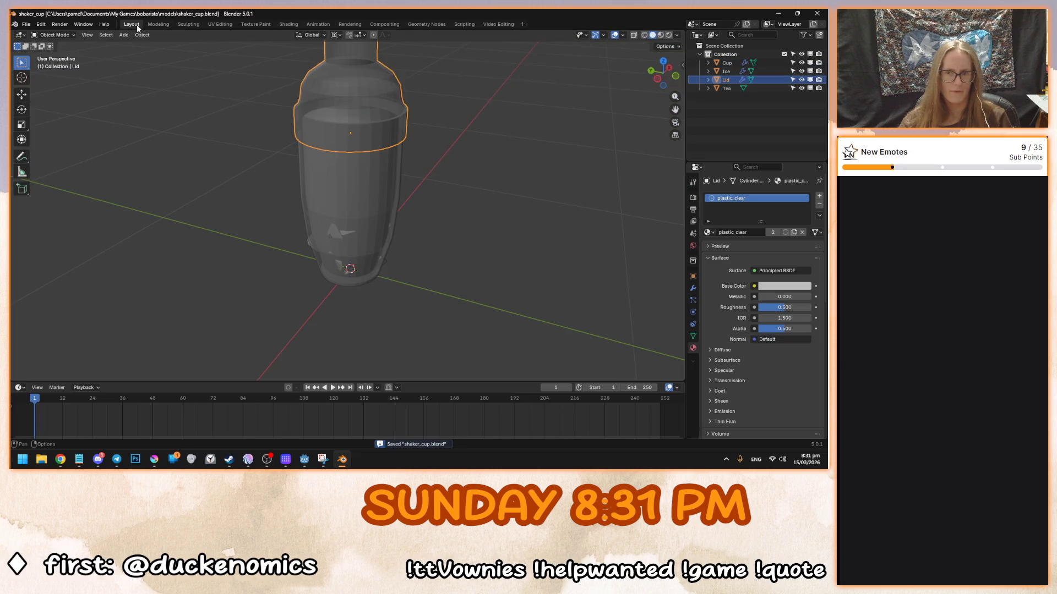
click(358, 184)
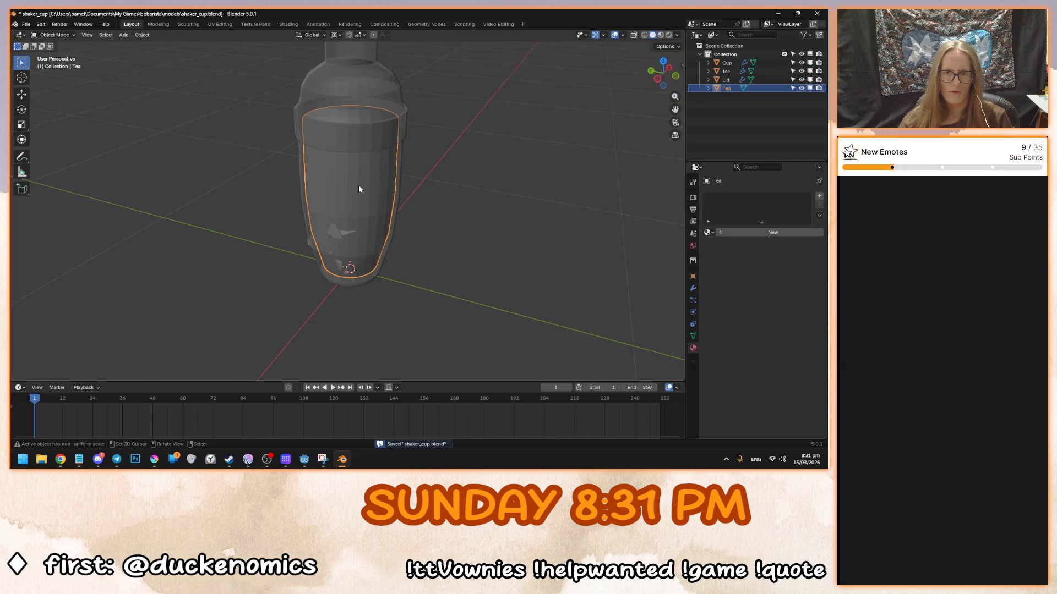
double_click(726, 88)
text(Drink)
key(Return)
click(726, 88)
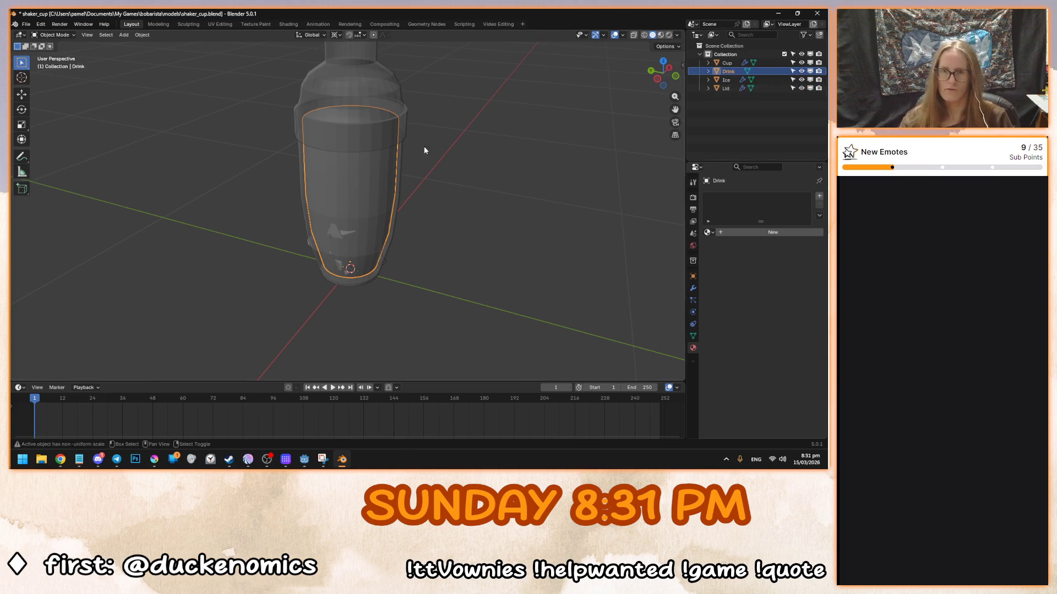
key(ctrl+s)
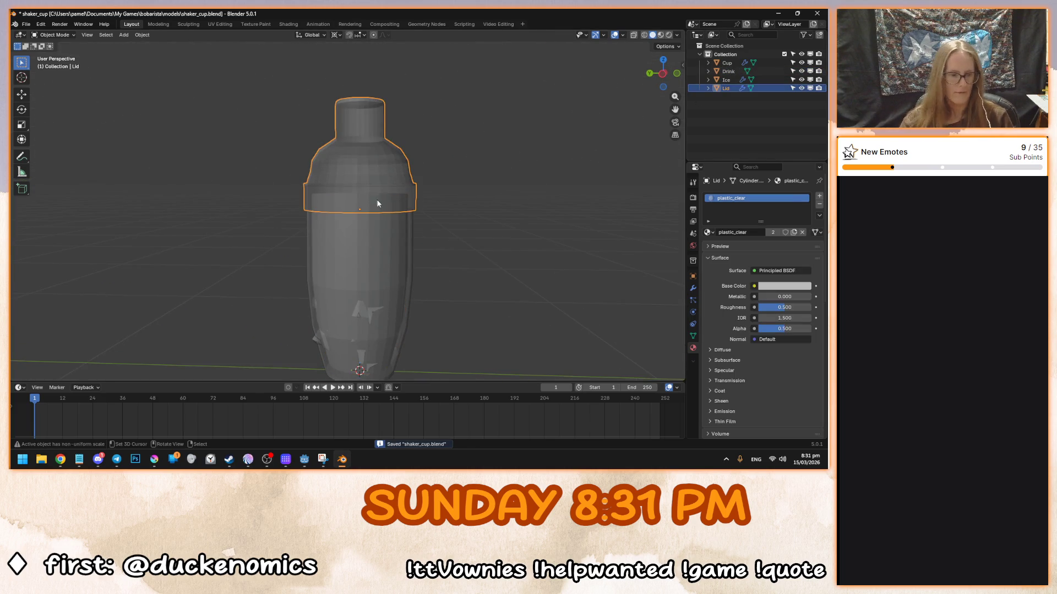
- Hide the Lid and Cup and view the Drink mesh alone from the front
key(h)
click(372, 199)
key(h)
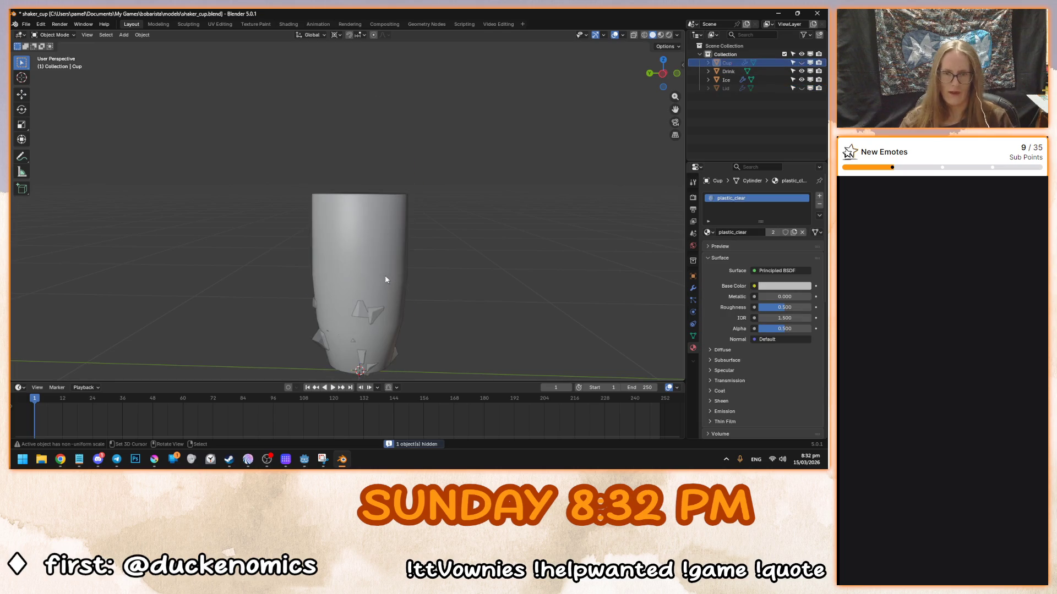
key(KP_1)
click(352, 184)
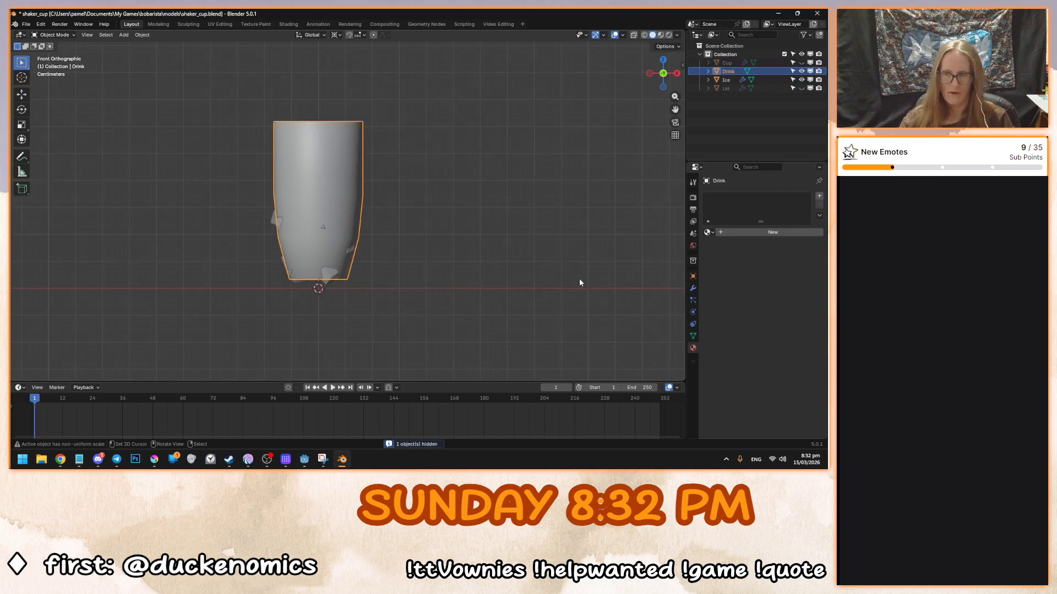
scroll(409, 232, up, 3)
key(Tab)
key(Tab)
key(Tab)
key(Tab)
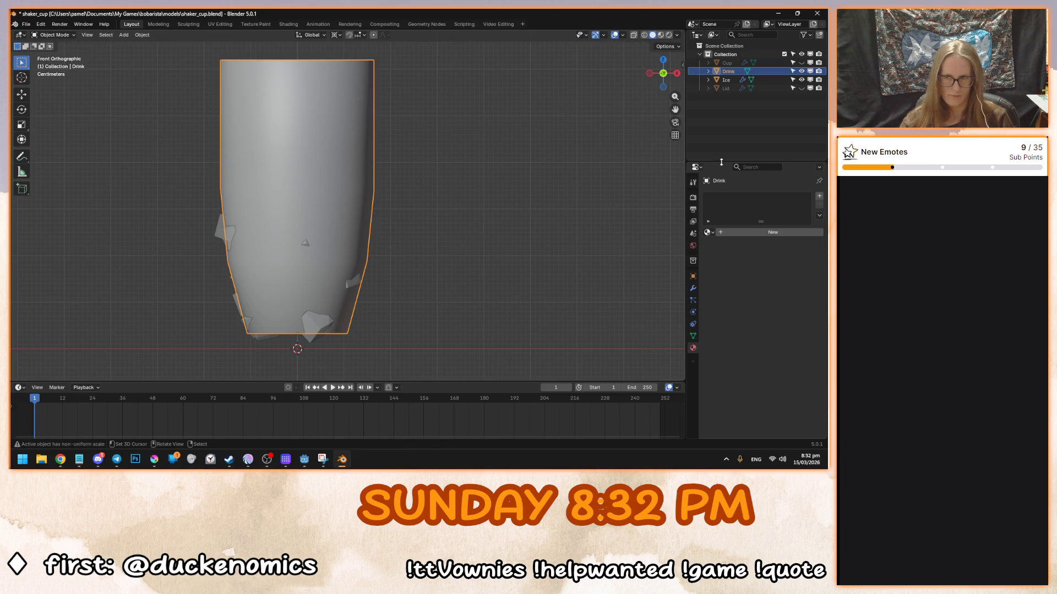
click(694, 287)
- Add a Basis shape key to Drink in Object Data properties; add and undo Key 1
click(694, 276)
click(693, 312)
click(693, 324)
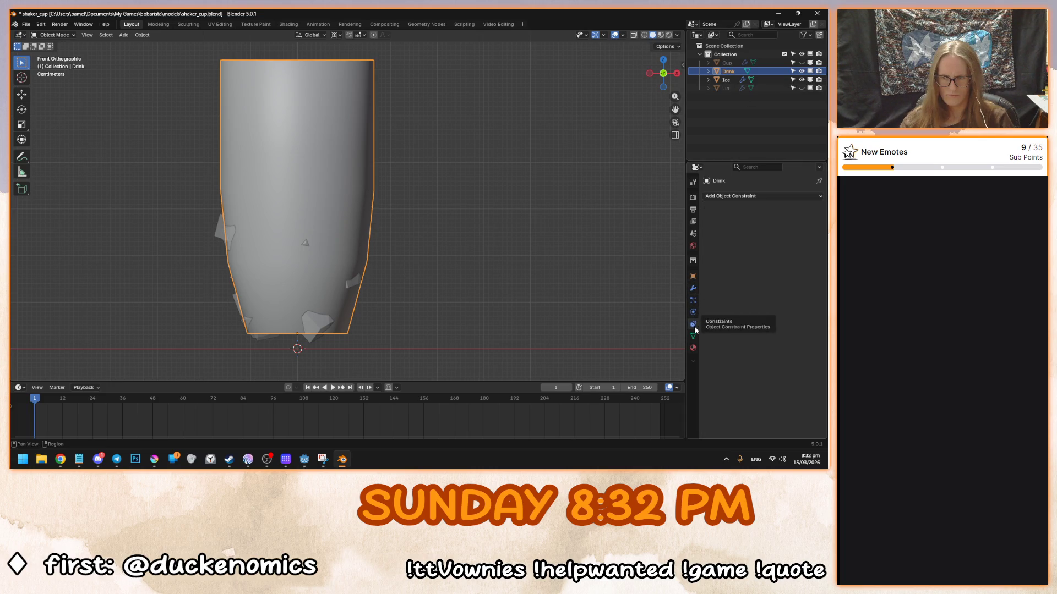
click(693, 335)
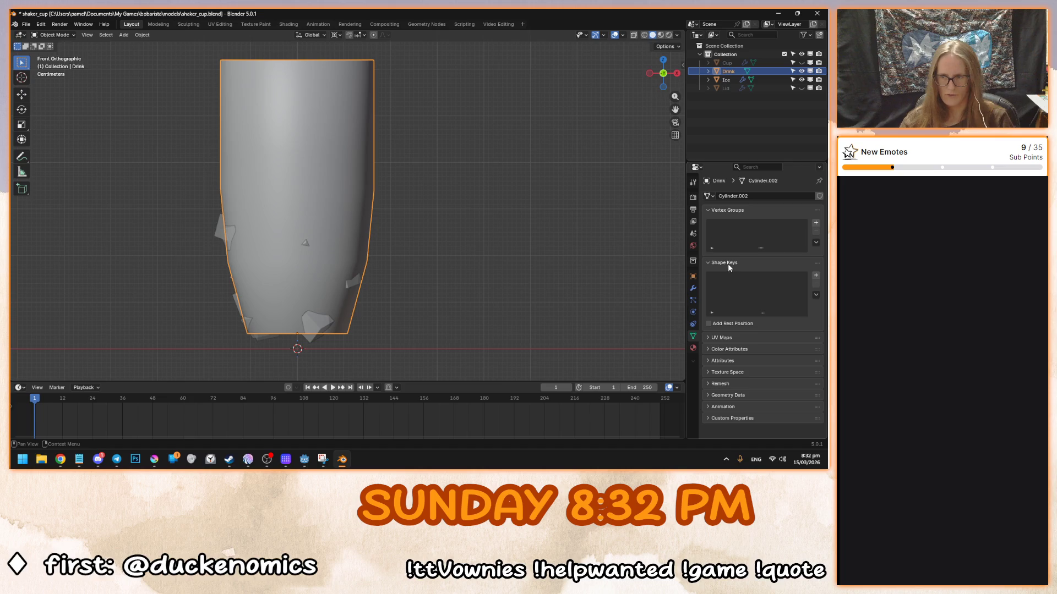
click(816, 276)
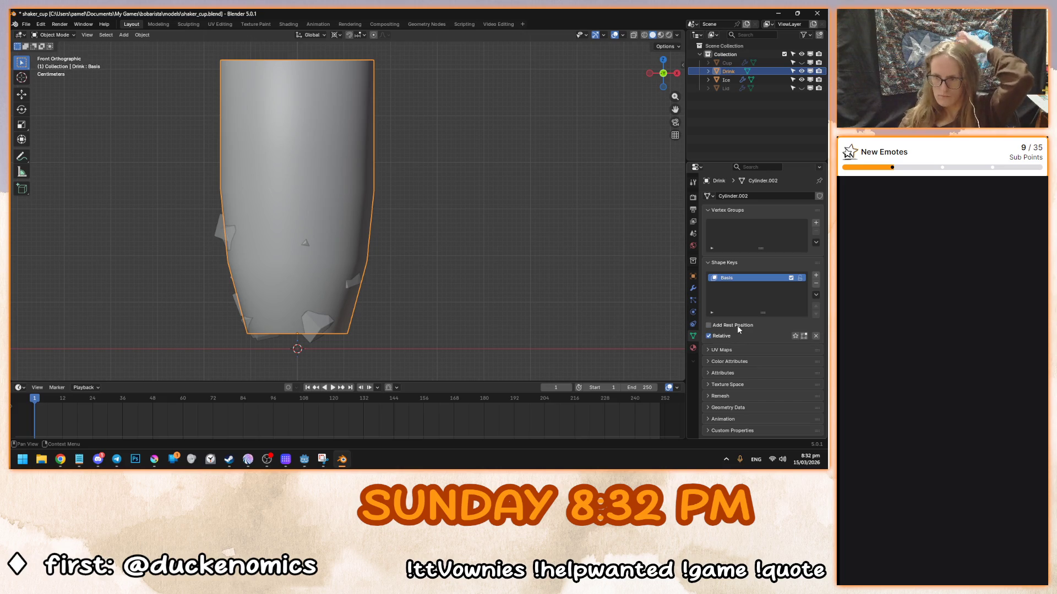
click(816, 295)
click(760, 305)
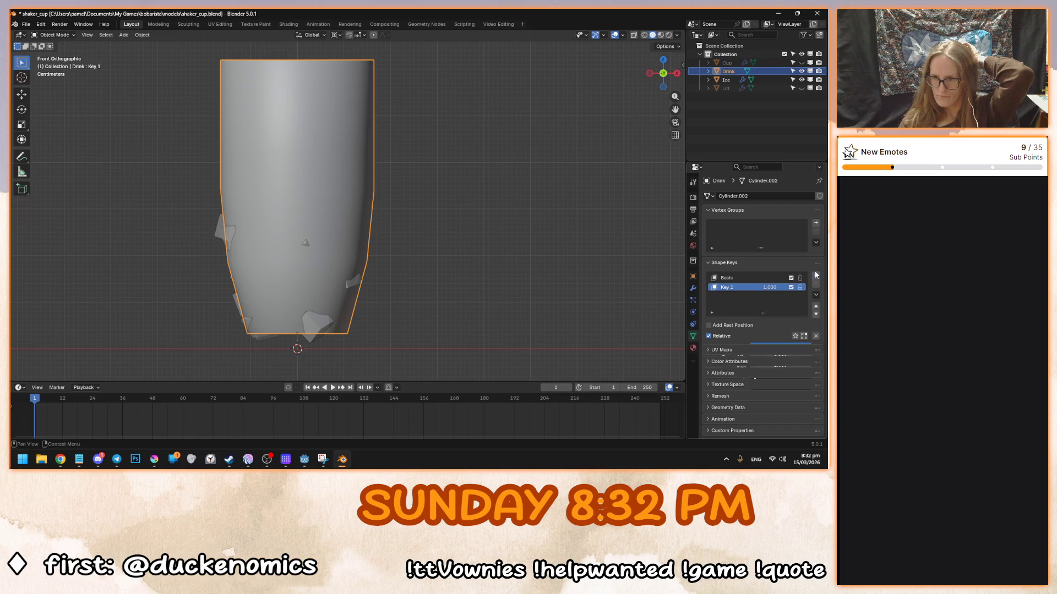
key(ctrl+z)
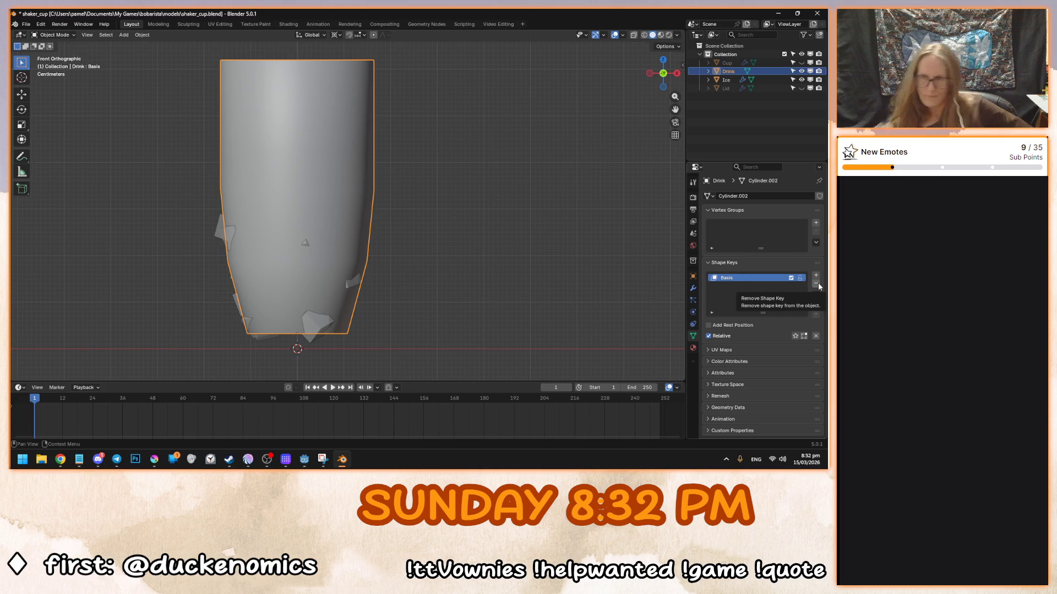
- Unhide the Cup and box-select over the Drink from the side view
click(801, 62)
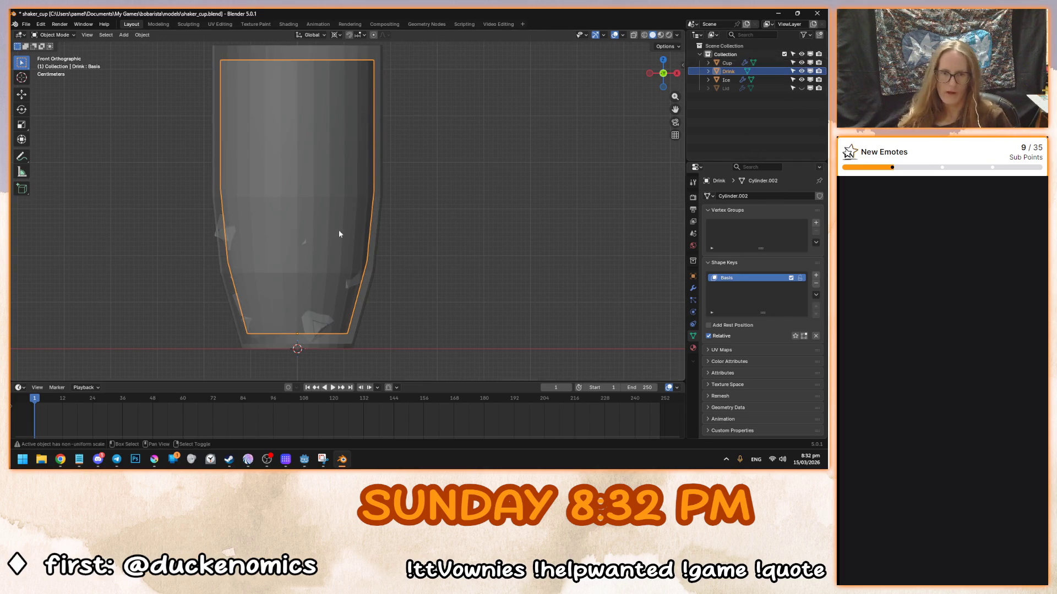
scroll(464, 275, down, 1)
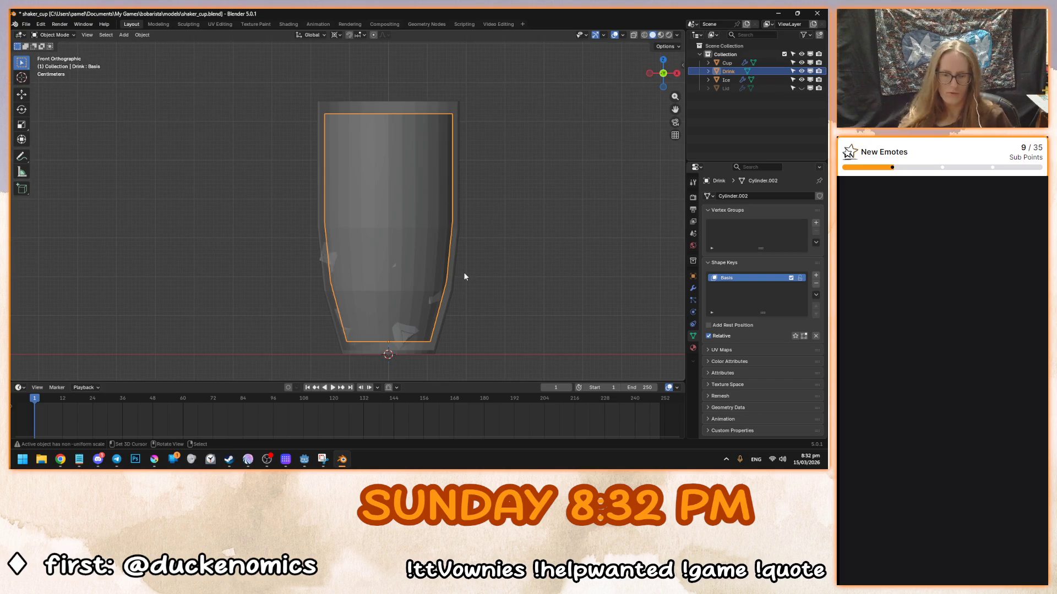
key(KP_3)
scroll(444, 233, down, 2)
key(b)
drag(419, 100, 340, 340)
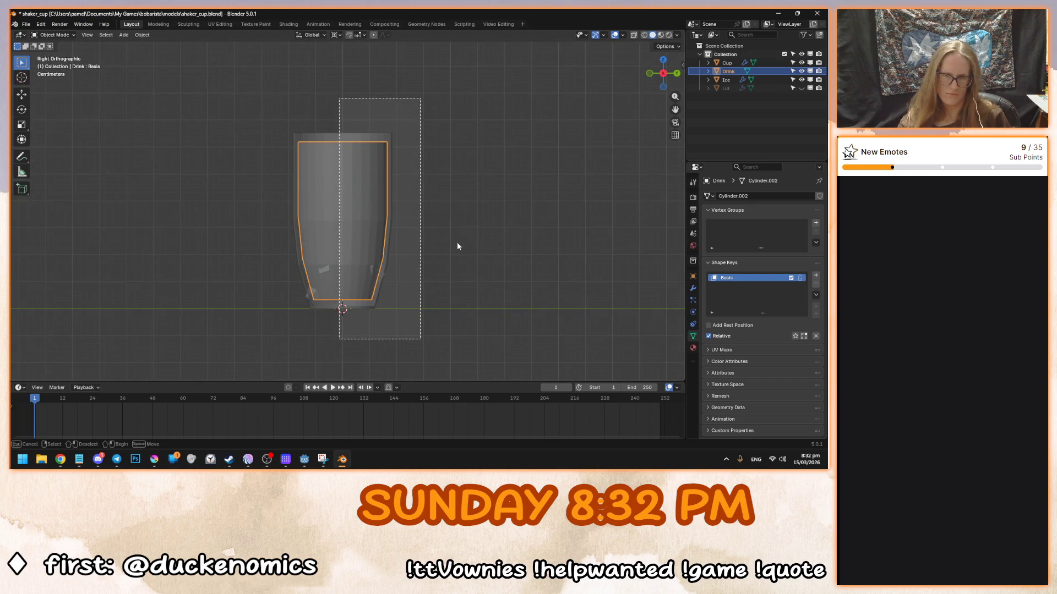
- Inspect the cup from front views, then remove the Drink's Basis shape key
mouse_move(461, 231)
mouse_down()
mouse_move(401, 220)
mouse_move(474, 243)
mouse_up()
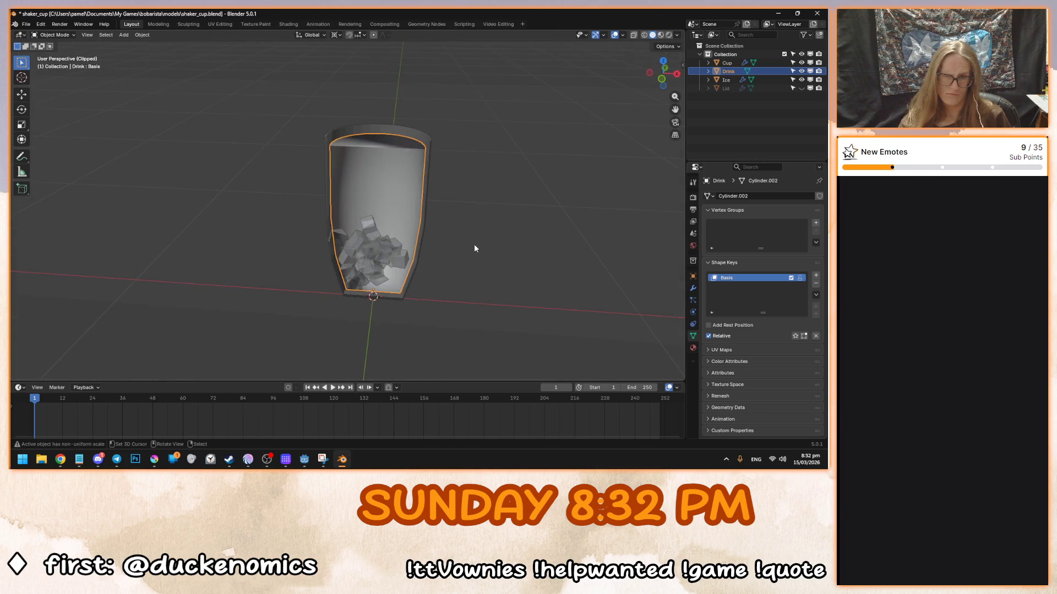
key(KP_1)
scroll(478, 234, up, 4)
scroll(397, 256, down, 2)
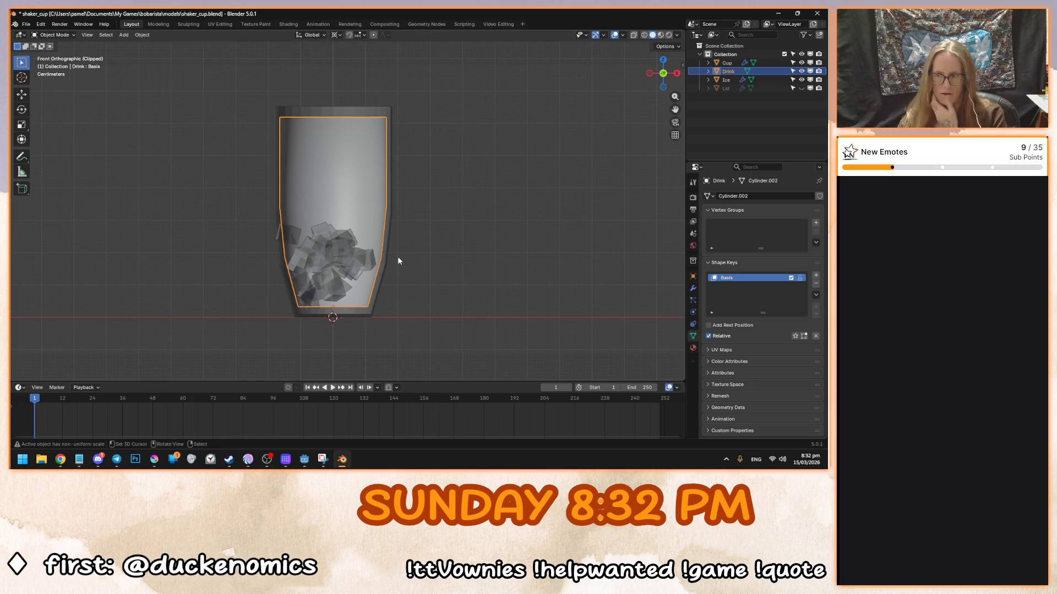
mouse_move(398, 261)
mouse_down()
mouse_move(320, 285)
mouse_move(337, 305)
mouse_move(458, 271)
mouse_up()
key(KP_1)
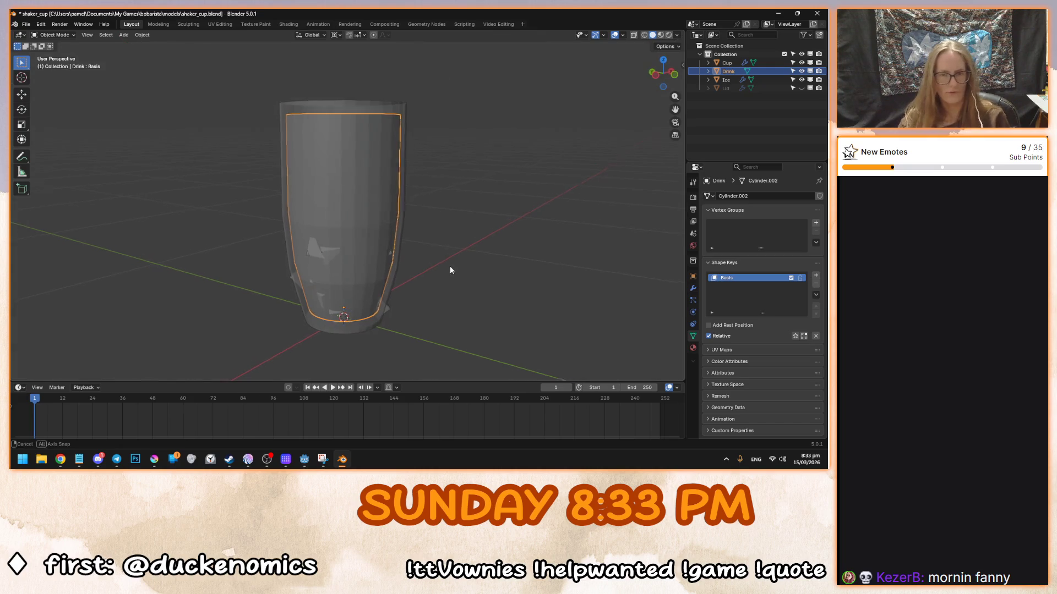
mouse_move(441, 266)
mouse_down()
mouse_move(495, 258)
mouse_move(440, 237)
mouse_move(441, 227)
mouse_up()
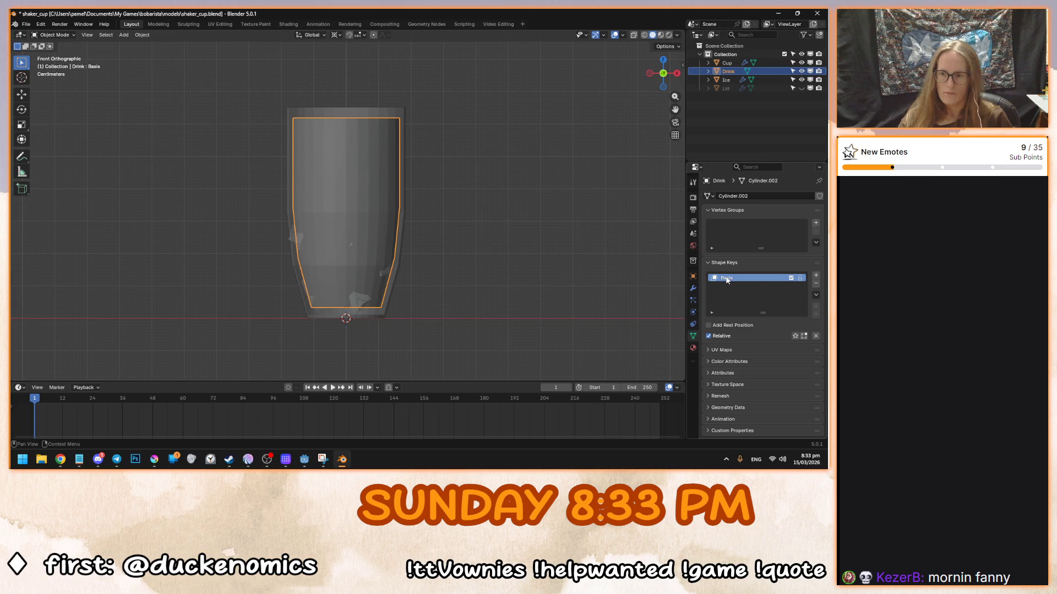
click(816, 283)
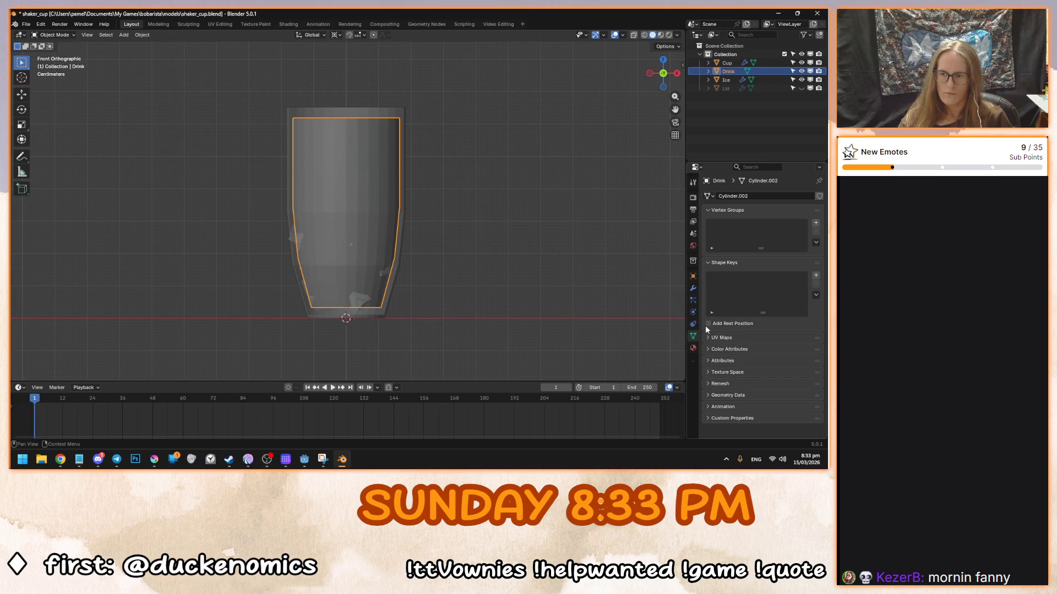